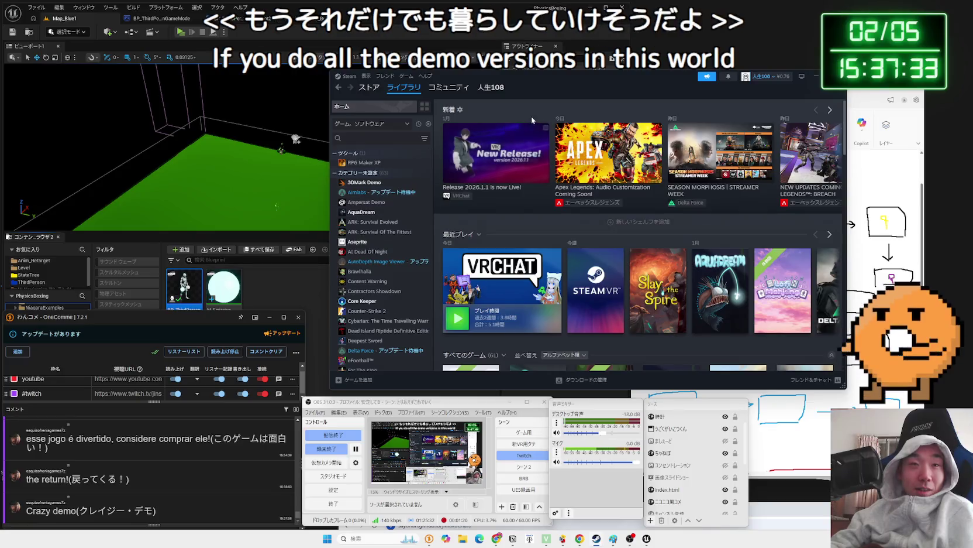
# Launch VRChat from the Recent Games tile in the Steam library.
pyautogui.moveTo(674, 86); pyautogui.dragTo(720, 86)
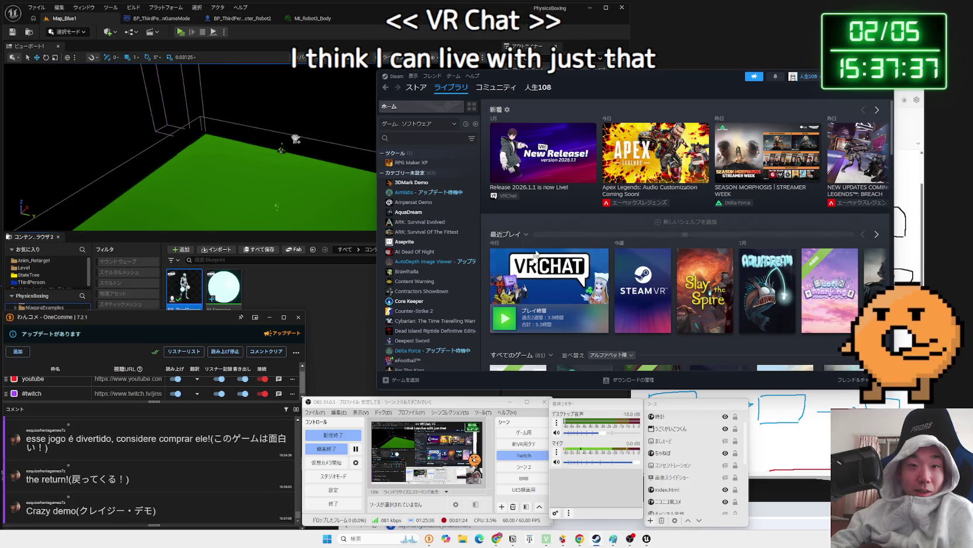
pyautogui.click(507, 317)
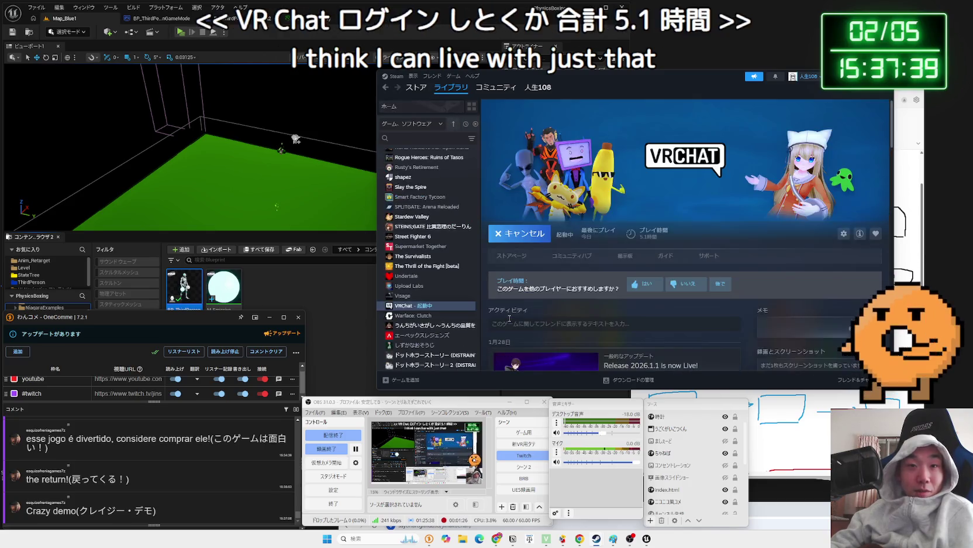
pyautogui.click(653, 298)
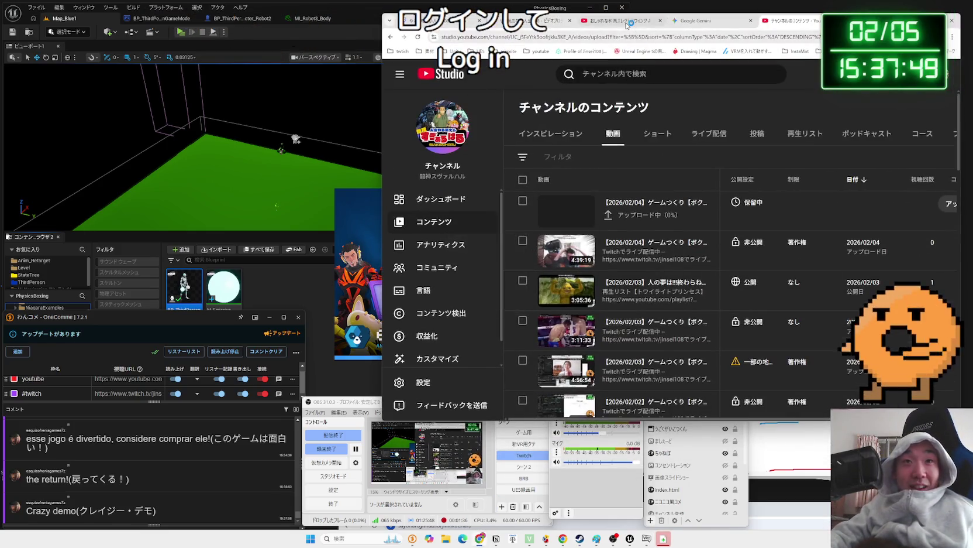
# Switch to the Chill Japanese Electro Swing video tab and start a PhysicsBoxing play test.
pyautogui.click(626, 23)
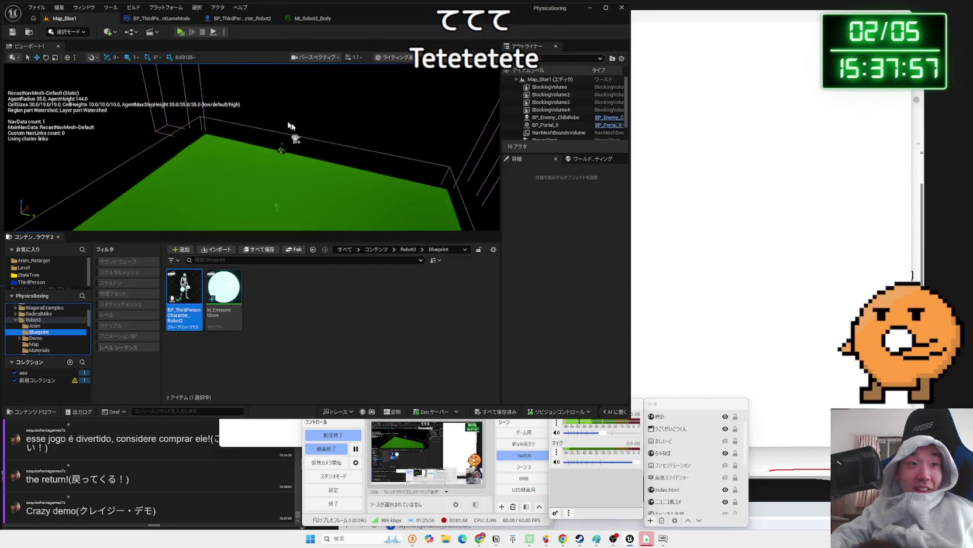
pyautogui.click(186, 33)
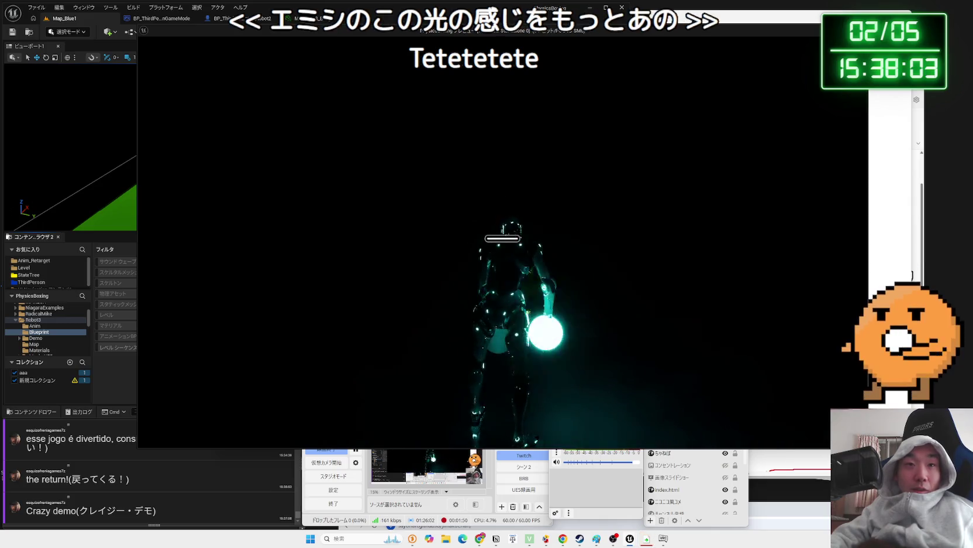
pyautogui.press('Escape')
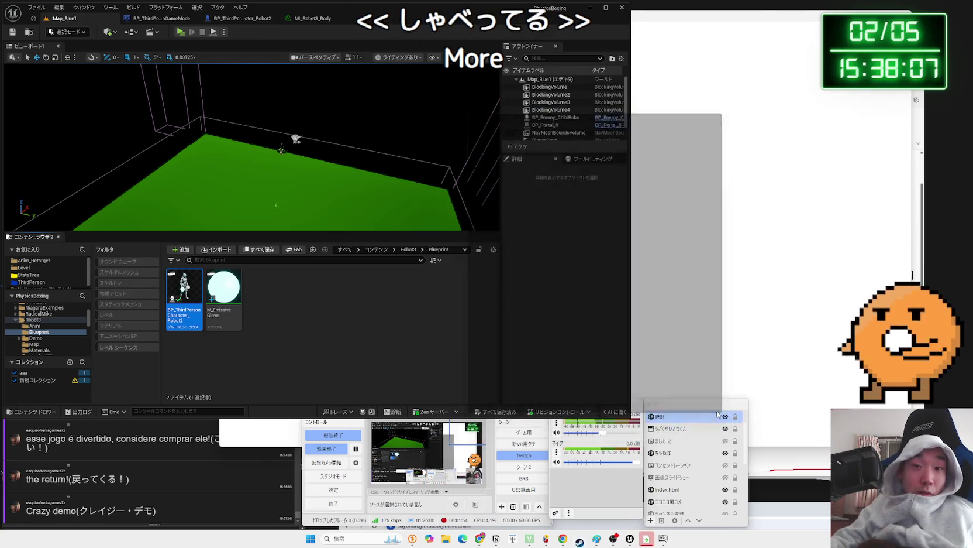
pyautogui.moveTo(590, 538)
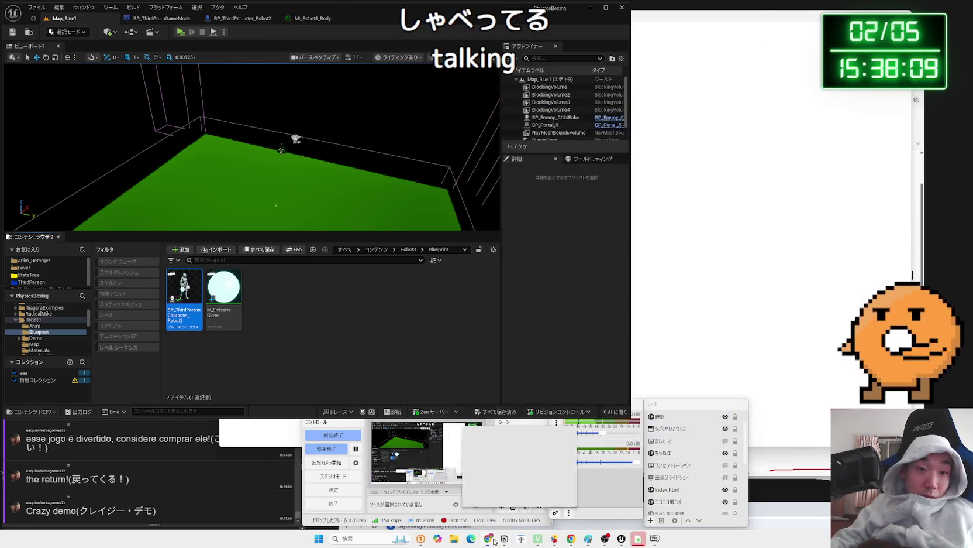
pyautogui.click(588, 494)
# Skip the YouTube ad so the Chill Japanese Electro Swing video plays.
pyautogui.click(702, 254)
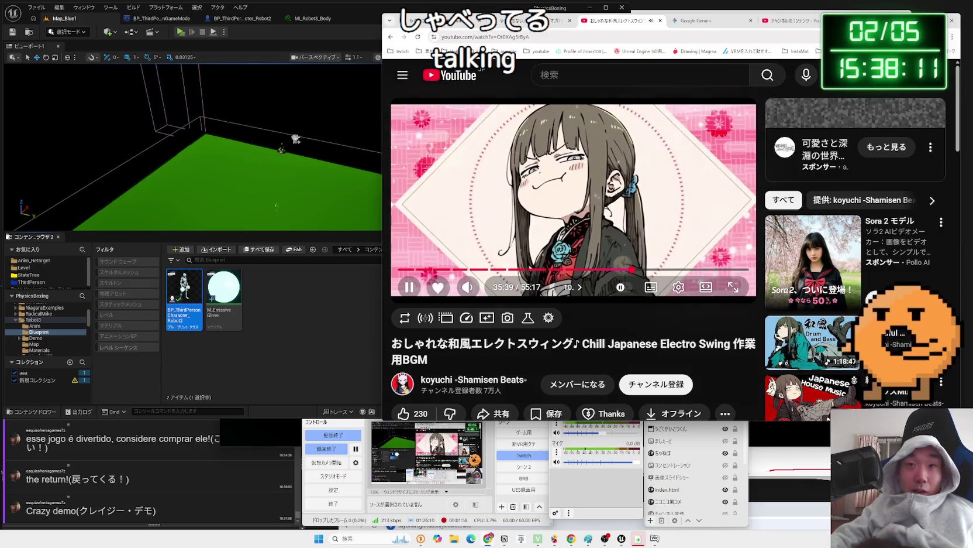
pyautogui.click(795, 20)
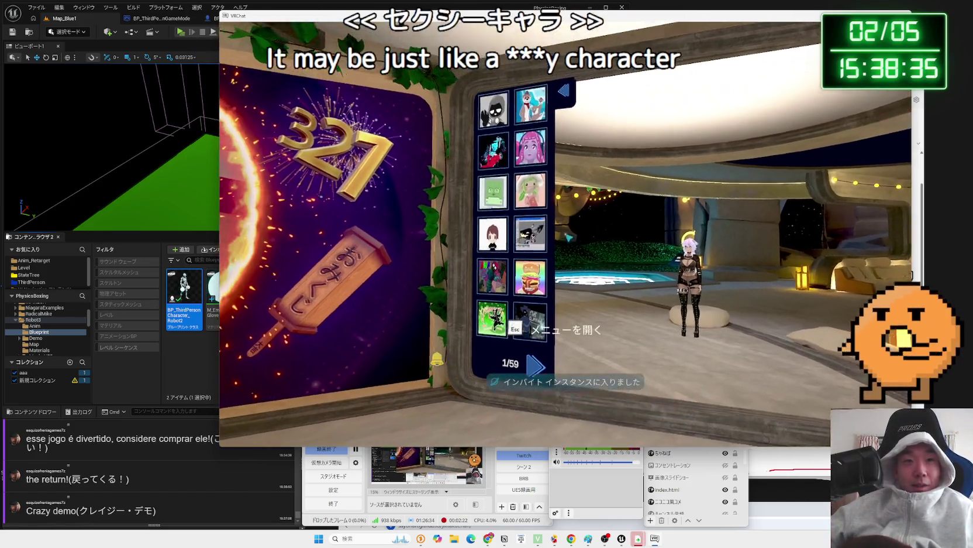
# Pick the Burger Cat avatar at the pedestal board, then bring up the Launch Pad menu.
pyautogui.press('w')
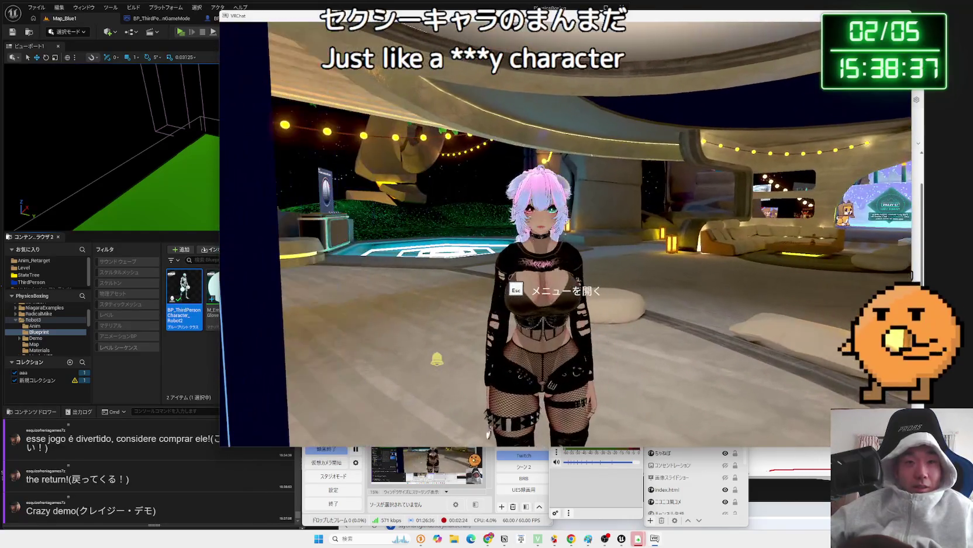
pyautogui.press('a')
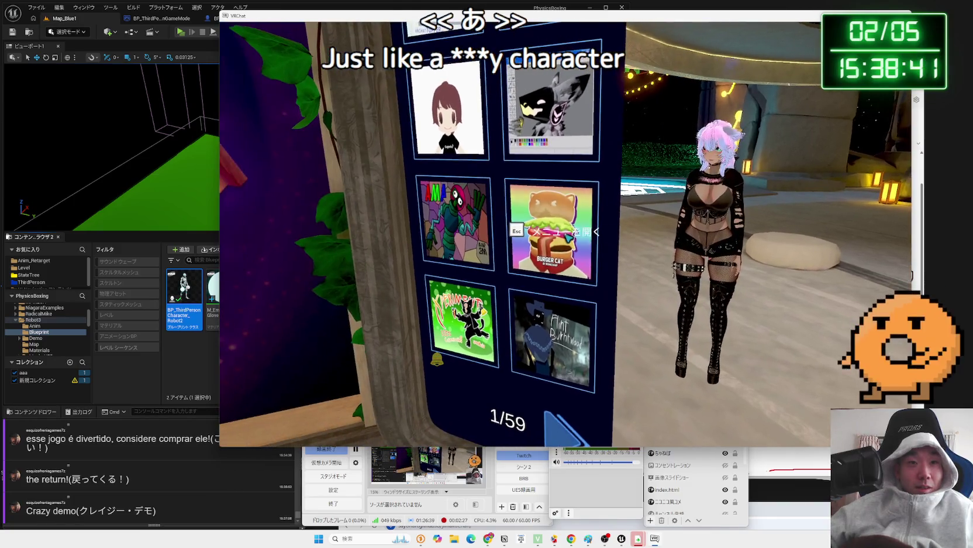
pyautogui.click(565, 234)
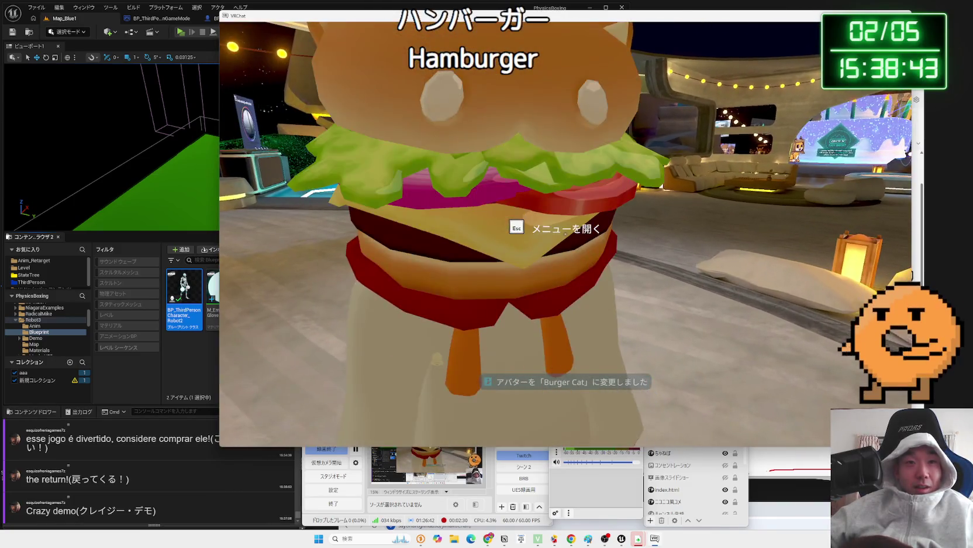
pyautogui.press('s')
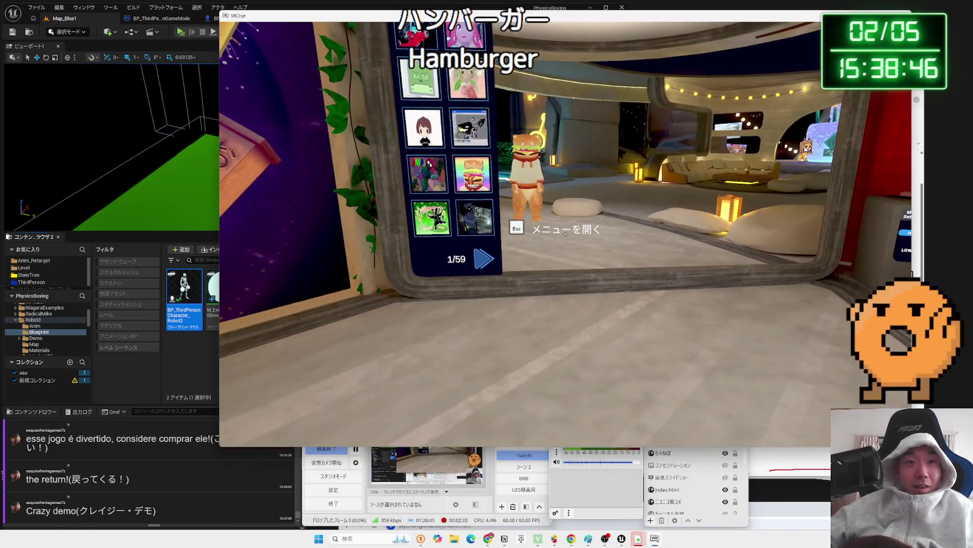
pyautogui.moveTo(565, 234)
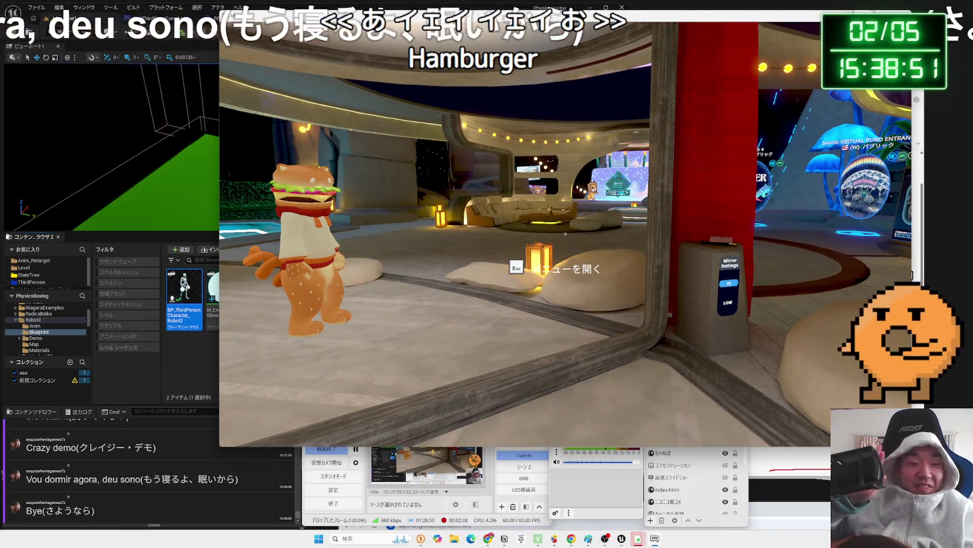
pyautogui.press('Escape')
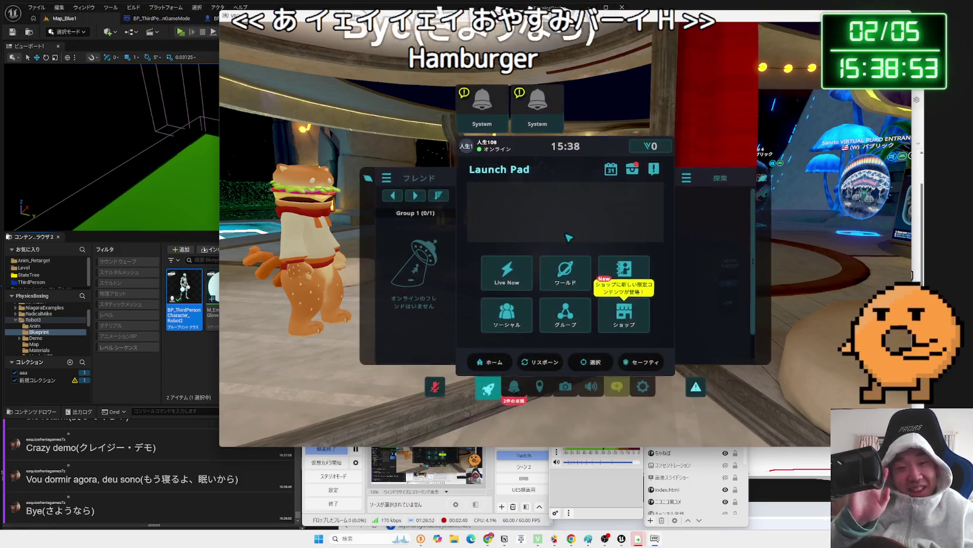
# Browse notifications, enlarging the top notification's image and its extra actions, then closing both.
pyautogui.click(514, 384)
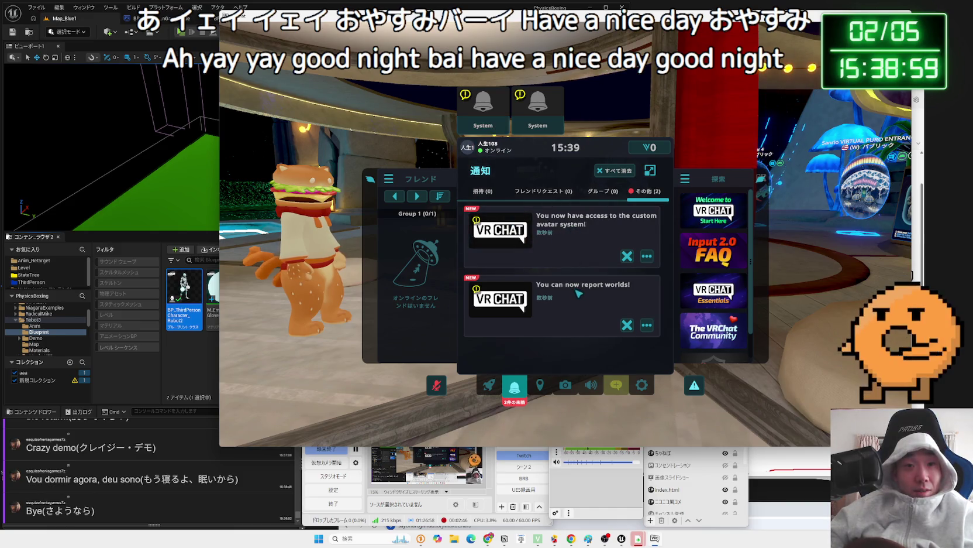
pyautogui.click(524, 298)
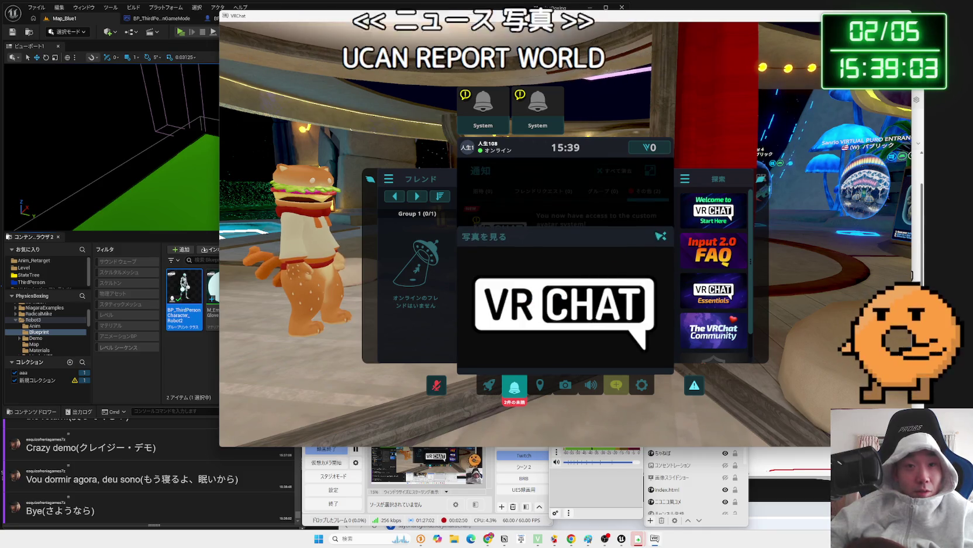
pyautogui.click(661, 235)
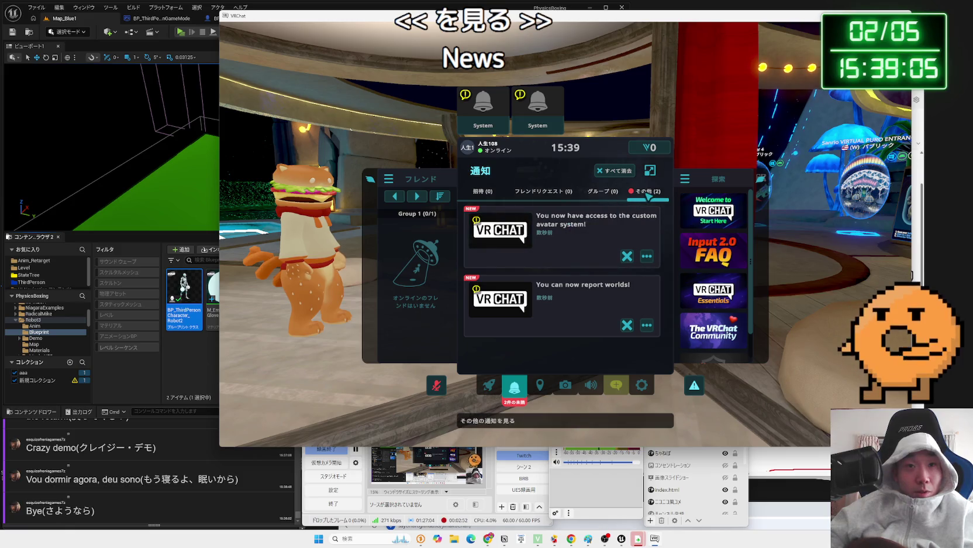
pyautogui.click(648, 256)
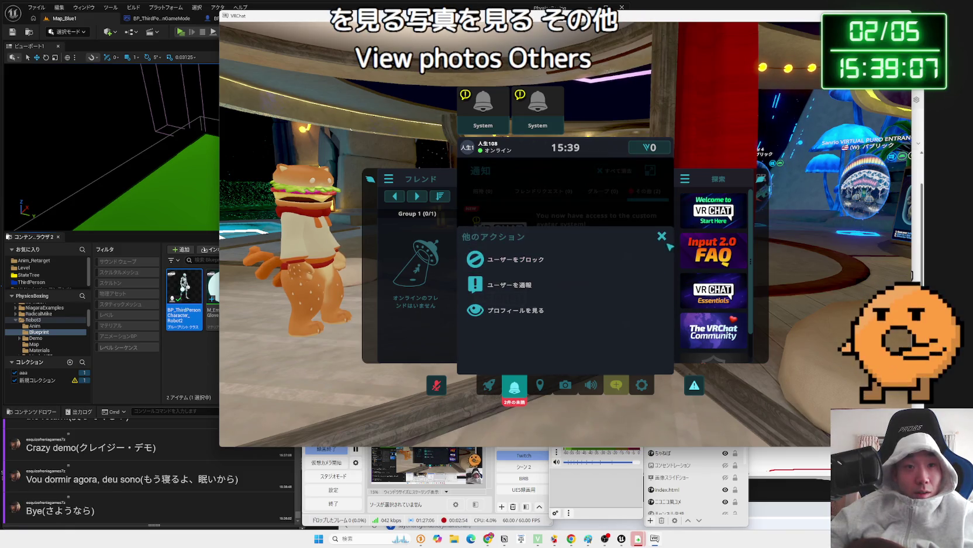
pyautogui.click(661, 240)
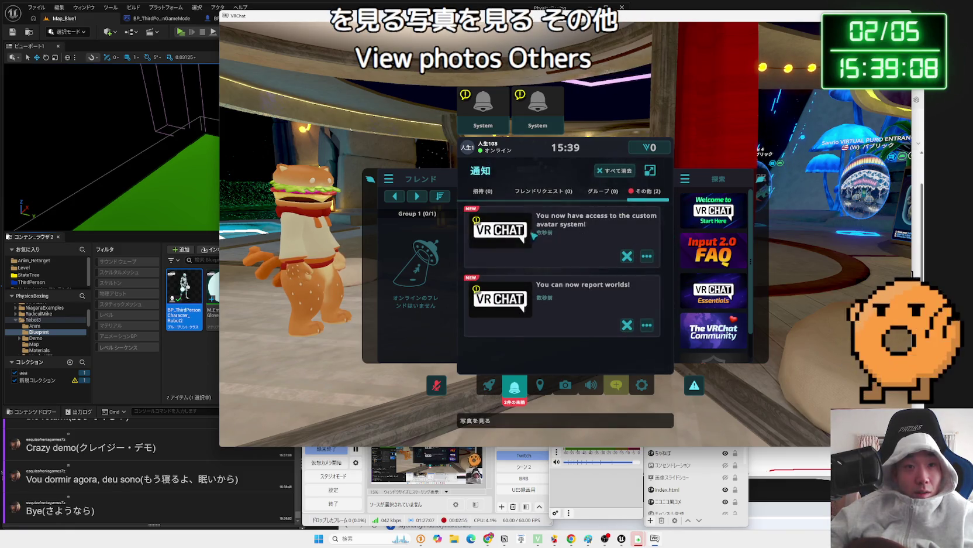
# View own profile (New User rank), the inventory and search pages, then close the menu.
pyautogui.click(479, 147)
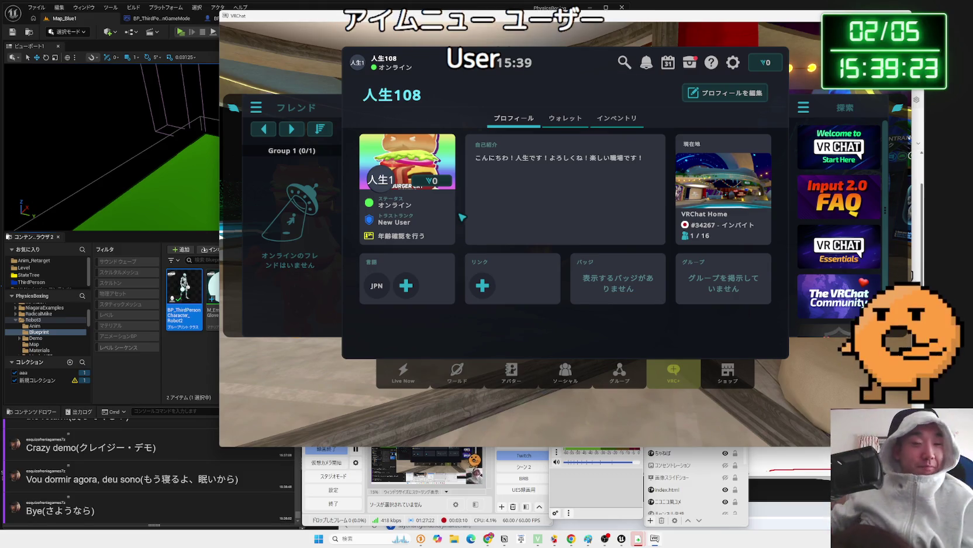
pyautogui.click(690, 62)
pyautogui.click(668, 62)
pyautogui.click(646, 62)
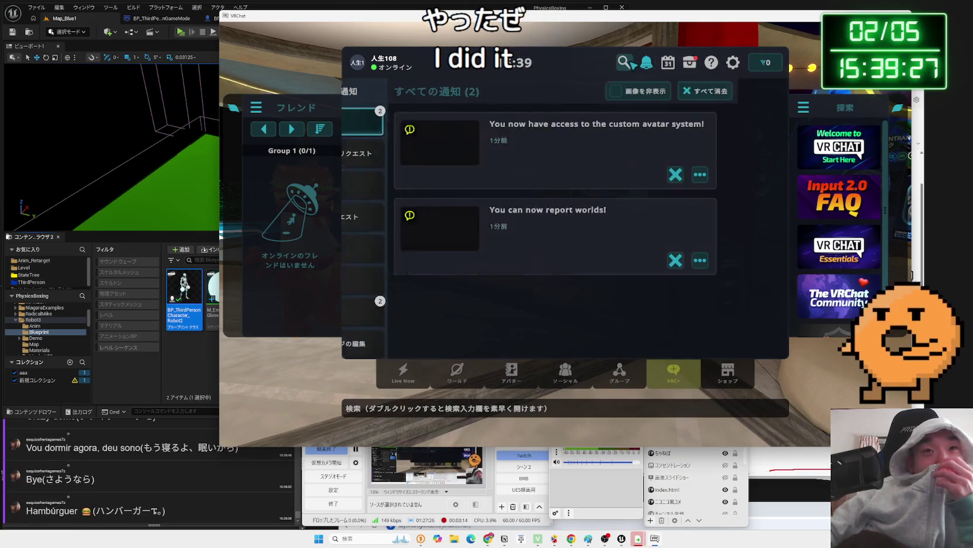
pyautogui.click(625, 62)
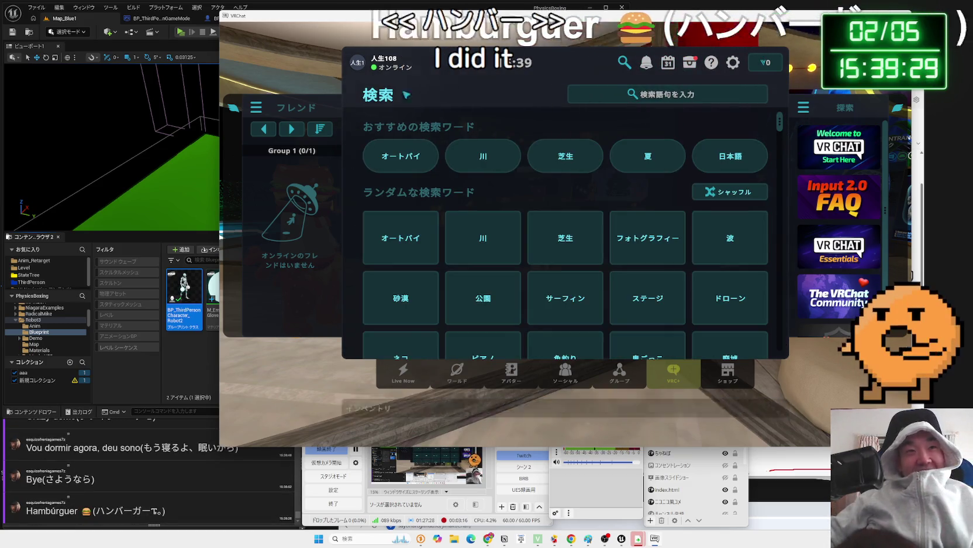
pyautogui.press('Escape')
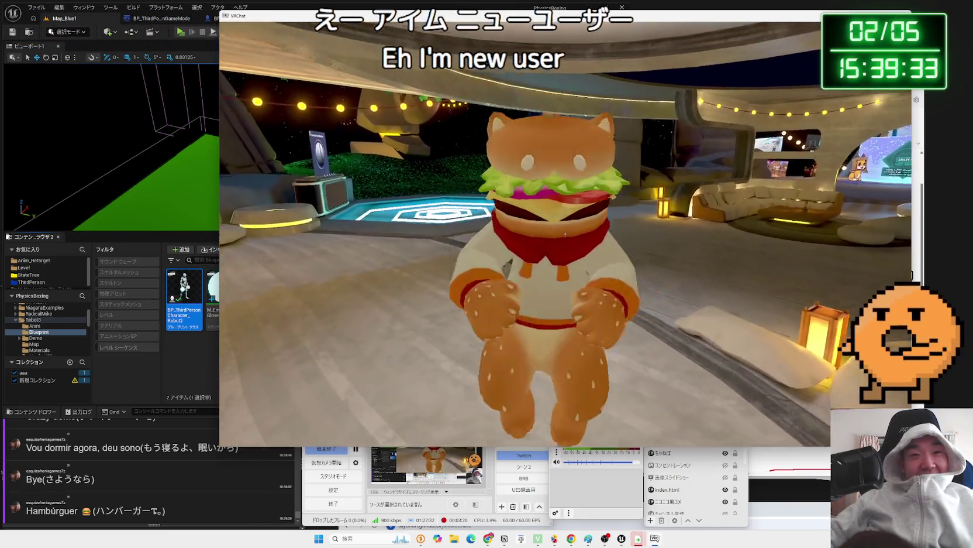
# Switch the avatar to Chise from the board's next page, then return to Chrome.
pyautogui.press('s')
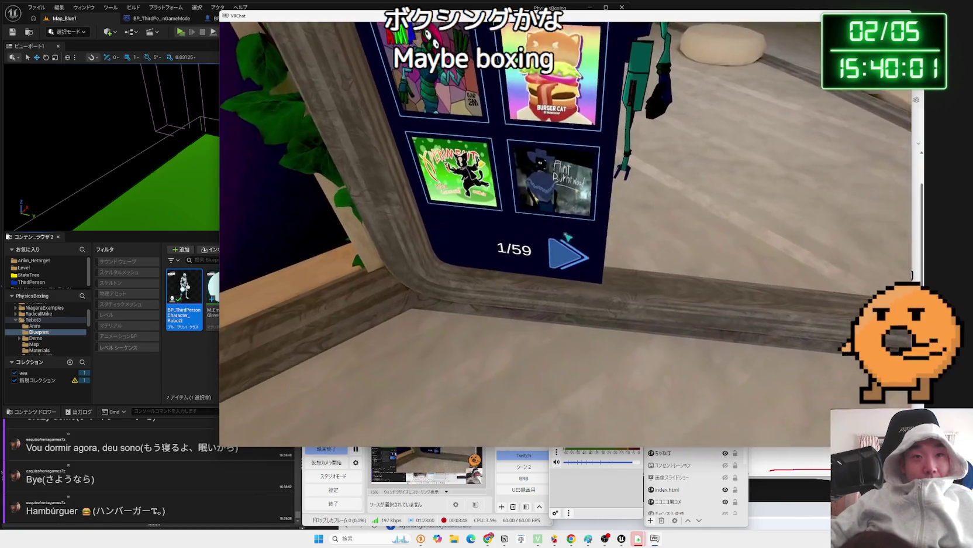
pyautogui.click(568, 236)
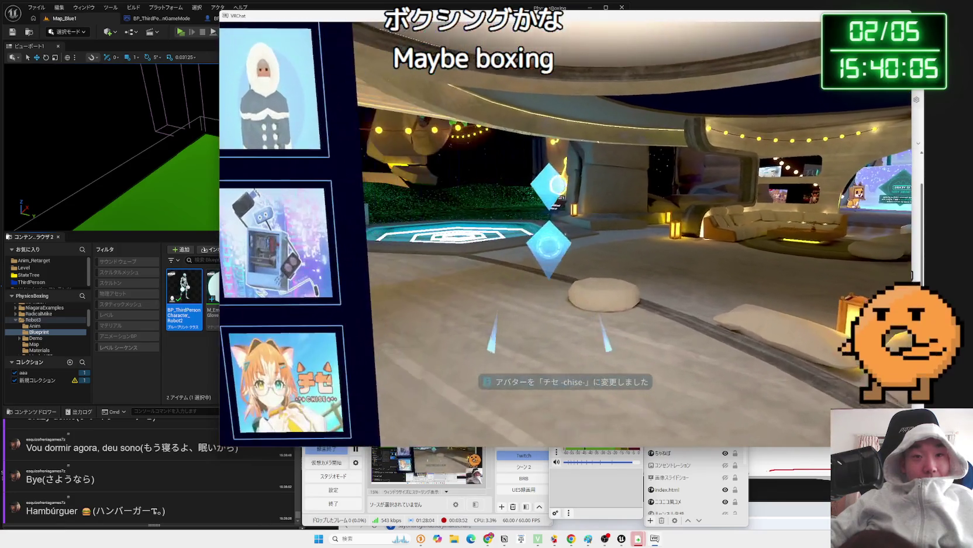
pyautogui.press('s')
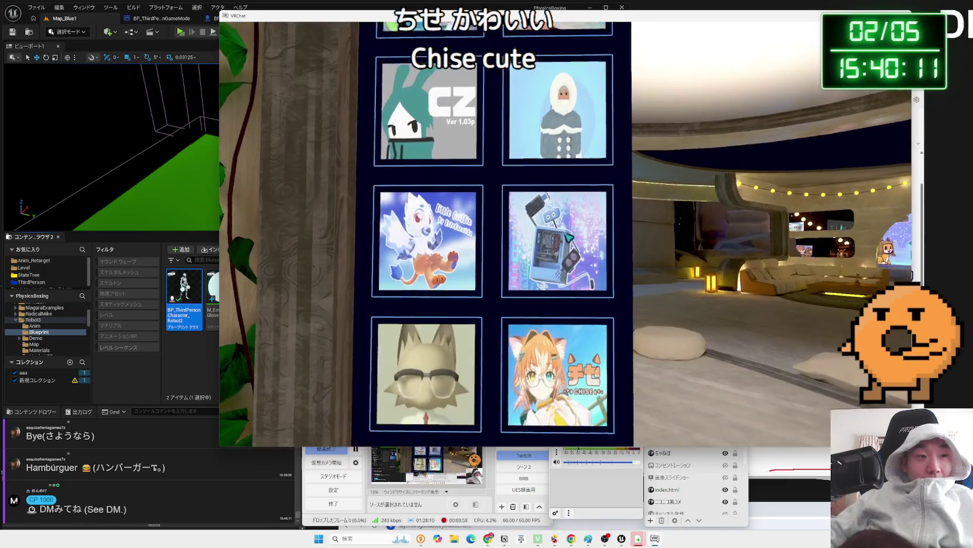
pyautogui.hotkey('alt', 'Tab')
pyautogui.click(494, 541)
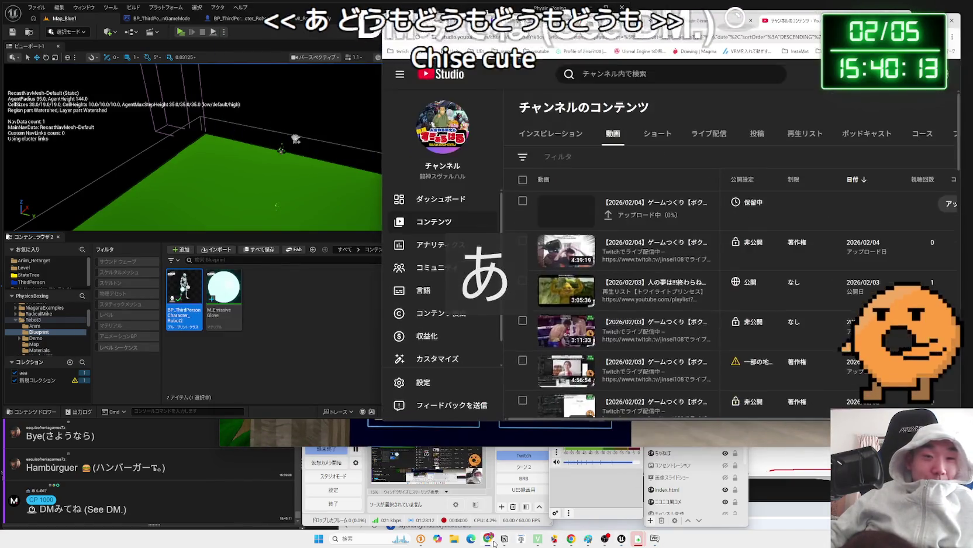
# Open X in a new tab, then open the AIメカテック (6227) stock quote page.
pyautogui.hotkey('ctrl', 't')
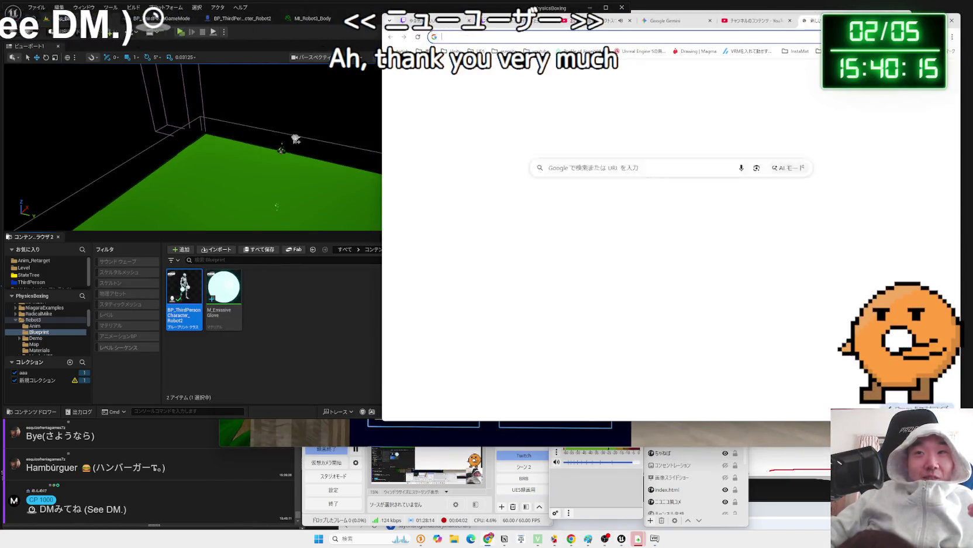
pyautogui.click(734, 115)
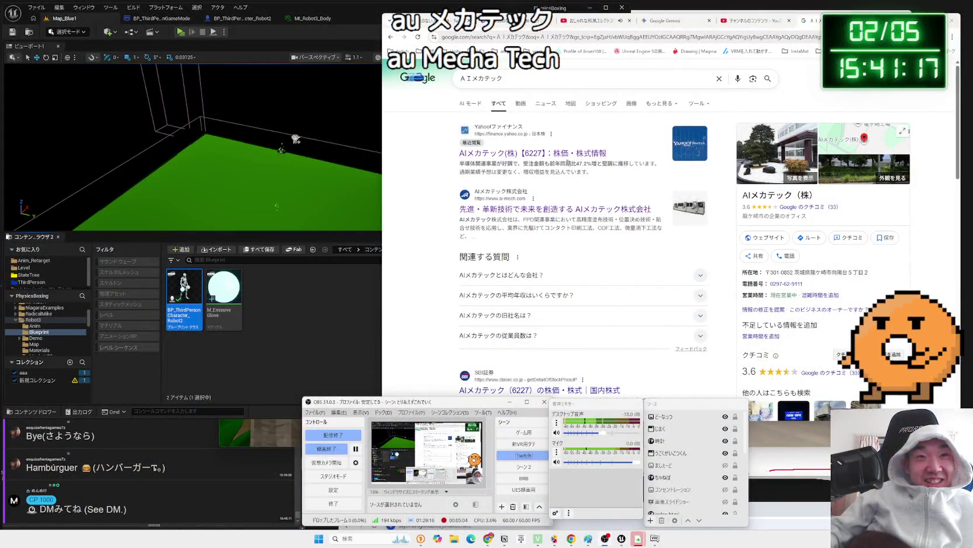
pyautogui.click(564, 153)
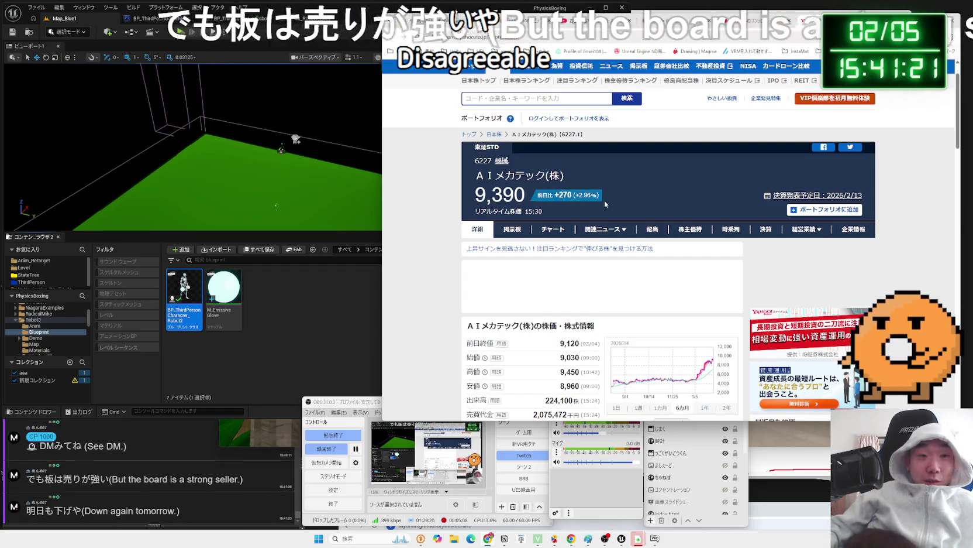
# Open Nintendo's stock quote page and select the Mitsubishi Motors price digits.
pyautogui.scroll(-3, 605, 200)
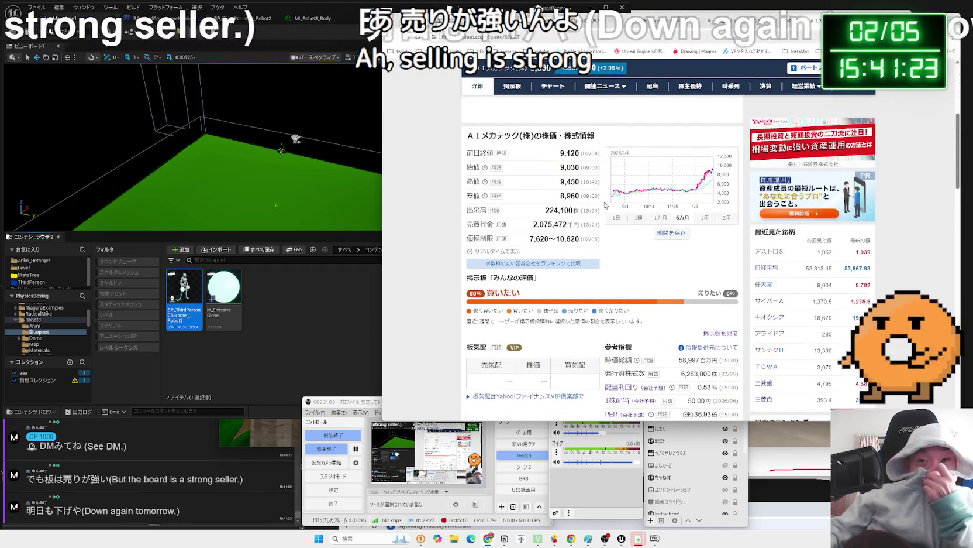
pyautogui.scroll(-1, 686, 241)
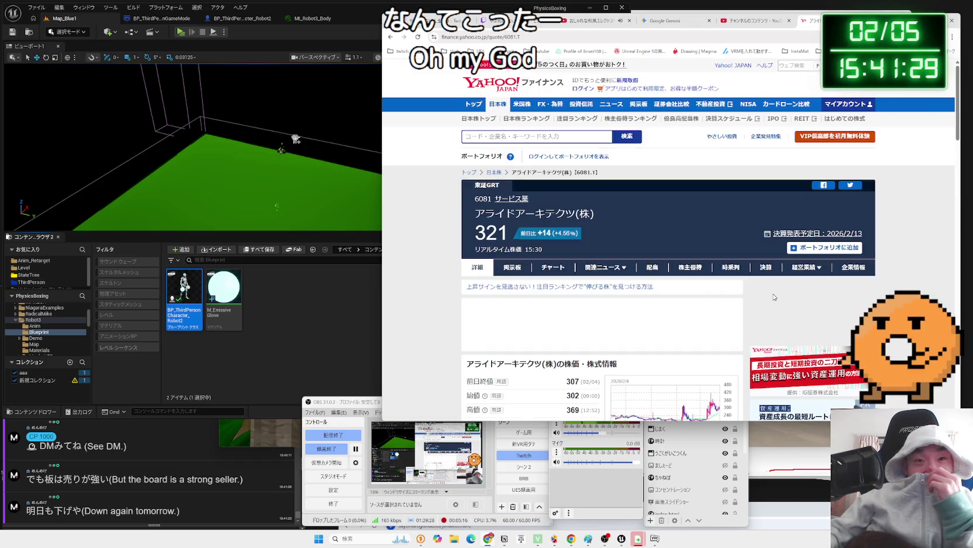
pyautogui.scroll(-4, 756, 280)
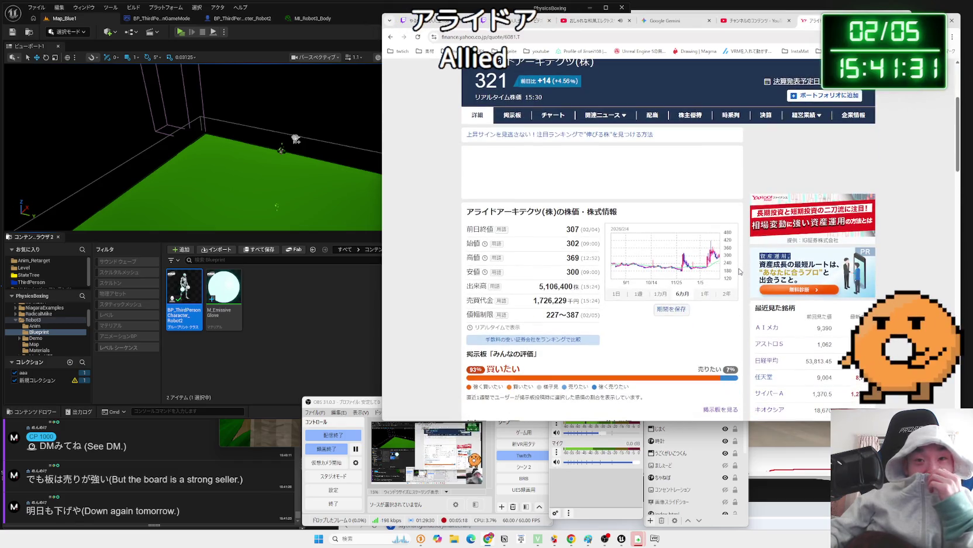
pyautogui.scroll(-3, 740, 271)
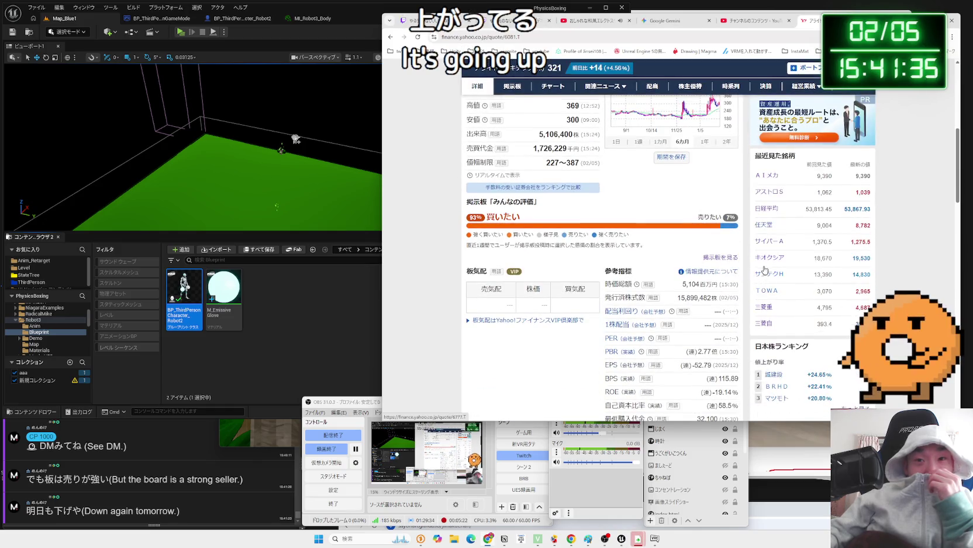
pyautogui.click(762, 231)
pyautogui.scroll(-3, 691, 230)
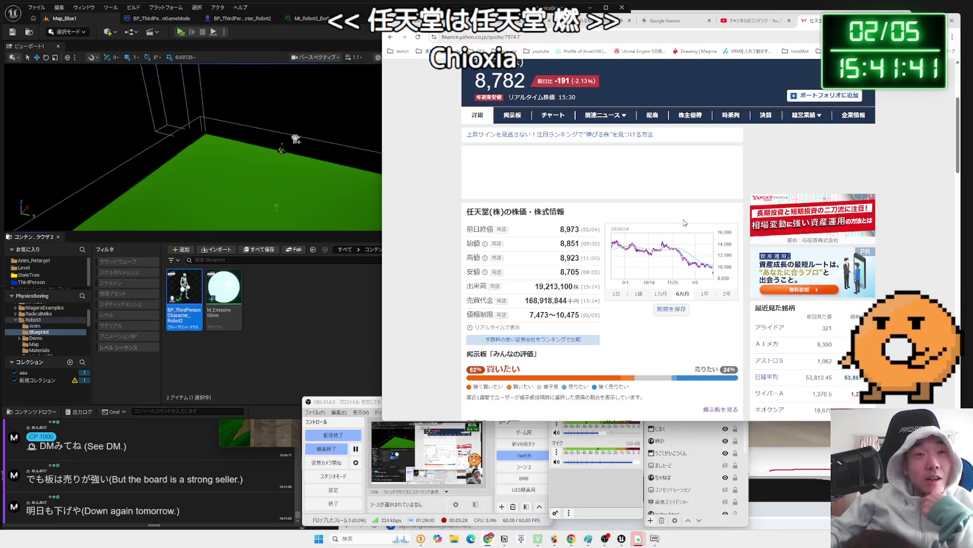
pyautogui.scroll(-3, 683, 221)
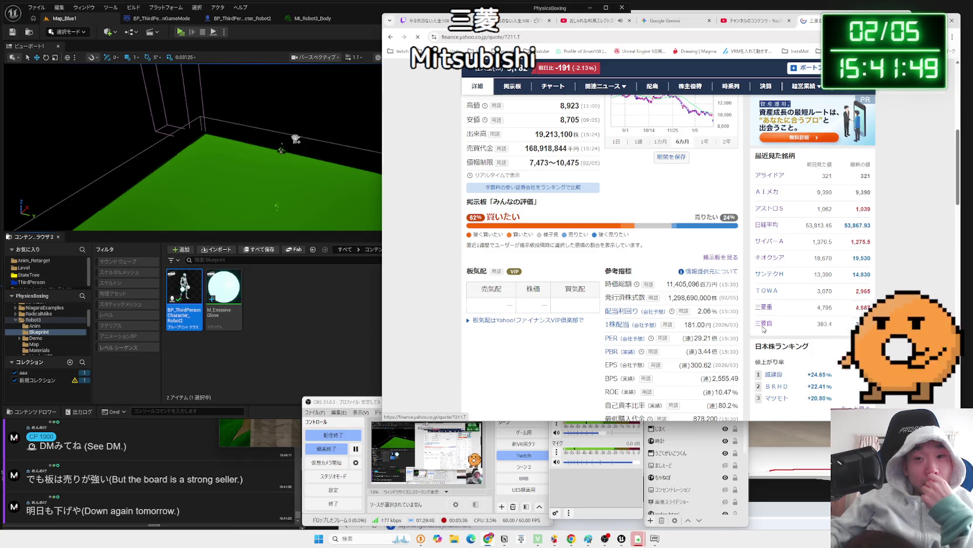
pyautogui.moveTo(485, 232); pyautogui.dragTo(668, 238)
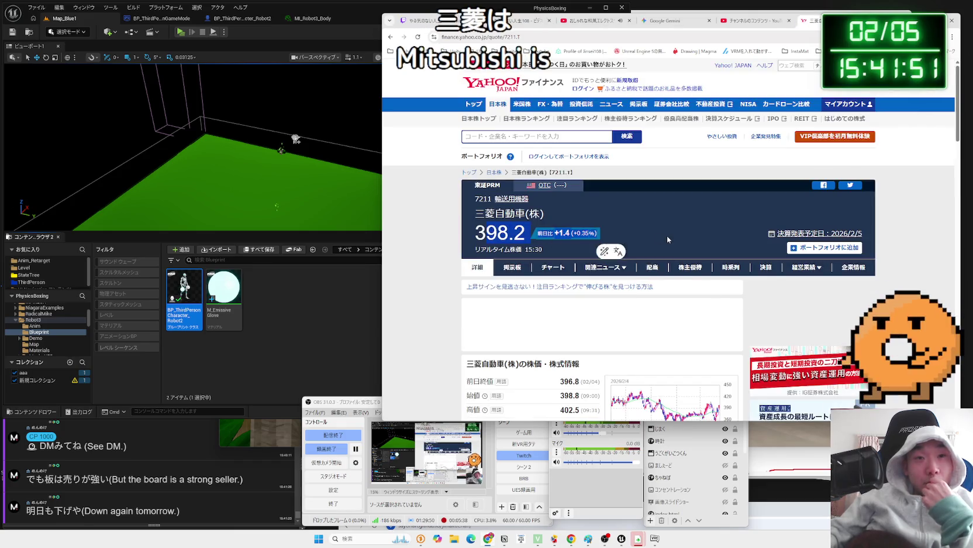
pyautogui.scroll(-4, 676, 255)
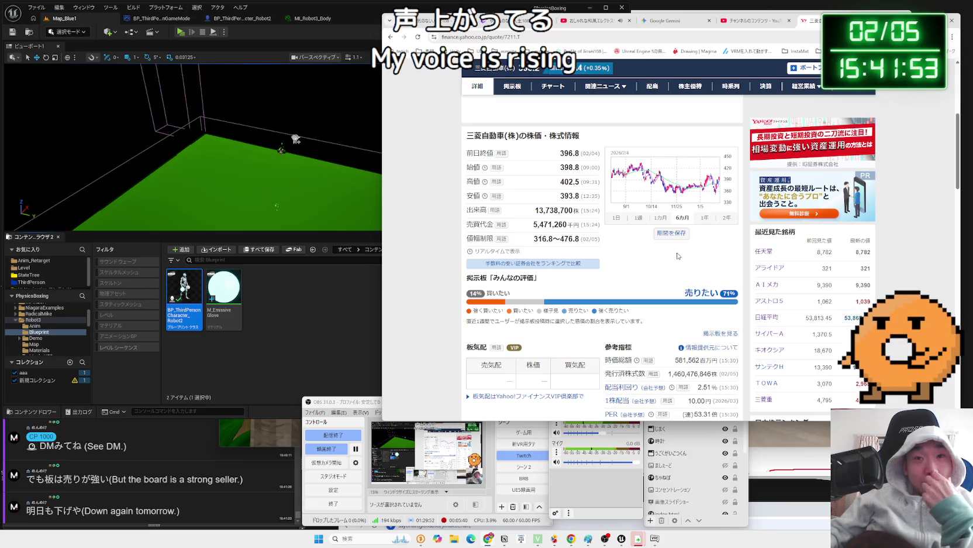
pyautogui.scroll(4, 678, 256)
# Cycle through the open tabs, then reopen Nintendo's quote and show its 2年 price chart.
pyautogui.hotkey('ctrl', 'shift', 'Tab')
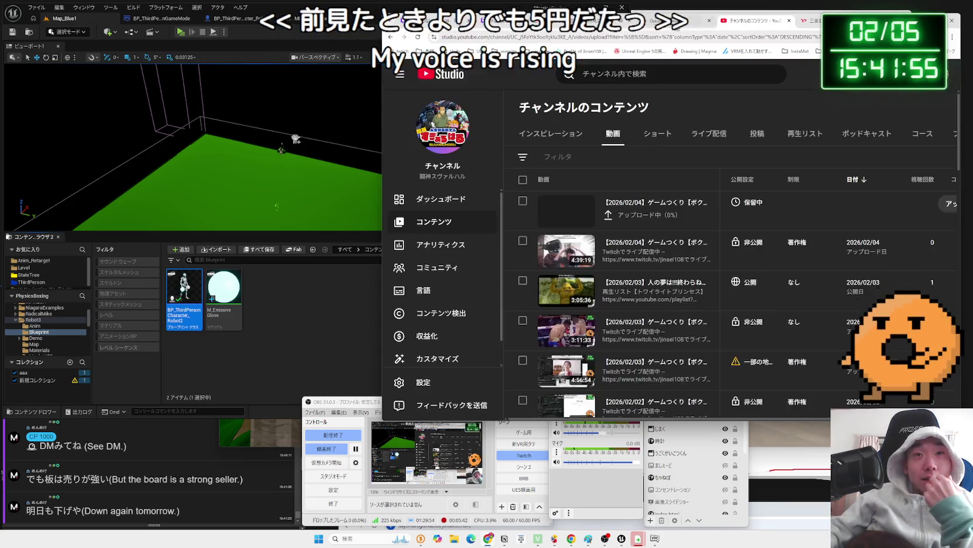
pyautogui.hotkey('ctrl', 'shift', 'Tab')
pyautogui.hotkey('ctrl', 'shift', 'Tab')
pyautogui.hotkey('ctrl', 'Tab')
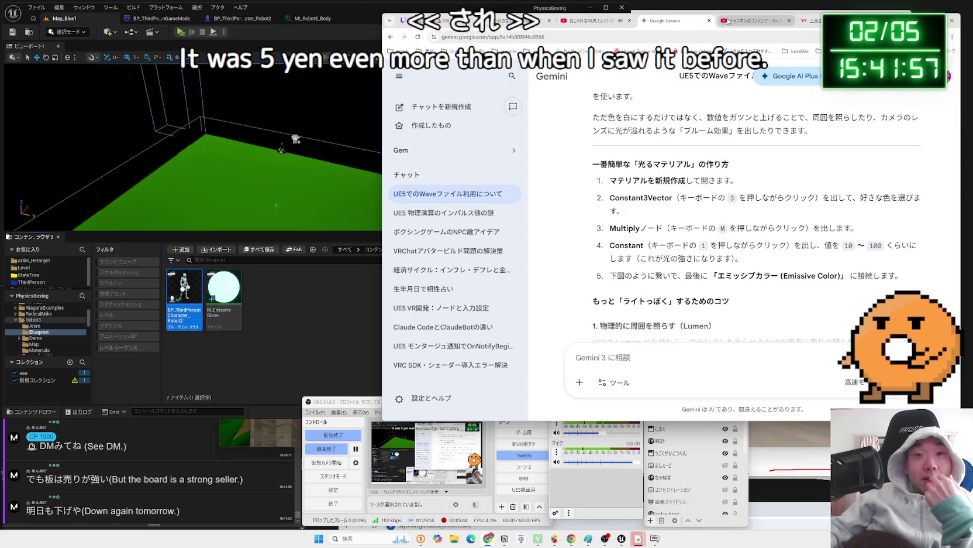
pyautogui.click(729, 22)
pyautogui.hotkey('ctrl', 'Tab')
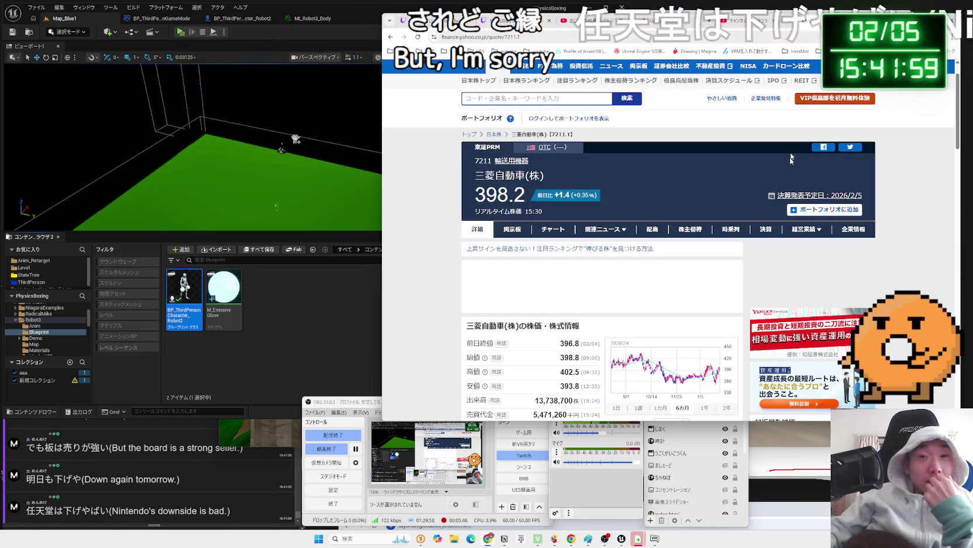
pyautogui.scroll(-4, 791, 158)
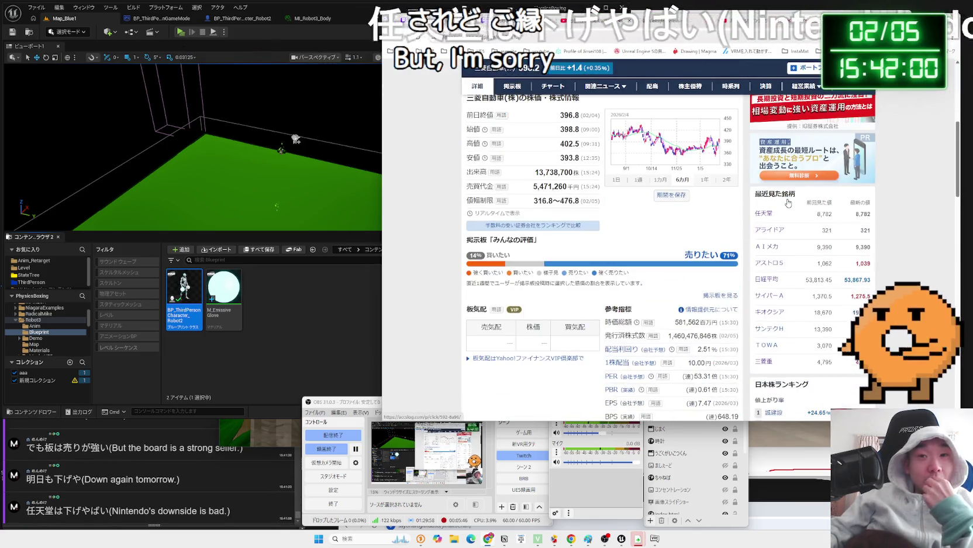
pyautogui.click(763, 219)
pyautogui.scroll(-3, 649, 234)
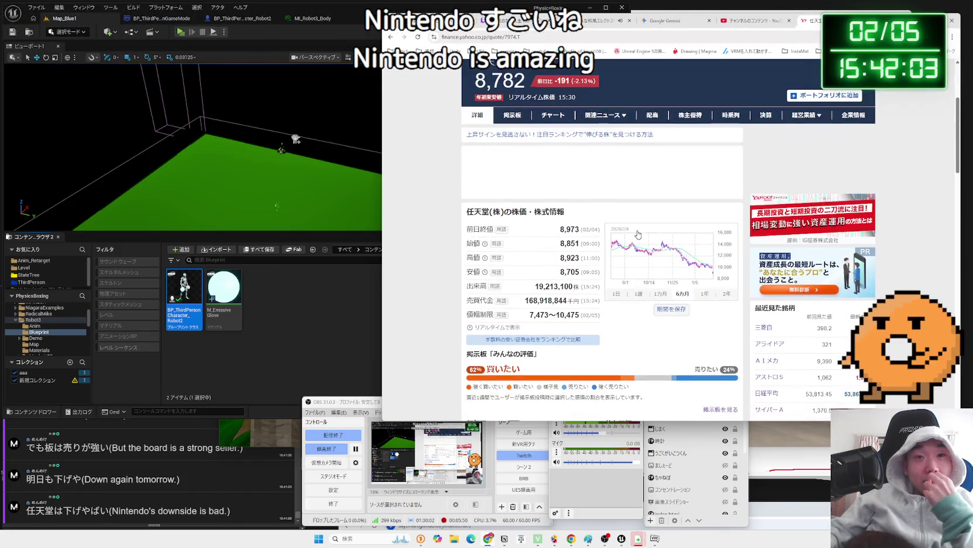
pyautogui.click(730, 297)
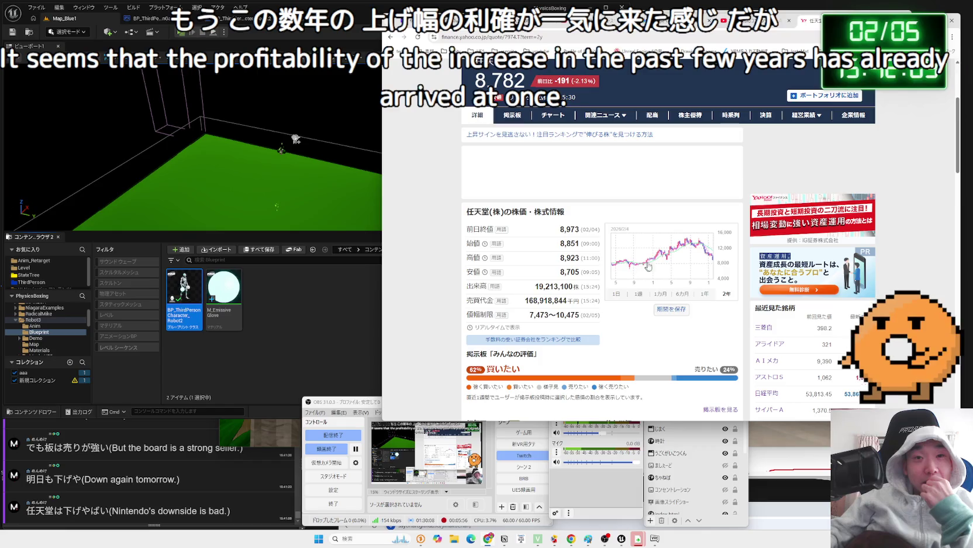
pyautogui.scroll(-3, 747, 292)
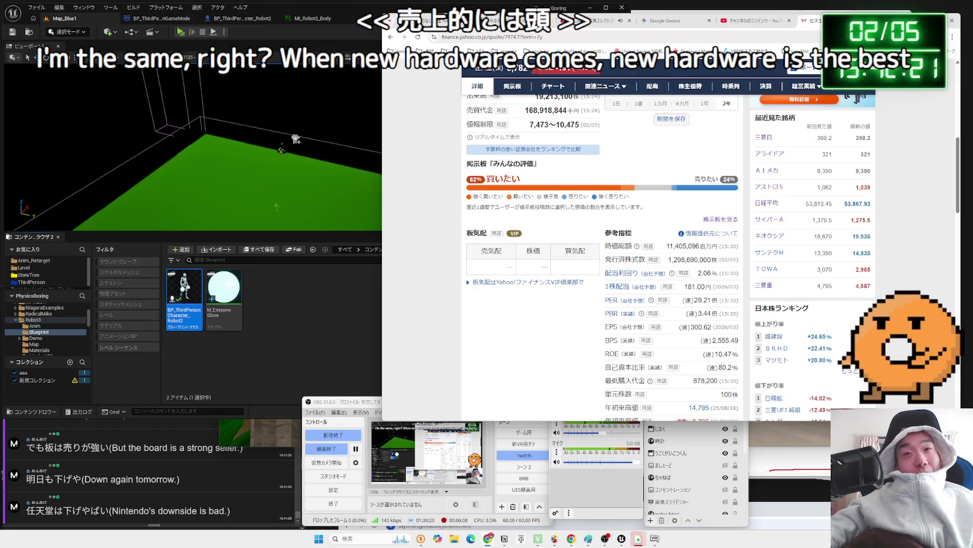
# Start a new tab with 'switch2 プロコン' typed into the address bar.
pyautogui.hotkey('ctrl', 't')
pyautogui.press('Zenkaku_Hankaku')
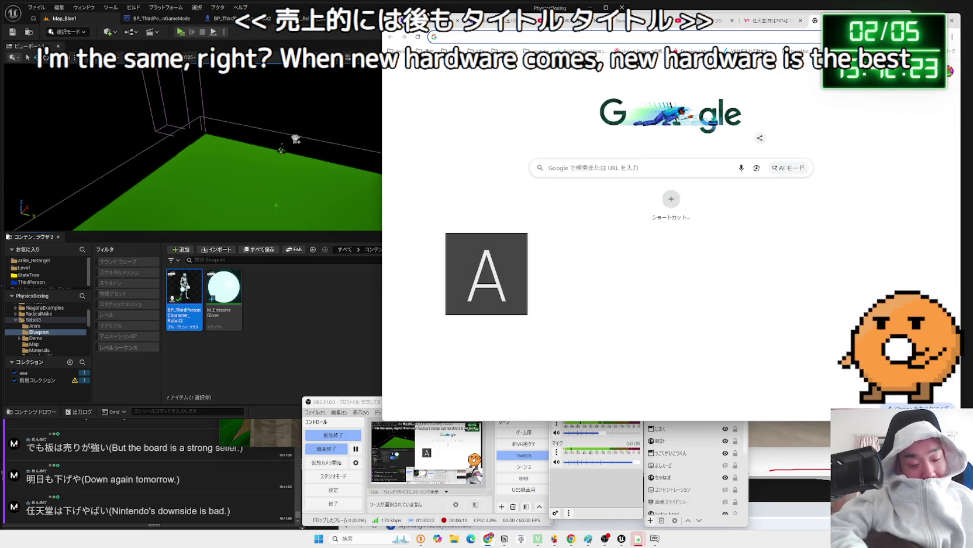
pyautogui.write('switch2 プロコン')
pyautogui.press('Zenkaku_Hankaku')
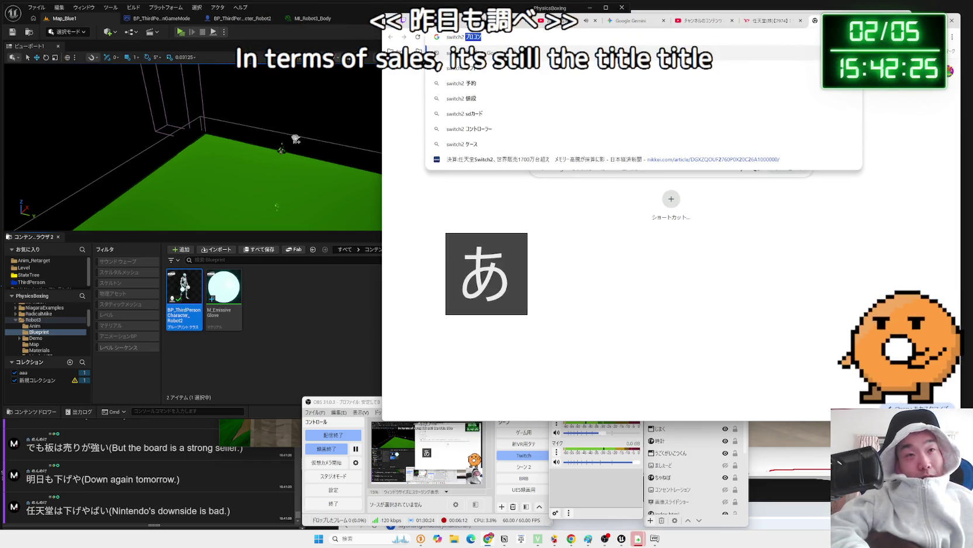
# Search Google for 'switch2 タイトル'.
pyautogui.write('たいけ')
pyautogui.press('BackSpace')
pyautogui.write('とる')
pyautogui.press('space')
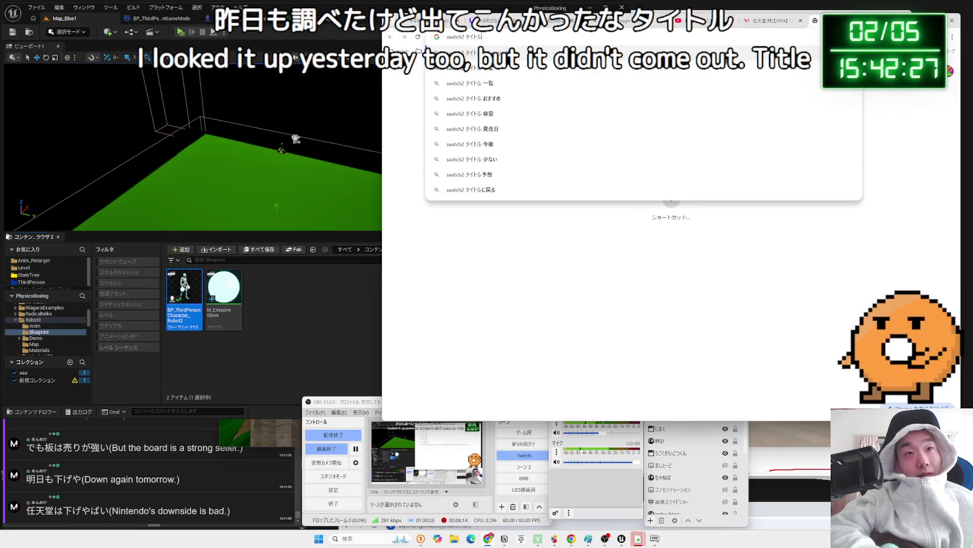
pyautogui.press('Return')
pyautogui.press('Return')
# Run the 'switch2 発売予定 ソフト一覧' suggestion and scroll down through the results.
pyautogui.click(543, 78)
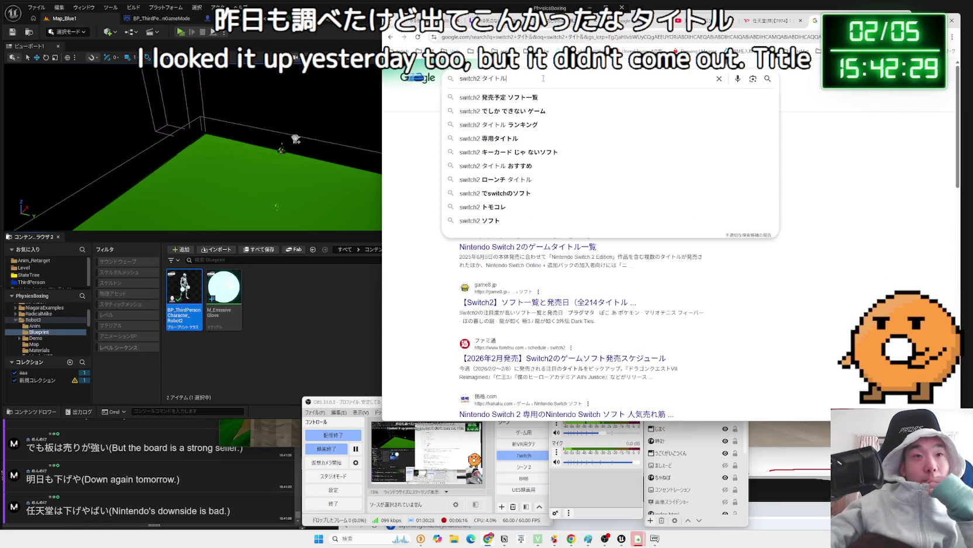
pyautogui.click(533, 100)
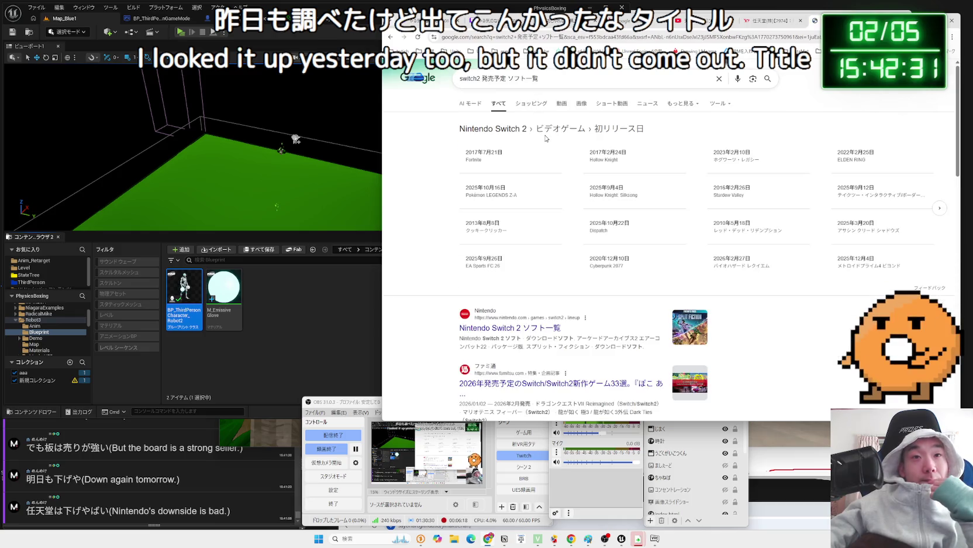
pyautogui.scroll(-3, 545, 139)
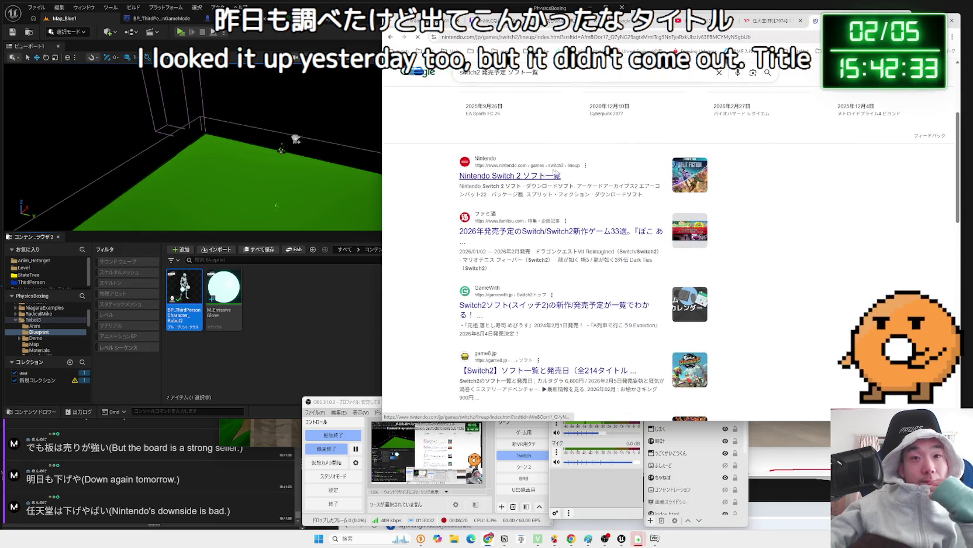
pyautogui.scroll(-4, 647, 178)
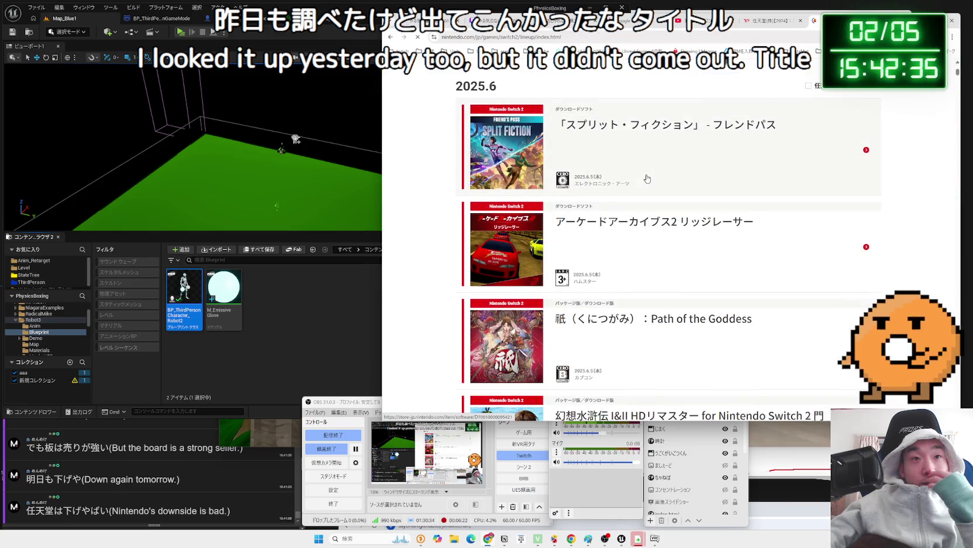
pyautogui.scroll(-3, 647, 179)
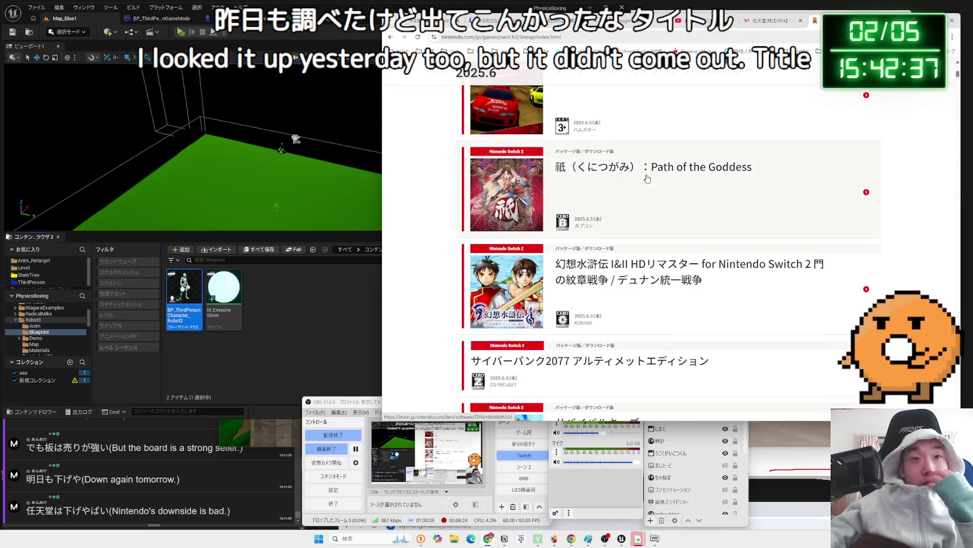
pyautogui.scroll(-4, 640, 172)
pyautogui.scroll(-9, 640, 173)
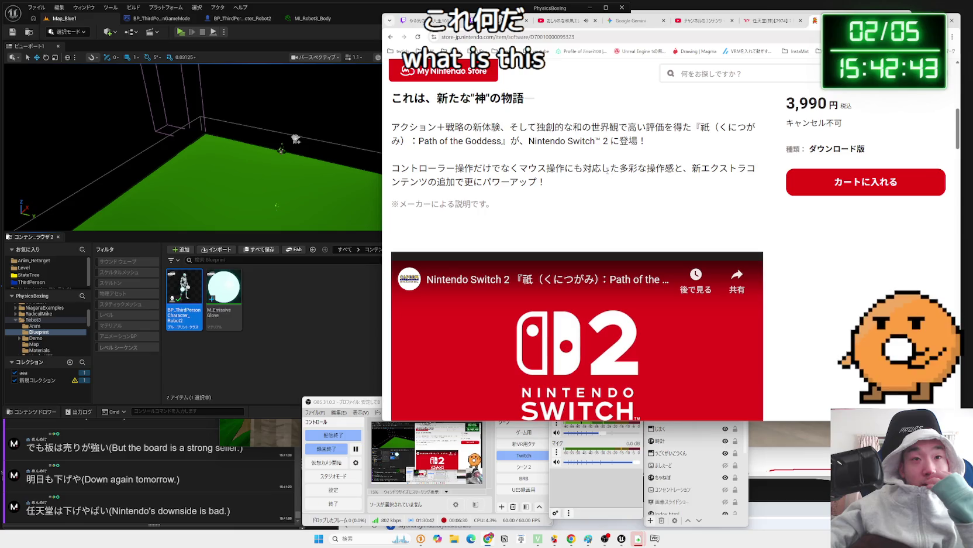
# Skip ahead twice along the Path of the Goddess trailer's seek bar.
pyautogui.scroll(-5, 585, 187)
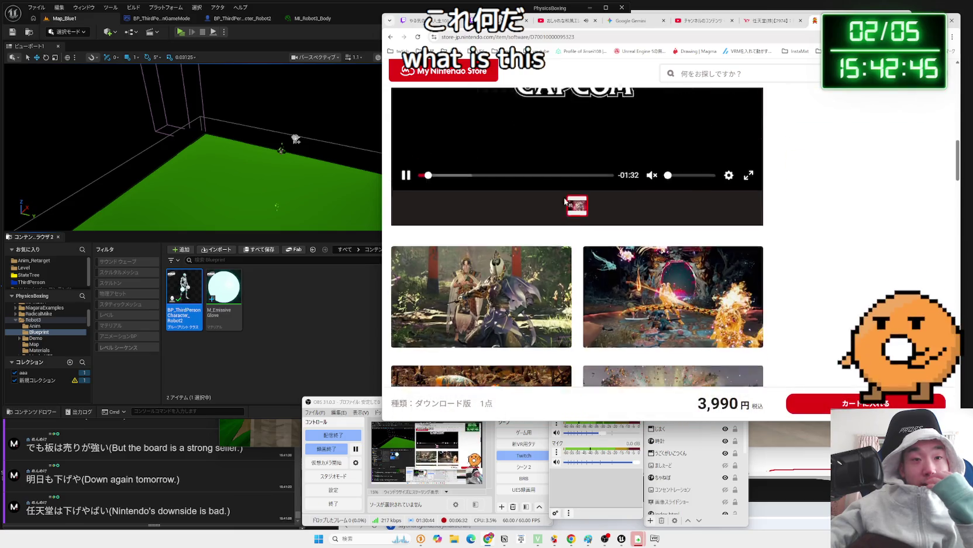
pyautogui.scroll(2, 556, 234)
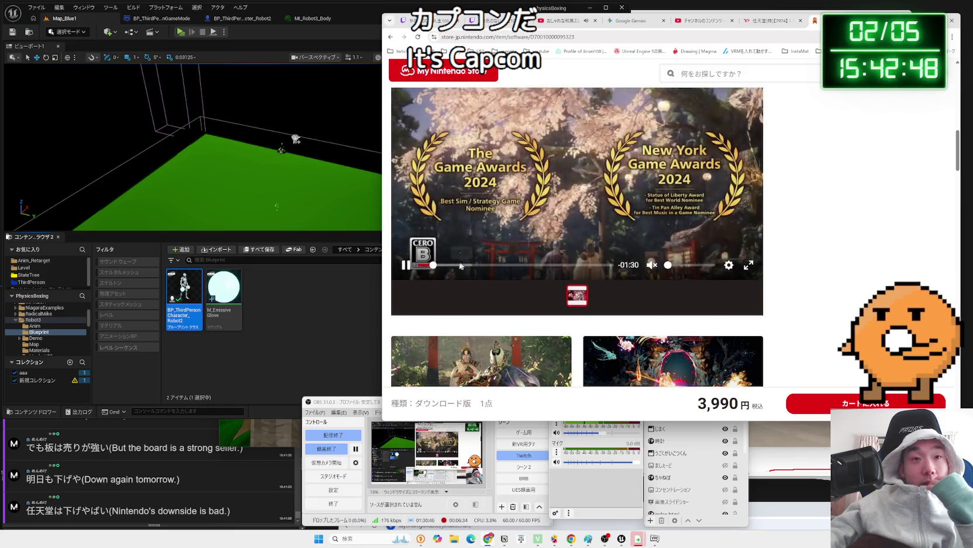
pyautogui.click(450, 265)
pyautogui.scroll(1, 450, 264)
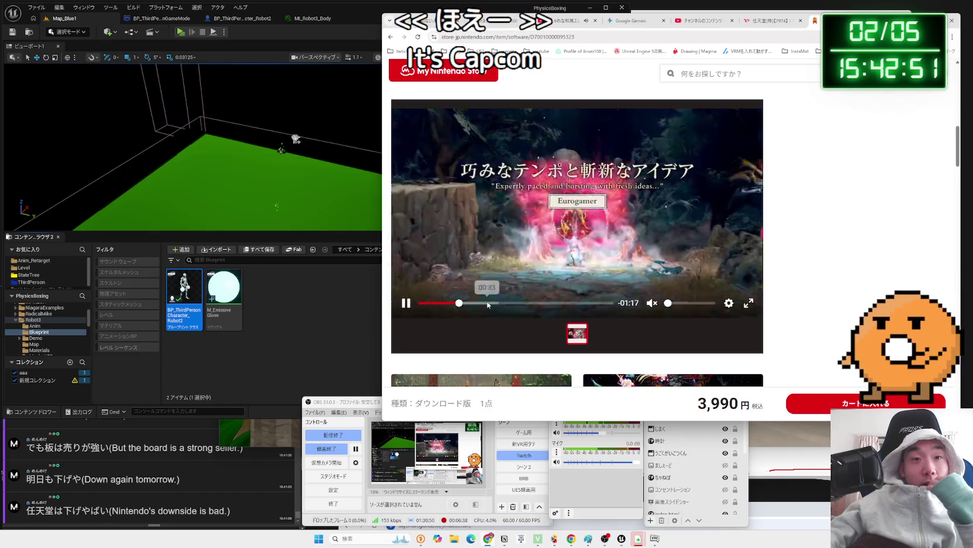
pyautogui.click(565, 302)
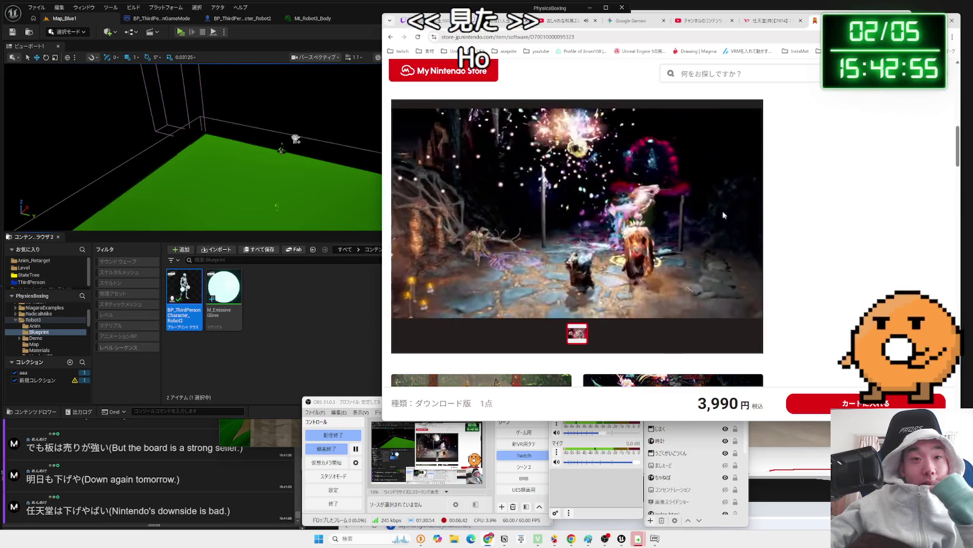
# Scroll through the game's screenshots, then go back to the Switch 2 lineup page.
pyautogui.scroll(4, 723, 215)
pyautogui.scroll(-10, 702, 217)
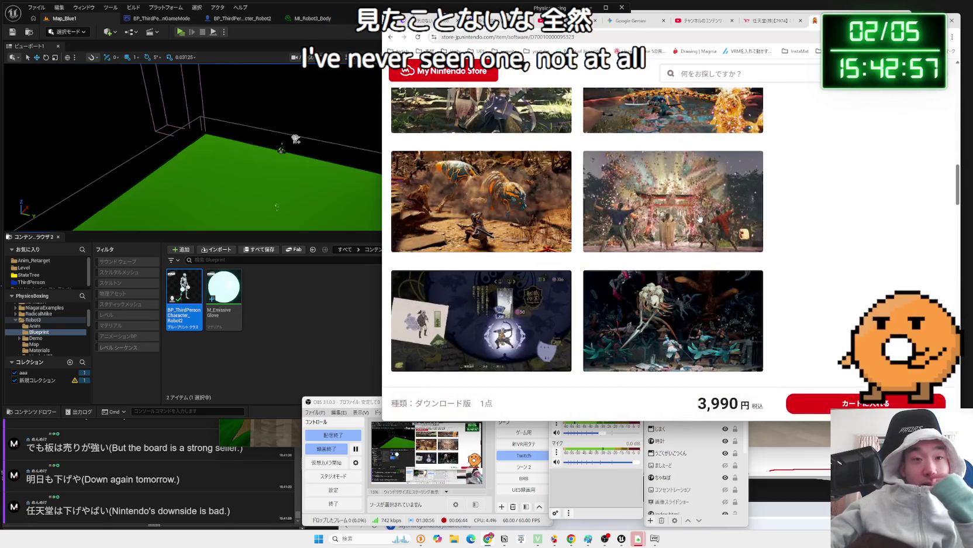
pyautogui.scroll(-4, 700, 217)
pyautogui.scroll(6, 697, 220)
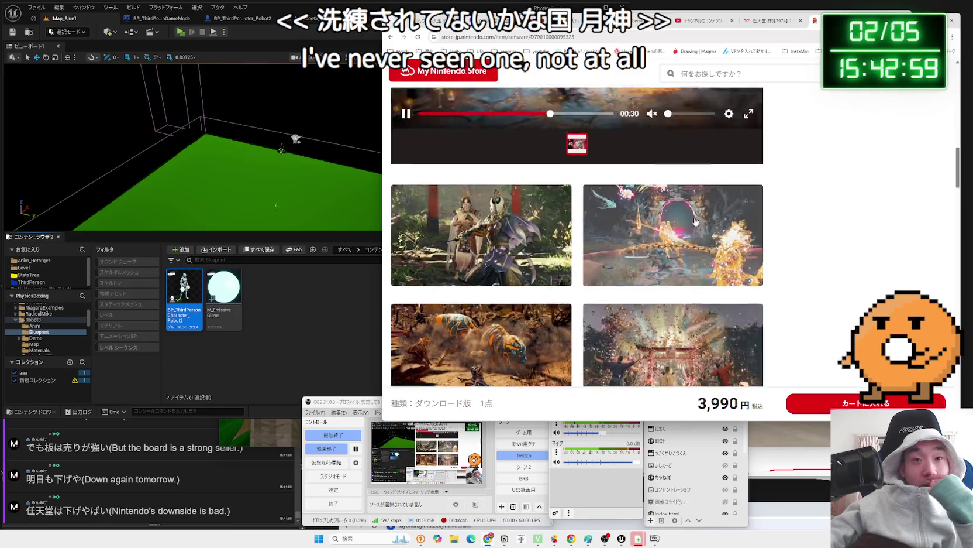
pyautogui.scroll(4, 696, 221)
pyautogui.scroll(-1, 696, 222)
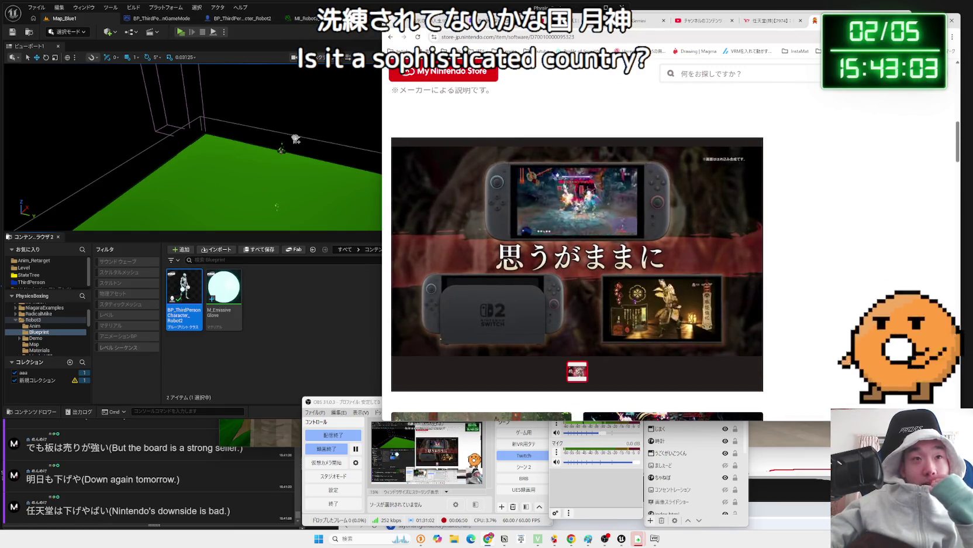
pyautogui.hotkey('alt', 'Left')
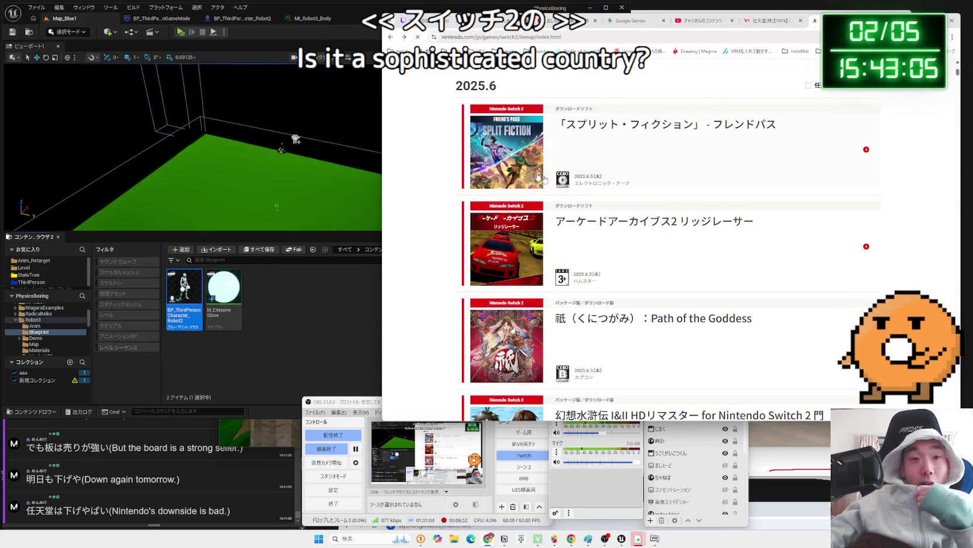
# Scroll down the Switch 2 lineup, switch to the Nintendo stock tab, and open a new blank tab.
pyautogui.scroll(-5, 538, 176)
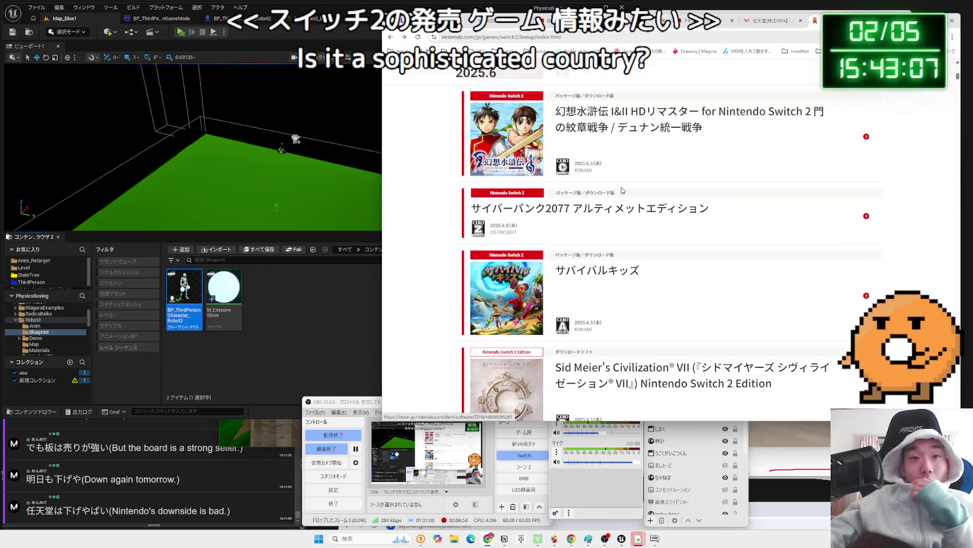
pyautogui.scroll(-5, 622, 190)
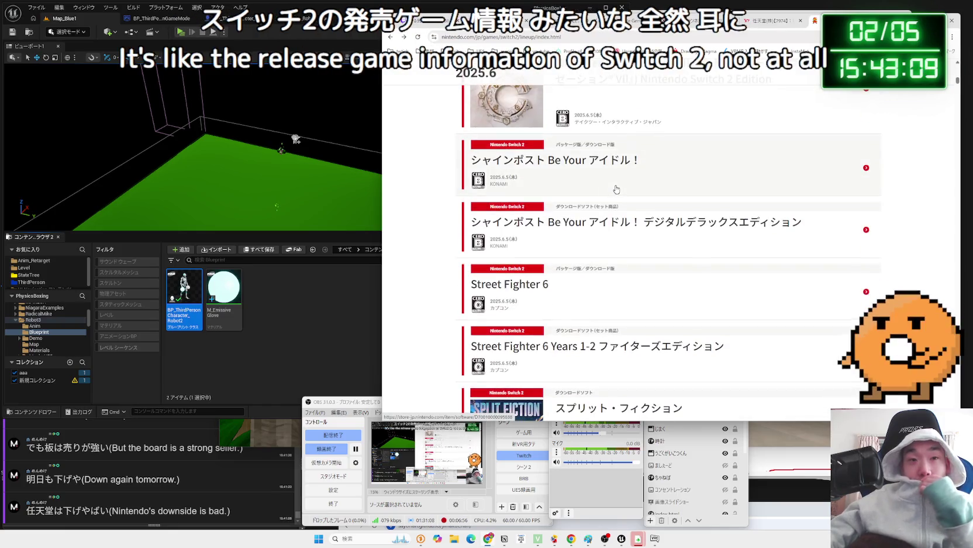
pyautogui.scroll(-4, 616, 189)
pyautogui.scroll(-3, 616, 189)
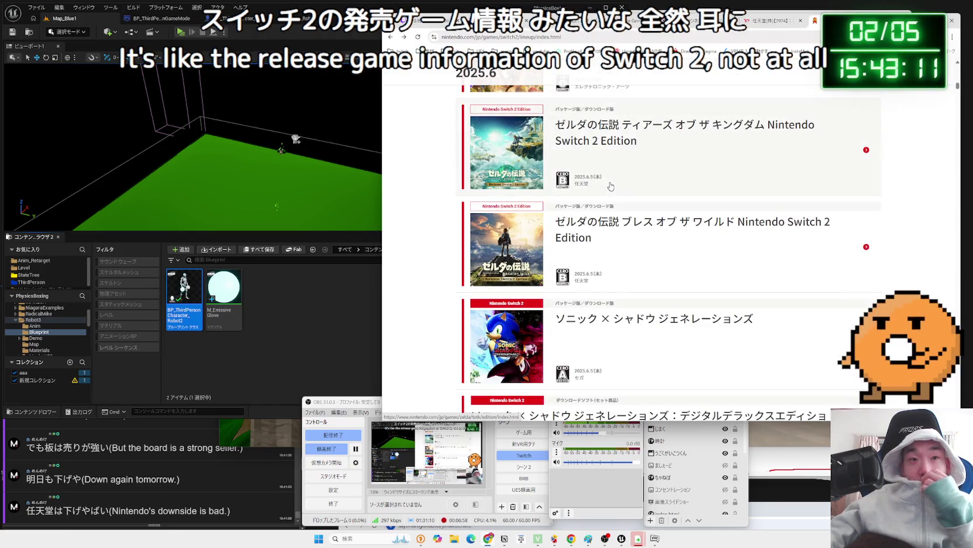
pyautogui.scroll(-3, 611, 186)
pyautogui.hotkey('ctrl', 'shift', 'Tab')
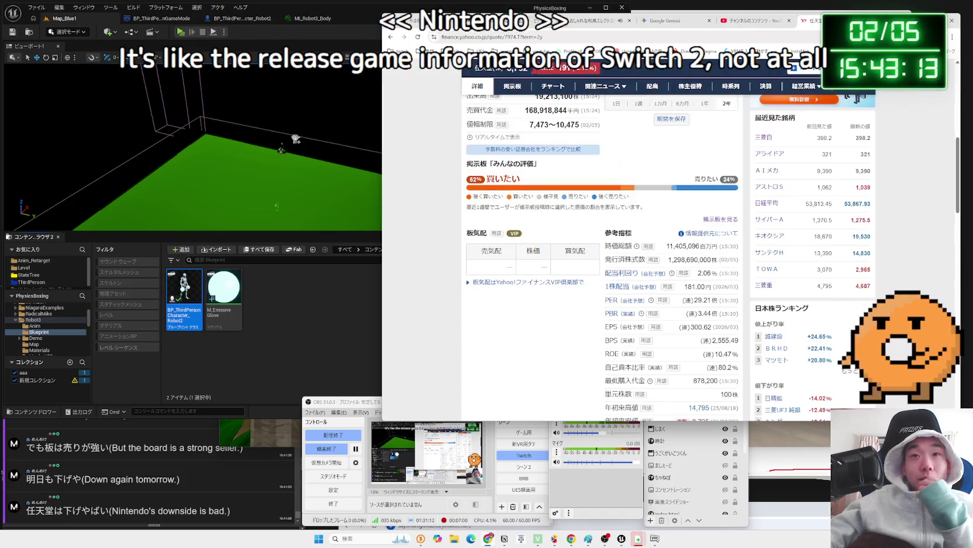
pyautogui.hotkey('ctrl', 't')
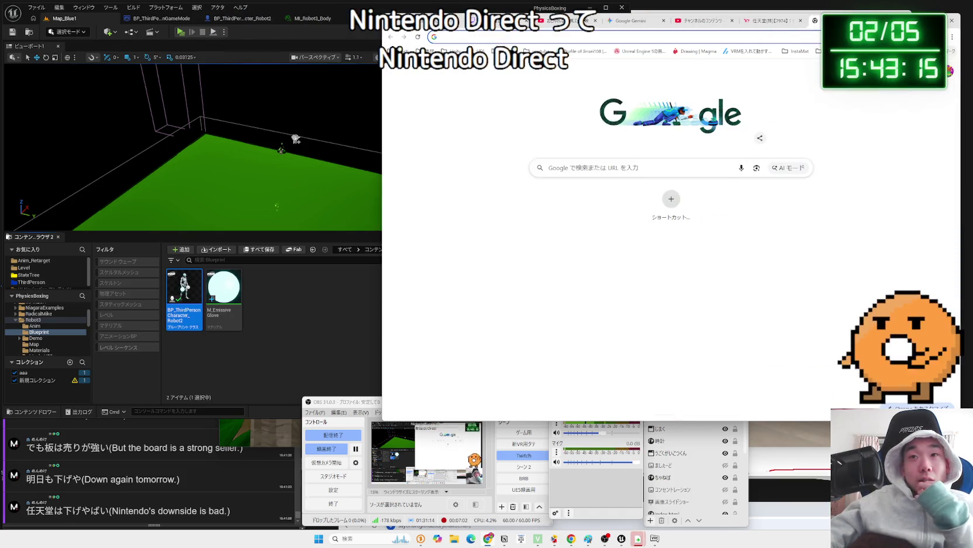
# Go to x.com and clear all recent searches, confirming with 'クリア'.
pyautogui.write('x')
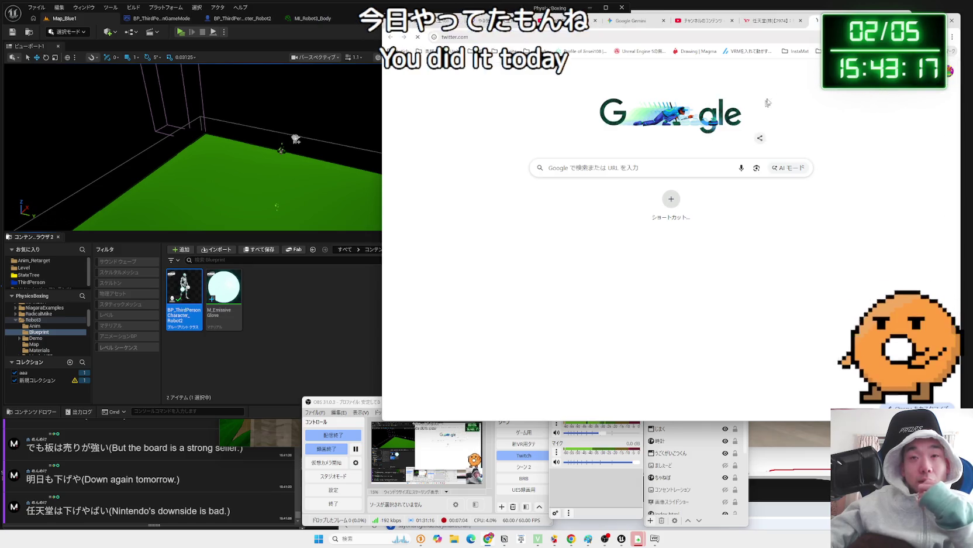
pyautogui.press('Return')
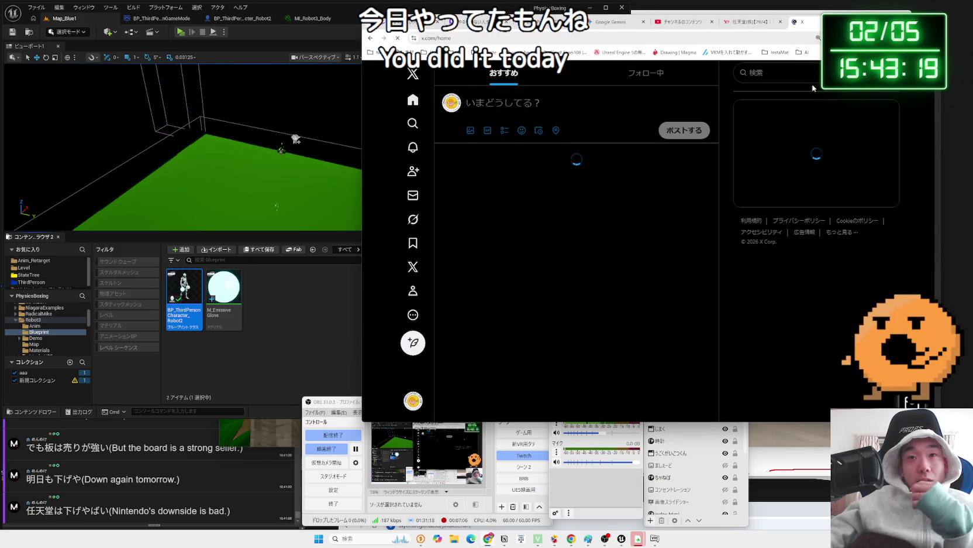
pyautogui.click(812, 79)
pyautogui.click(870, 94)
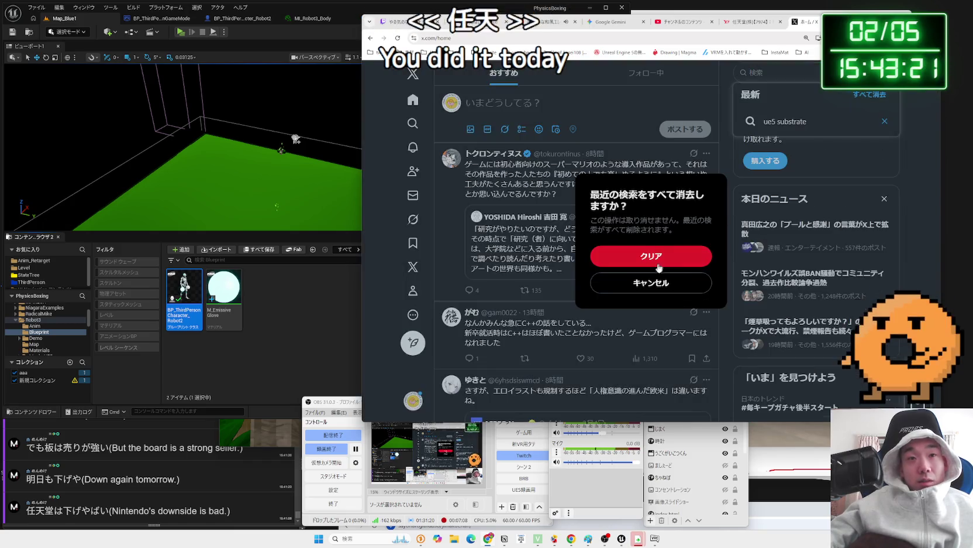
pyautogui.click(656, 254)
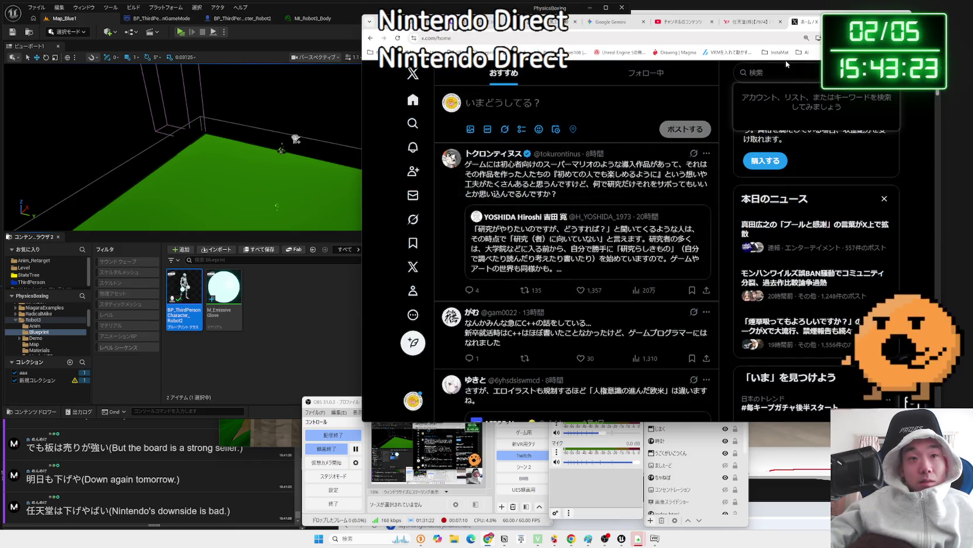
# Dismiss the search suggestions, close the accidental new post draft, and start a new search.
pyautogui.press('Escape')
pyautogui.press('n')
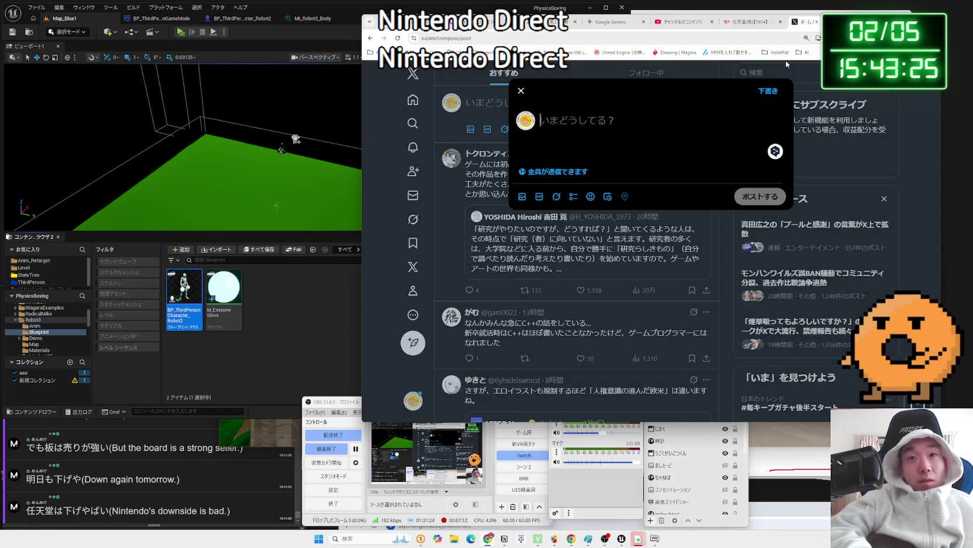
pyautogui.click(522, 91)
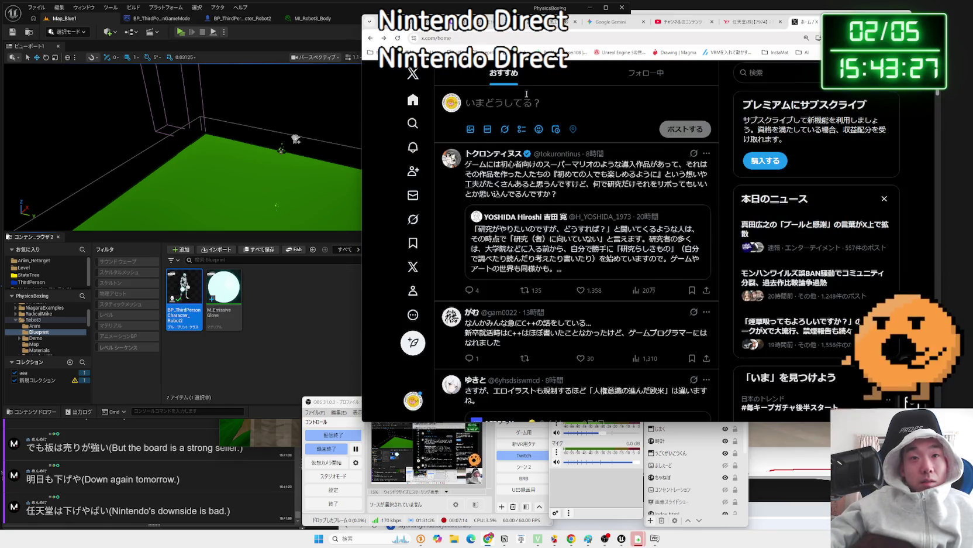
pyautogui.click(767, 76)
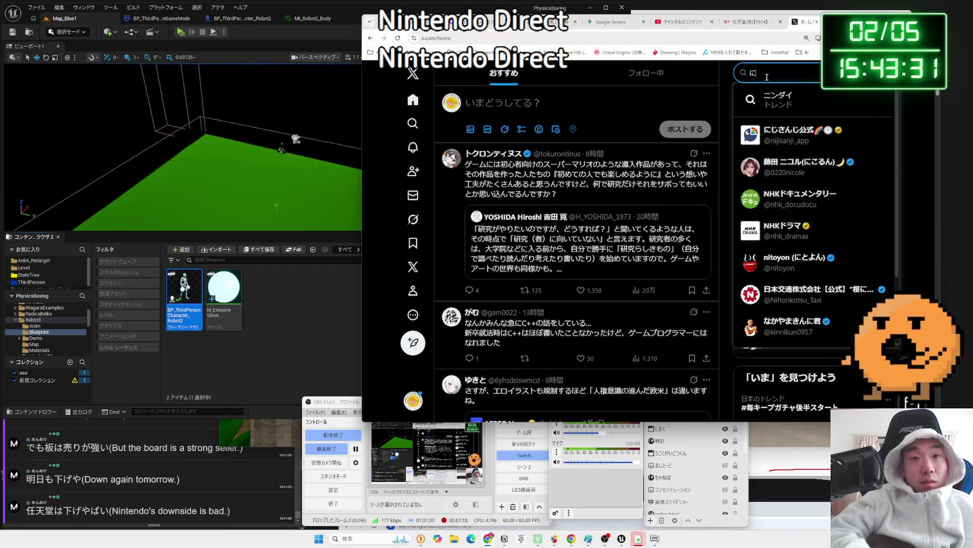
# Switch to alphanumeric input and search X for 'nintendo direct'.
pyautogui.press('BackSpace')
pyautogui.press('BackSpace')
pyautogui.press('Zenkaku_Hankaku')
pyautogui.write('nintendo direct')
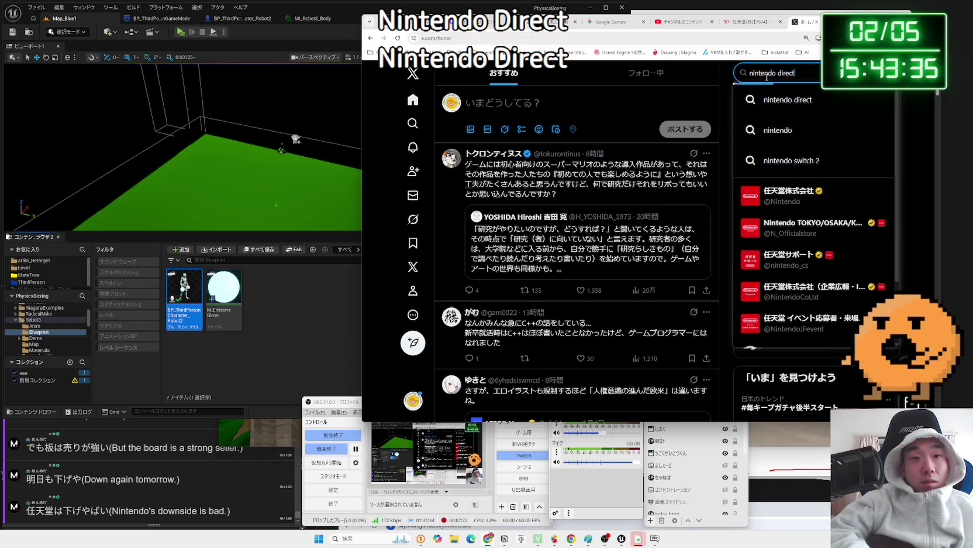
pyautogui.press('Return')
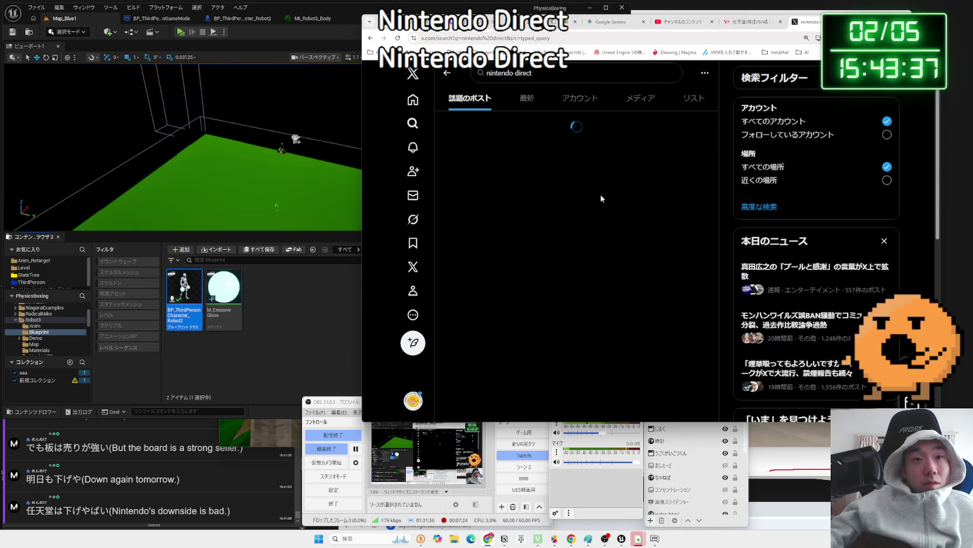
# Scroll the results and open Nintendo's official Nintendo Direct 2026.2.5 announcement post.
pyautogui.scroll(-3, 602, 199)
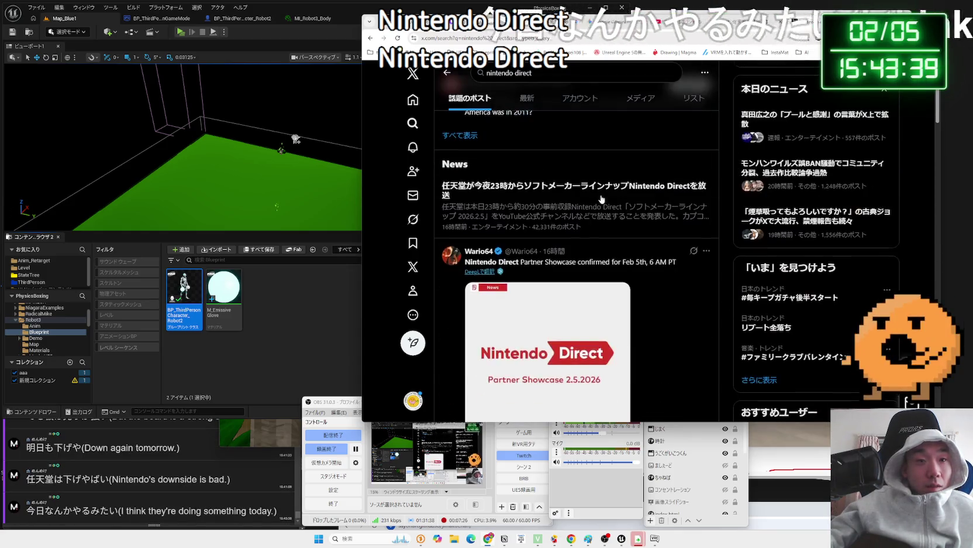
pyautogui.scroll(-3, 601, 198)
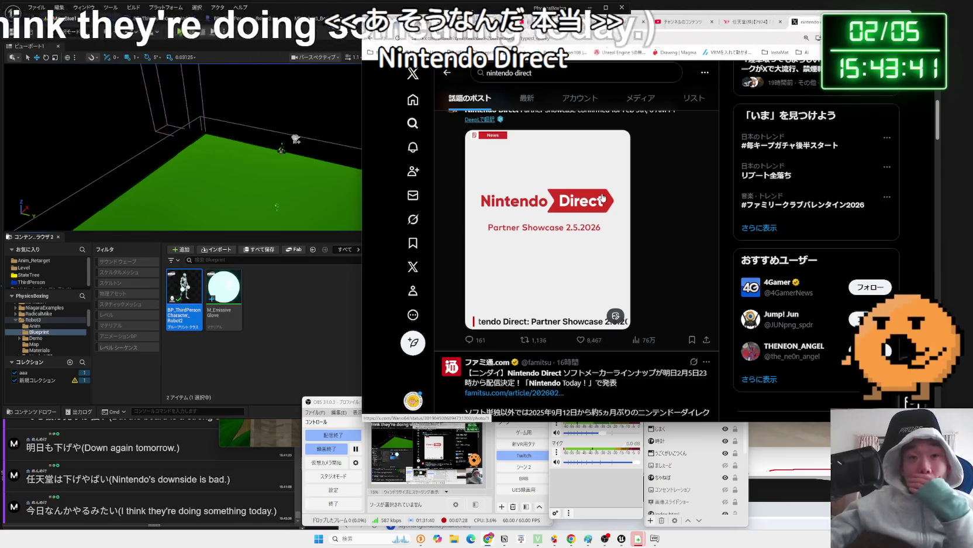
pyautogui.scroll(-3, 603, 198)
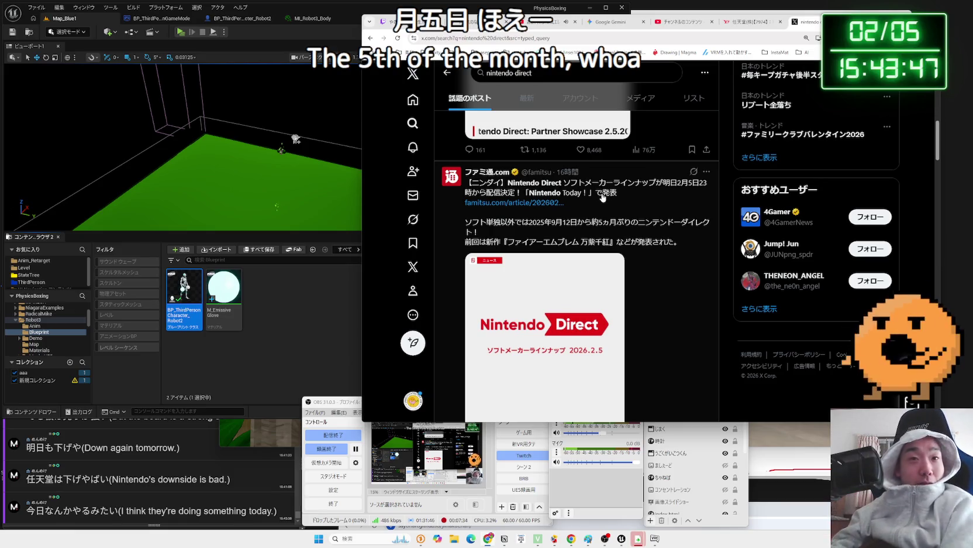
pyautogui.scroll(-5, 602, 197)
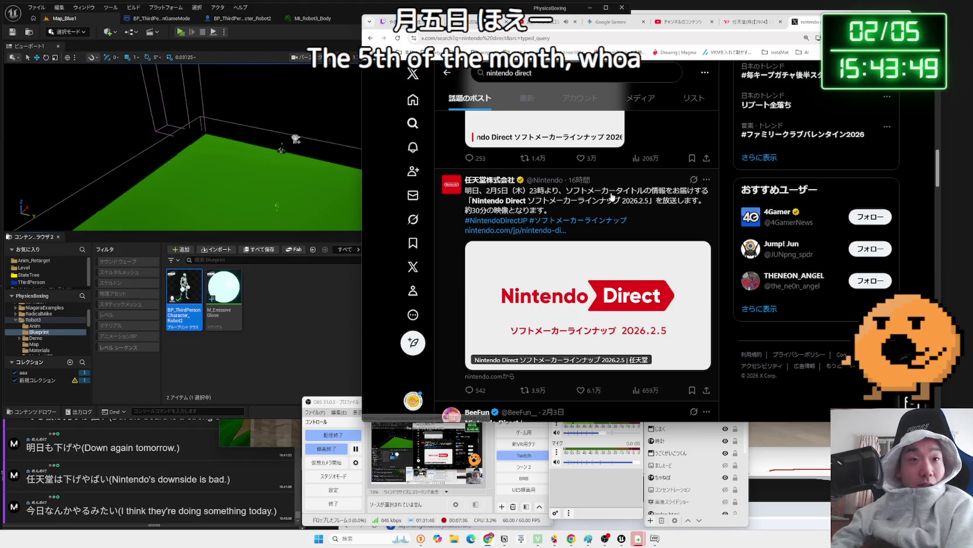
pyautogui.scroll(-3, 612, 197)
pyautogui.scroll(3, 643, 192)
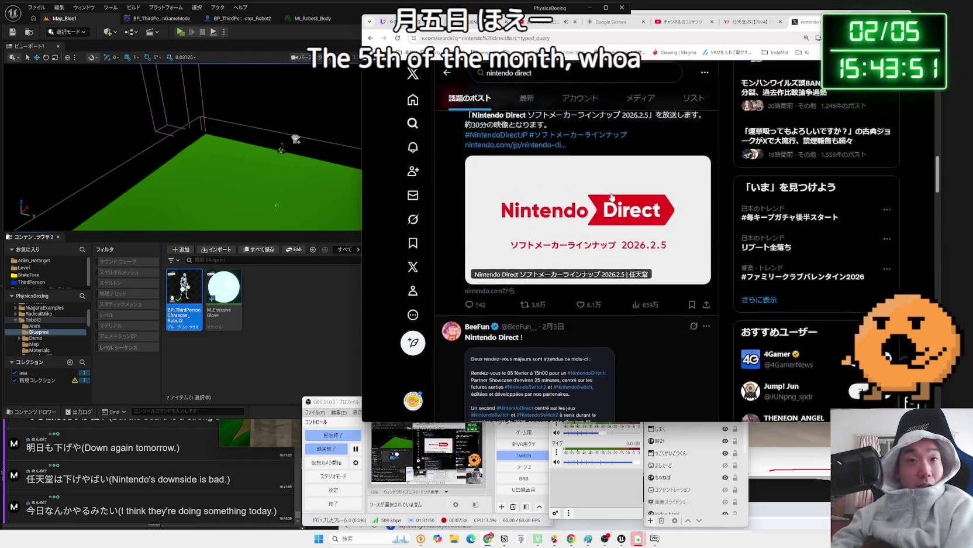
pyautogui.click(648, 187)
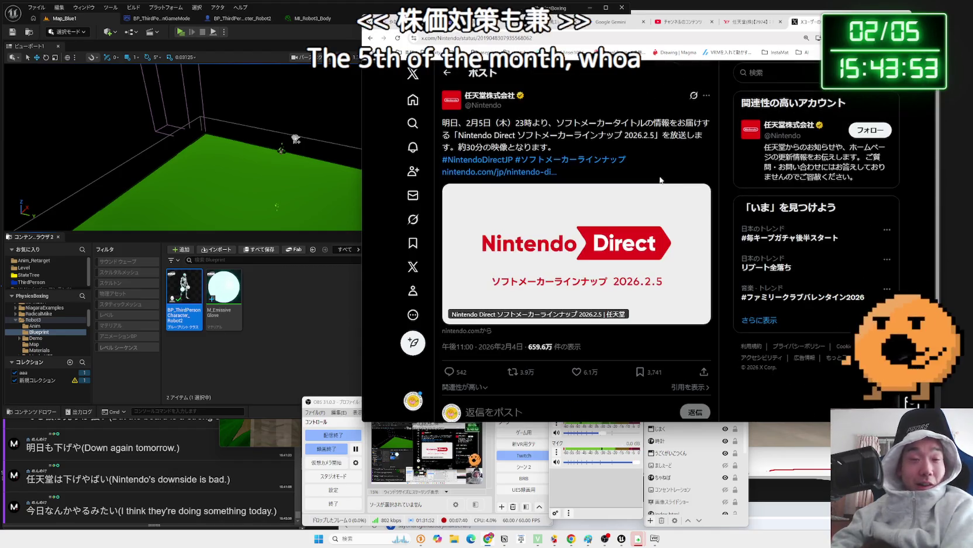
# Scroll the announcement's replies, including the Nintendo Today! streaming note, then go back to the search results.
pyautogui.scroll(-7, 584, 176)
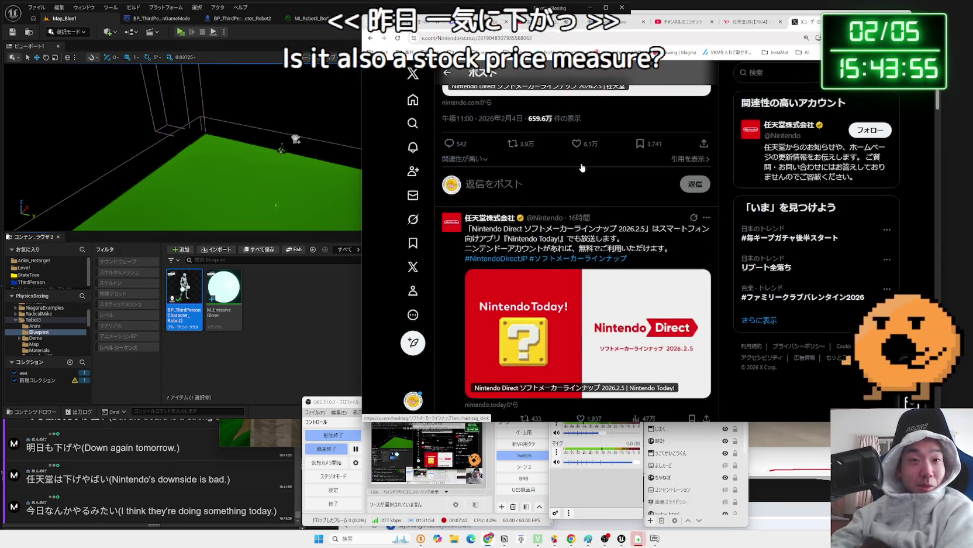
pyautogui.scroll(-3, 583, 190)
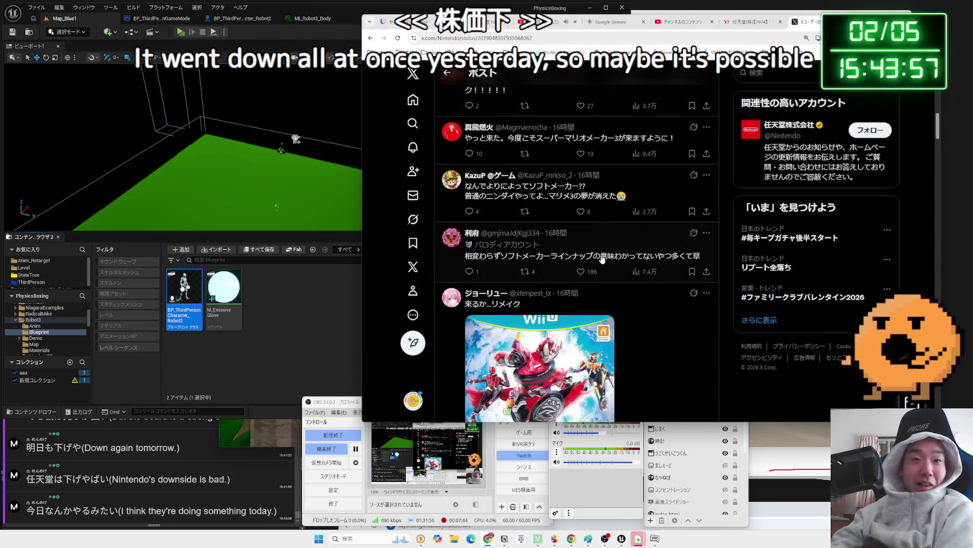
pyautogui.scroll(4, 607, 261)
pyautogui.scroll(3, 607, 262)
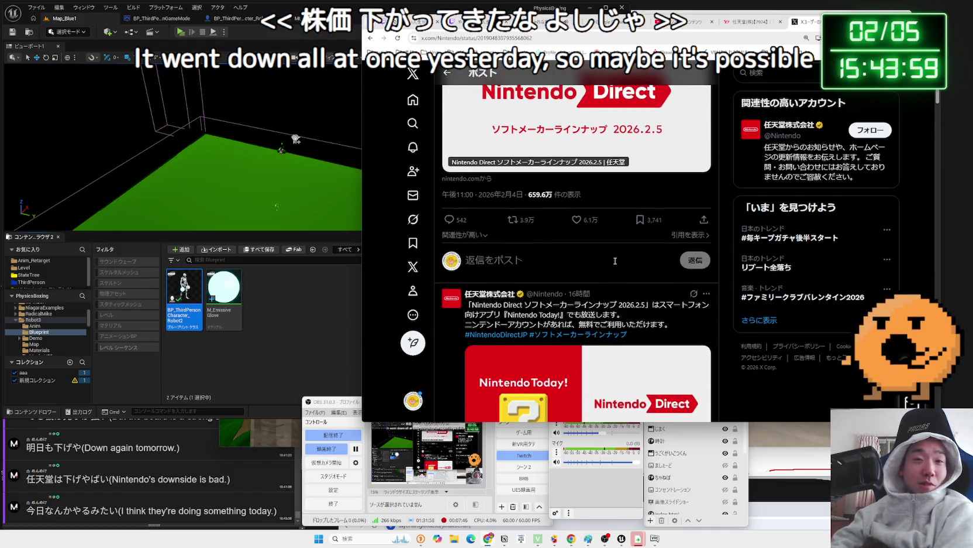
pyautogui.scroll(-2, 571, 256)
pyautogui.hotkey('alt', 'Left')
pyautogui.scroll(-5, 571, 255)
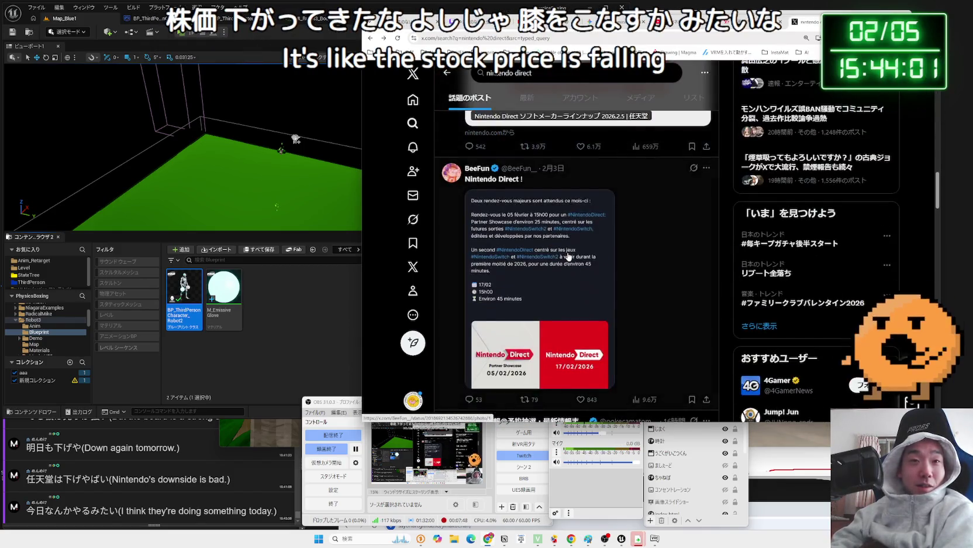
# Clear the text selection on the Pokémon lines and scroll down the nintendo direct results.
pyautogui.scroll(-3, 568, 256)
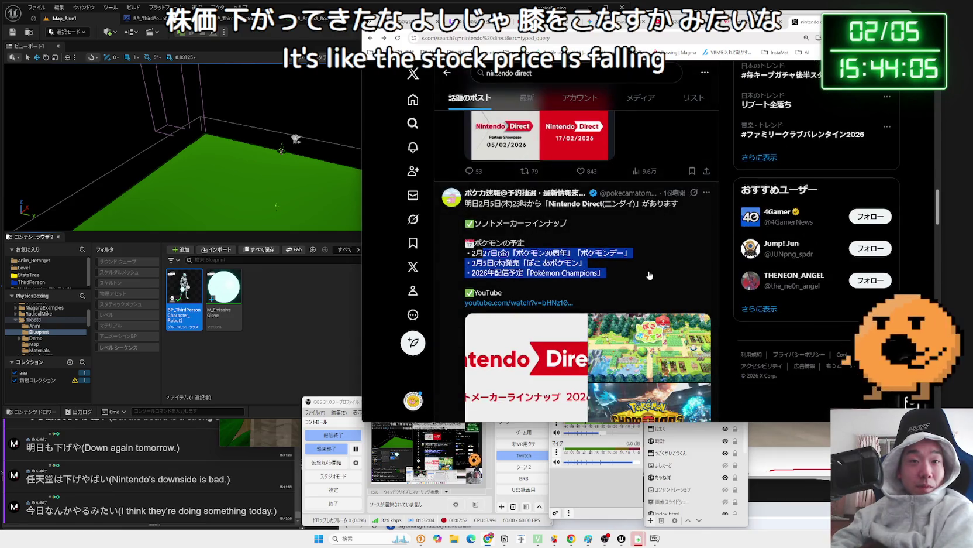
pyautogui.click(559, 271)
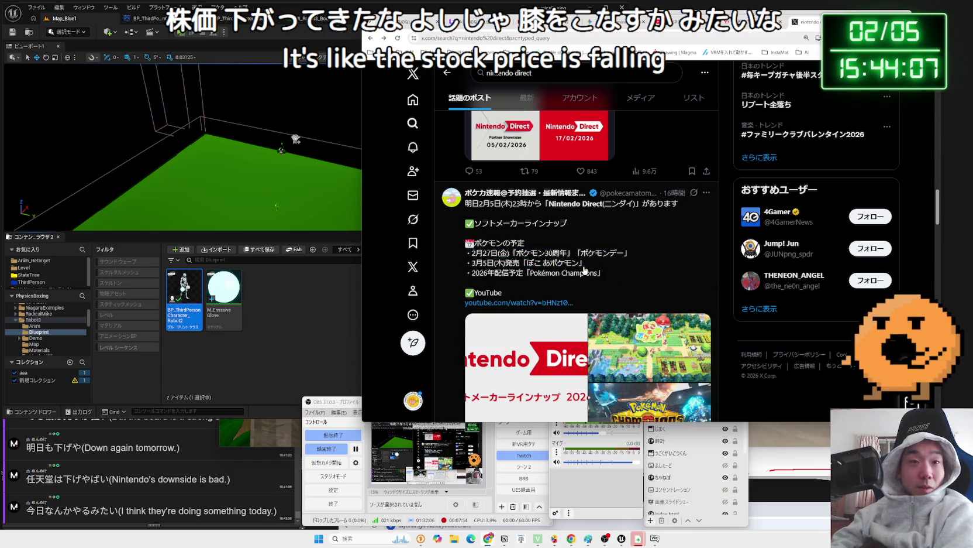
pyautogui.scroll(-8, 596, 263)
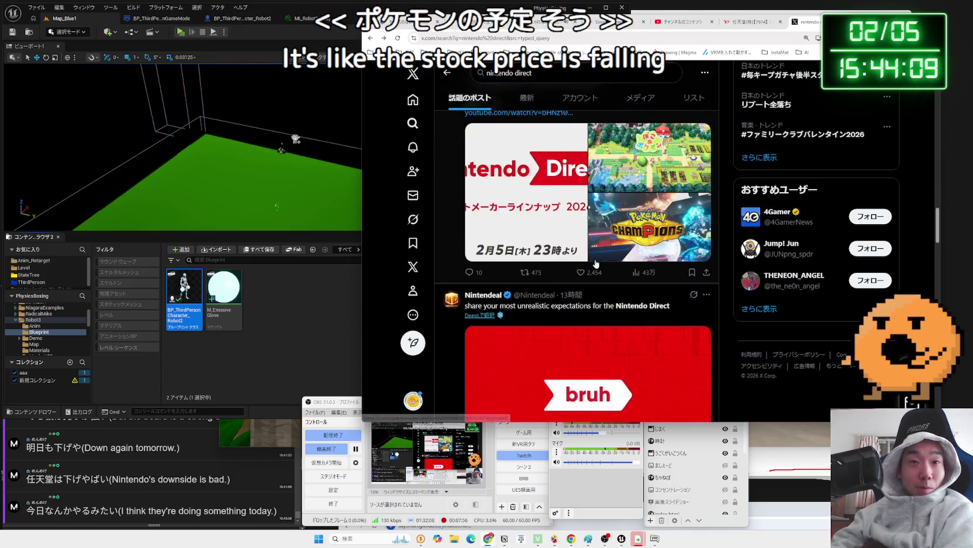
pyautogui.scroll(-3, 596, 264)
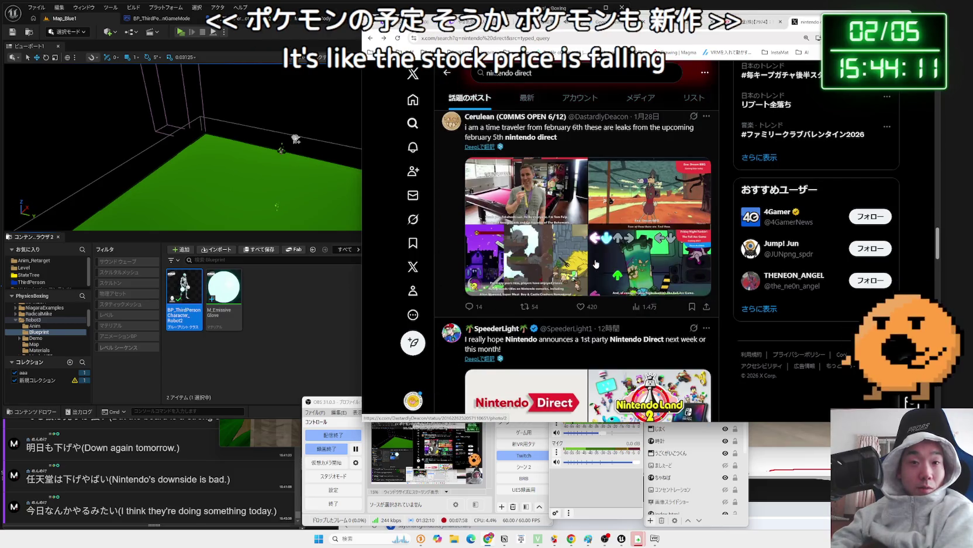
pyautogui.scroll(-7, 597, 263)
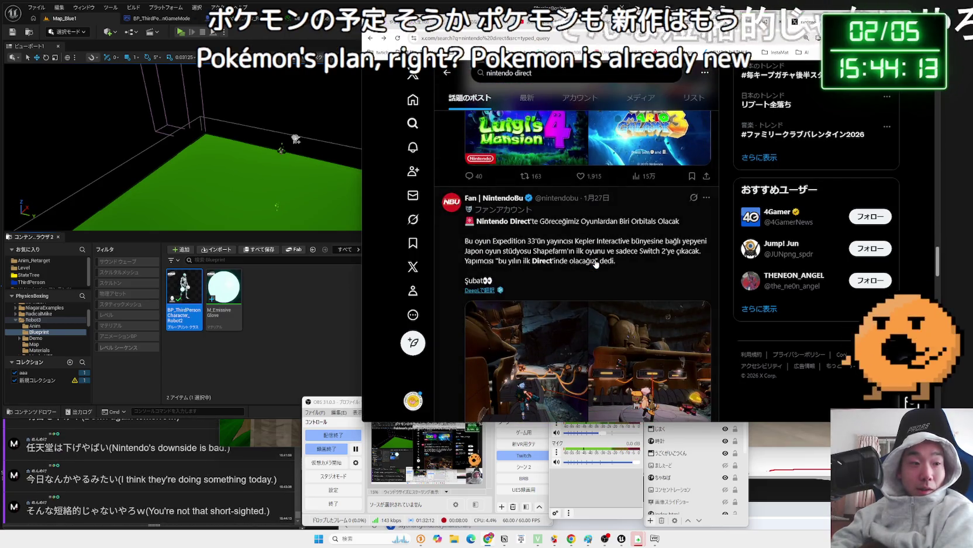
pyautogui.scroll(-10, 596, 263)
pyautogui.scroll(-10, 633, 256)
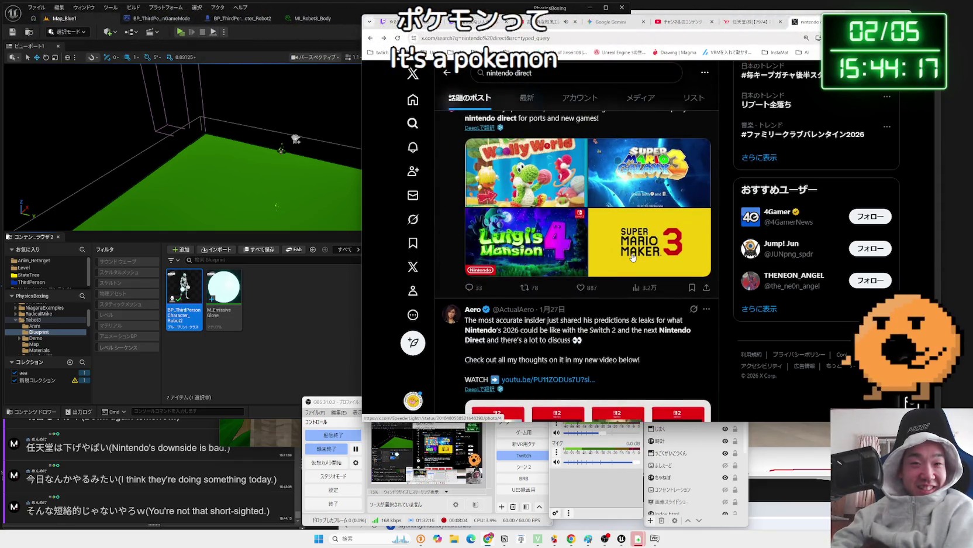
pyautogui.scroll(10, 632, 255)
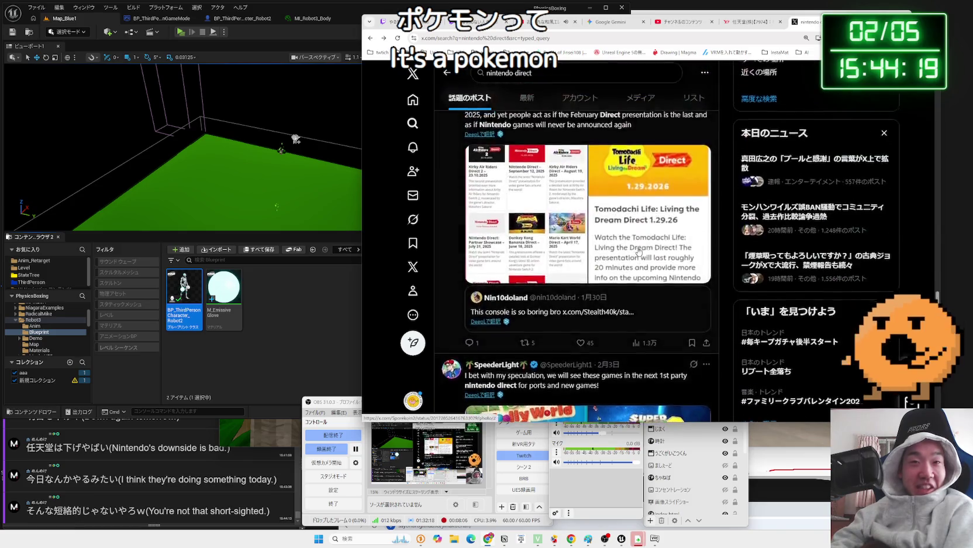
pyautogui.scroll(-10, 637, 250)
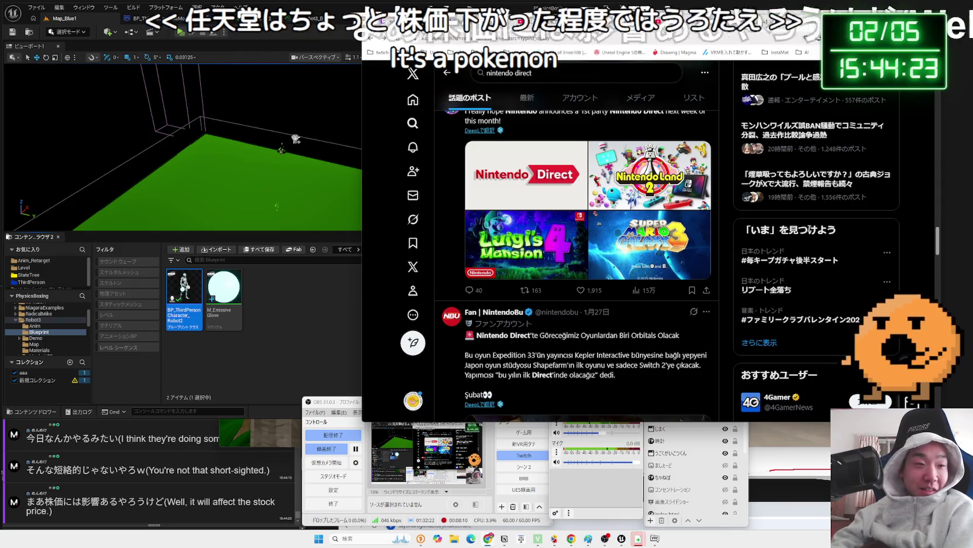
# Scroll back up, translate the Wario64 post with DeepL, and return to the home feed.
pyautogui.scroll(1, 736, 226)
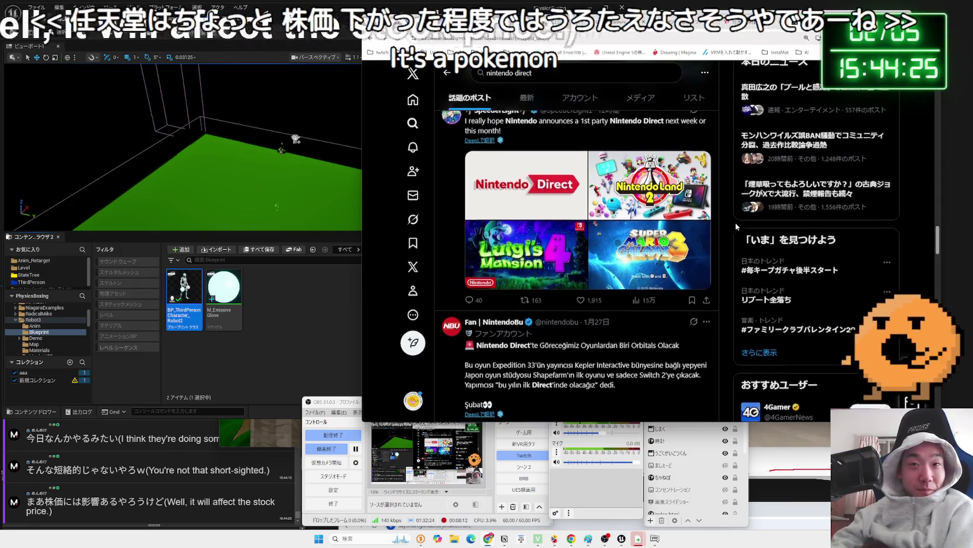
pyautogui.scroll(4, 736, 227)
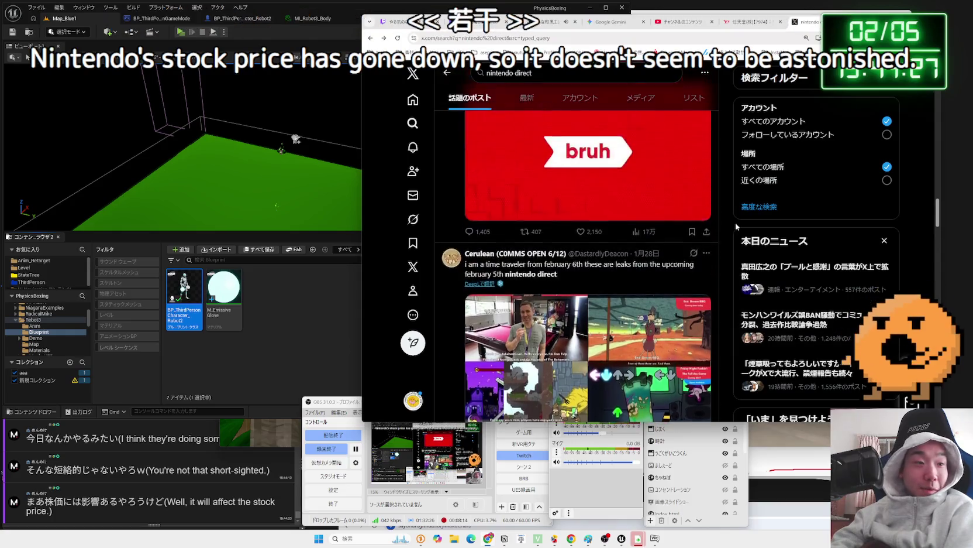
pyautogui.scroll(10, 735, 223)
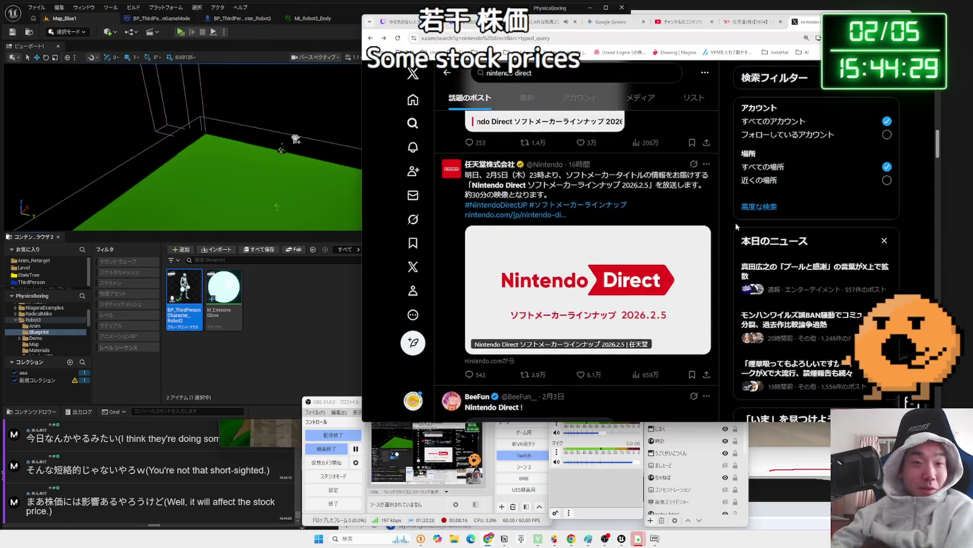
pyautogui.scroll(10, 735, 222)
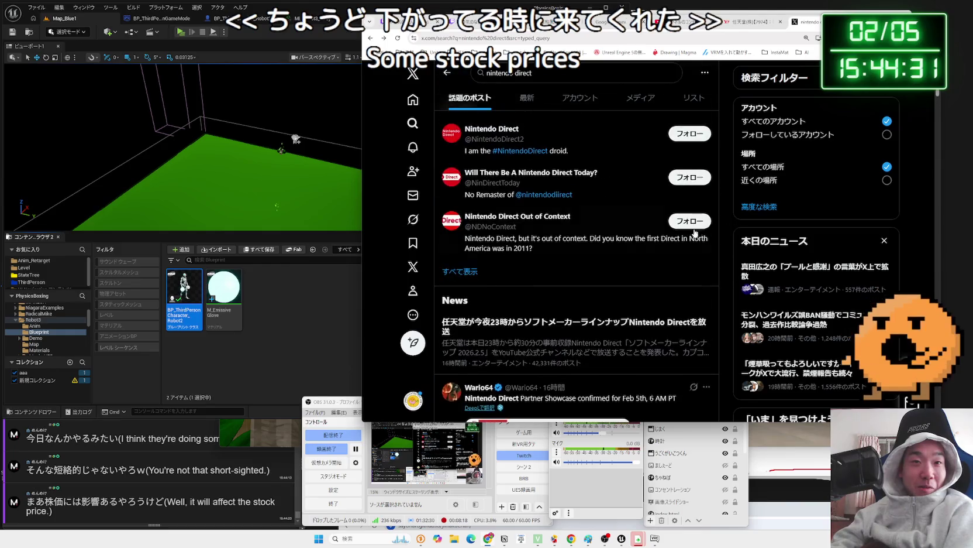
pyautogui.scroll(-2, 637, 256)
pyautogui.click(481, 218)
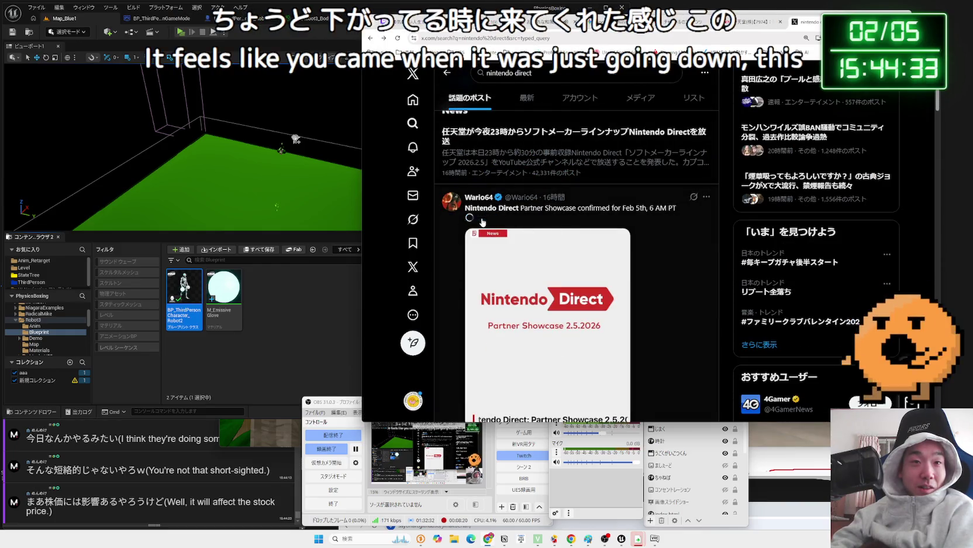
pyautogui.scroll(-2, 606, 242)
pyautogui.hotkey('alt', 'Left')
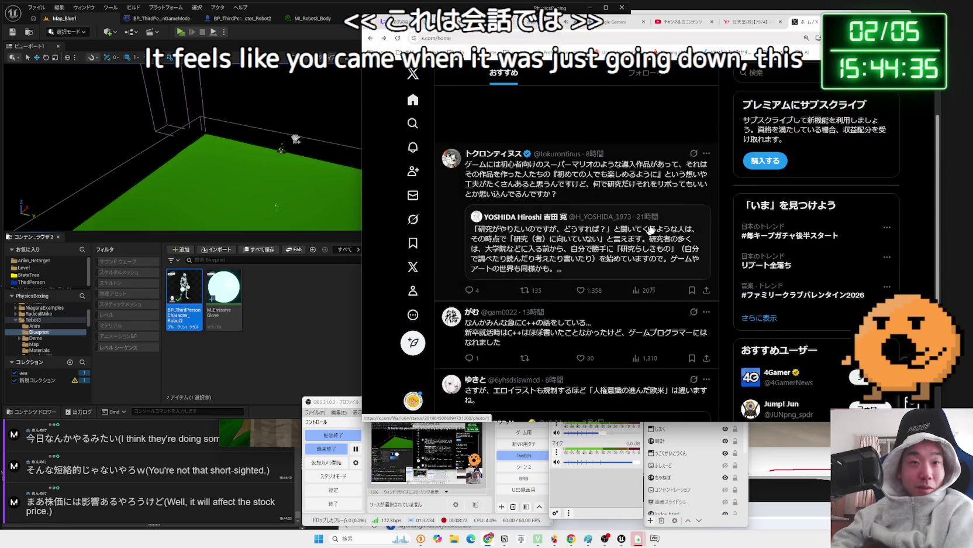
# Rerun the recent 'nintendo direct' search and scroll through its latest results.
pyautogui.click(791, 69)
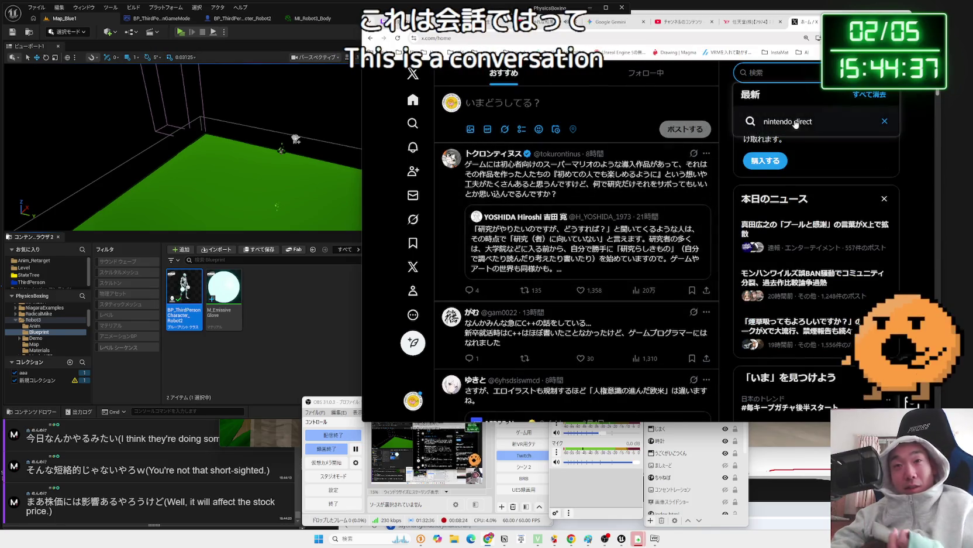
pyautogui.click(801, 121)
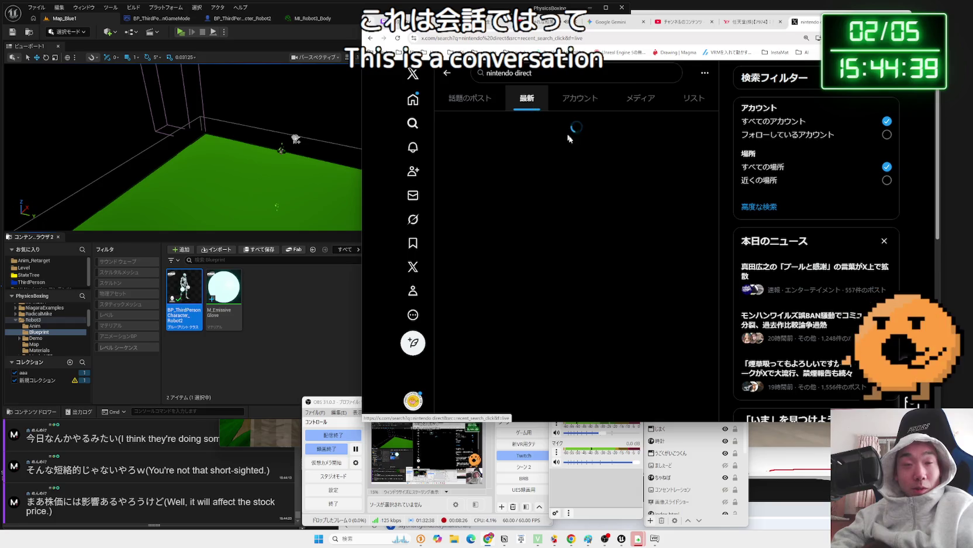
pyautogui.scroll(-10, 620, 188)
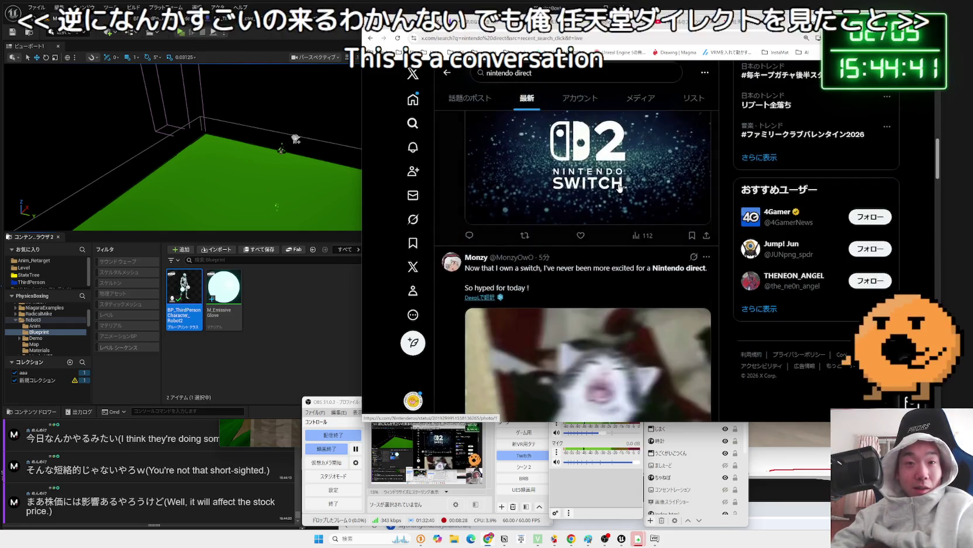
pyautogui.scroll(-5, 620, 187)
pyautogui.scroll(-3, 620, 187)
pyautogui.scroll(4, 620, 187)
pyautogui.scroll(-1, 621, 187)
pyautogui.scroll(-10, 620, 187)
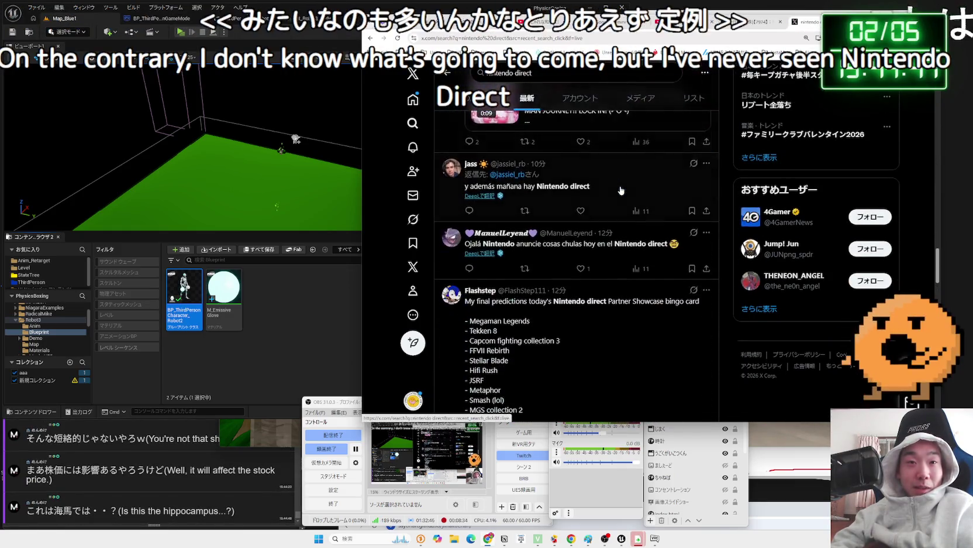
pyautogui.scroll(-10, 622, 191)
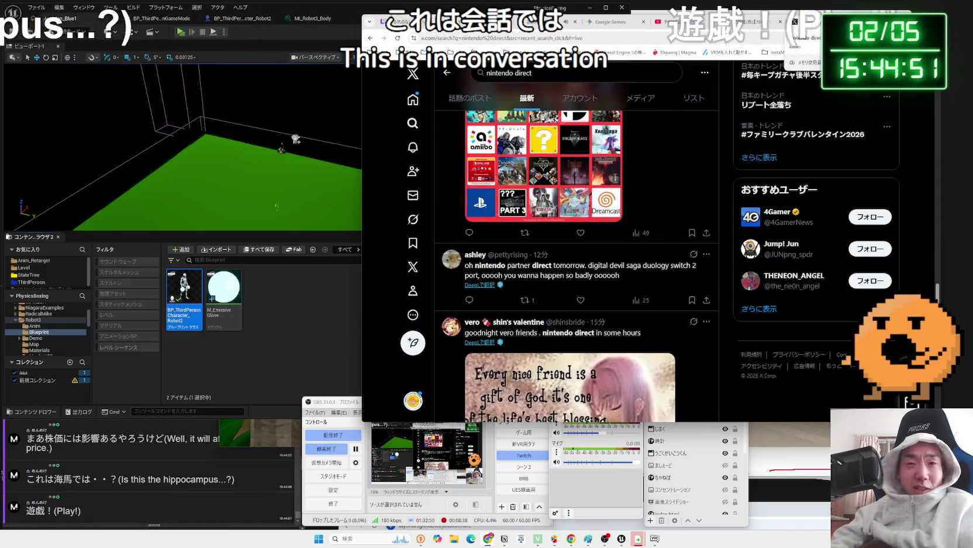
pyautogui.scroll(5, 732, 209)
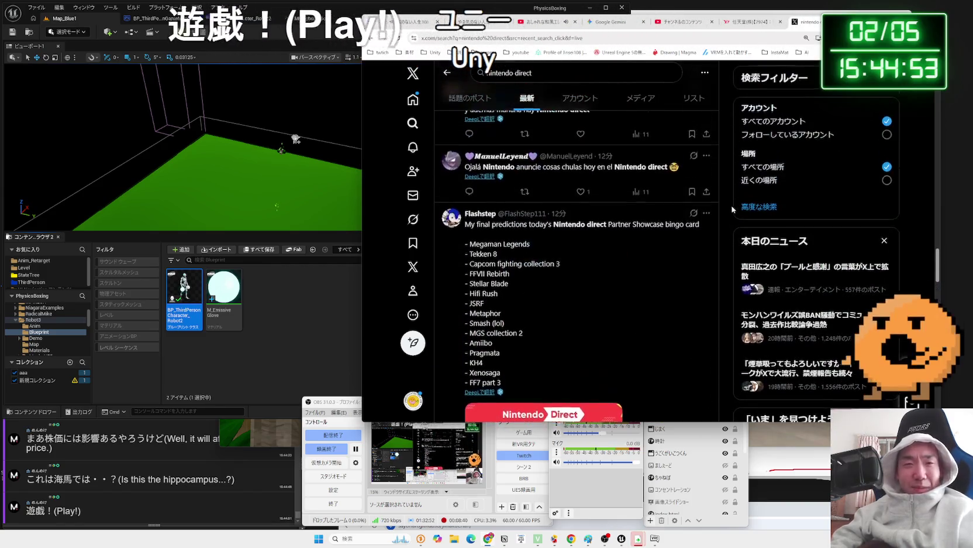
pyautogui.scroll(8, 732, 211)
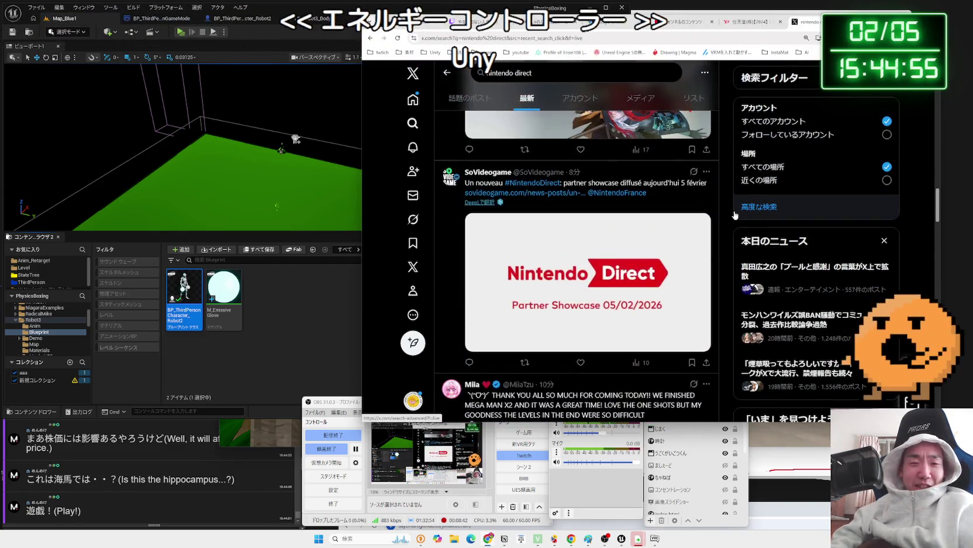
pyautogui.scroll(2, 736, 215)
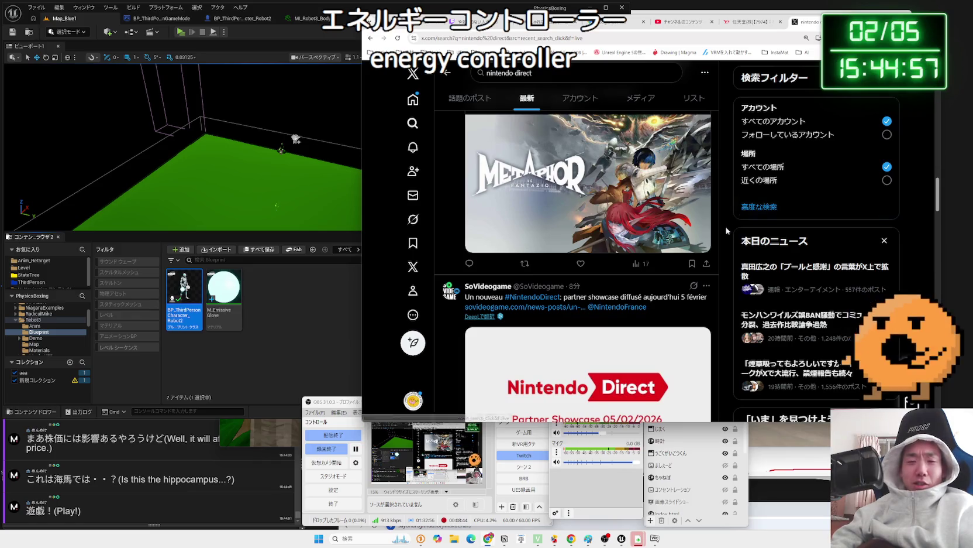
# Switch the stream to the webcam-only scene and bring VRChat back to the front.
pyautogui.click(537, 465)
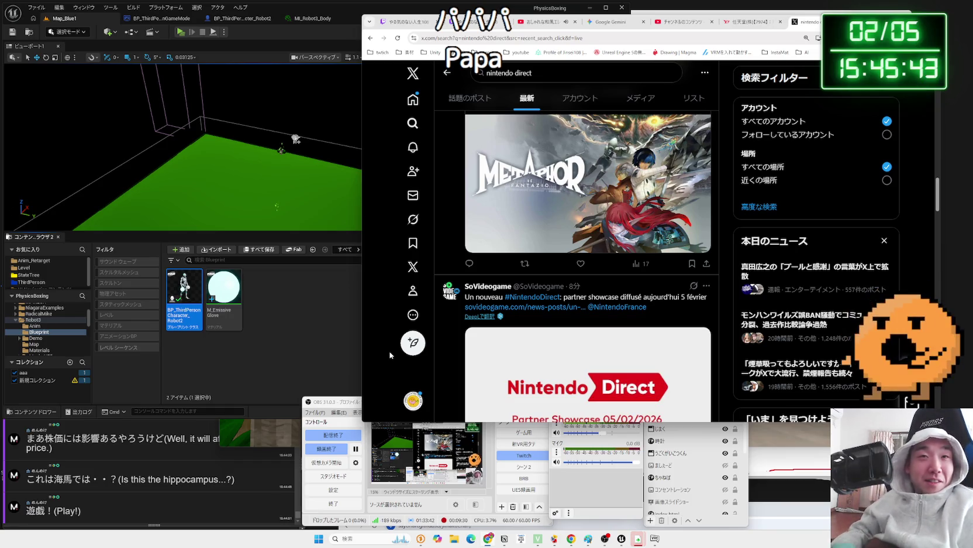
pyautogui.scroll(-15, 533, 178)
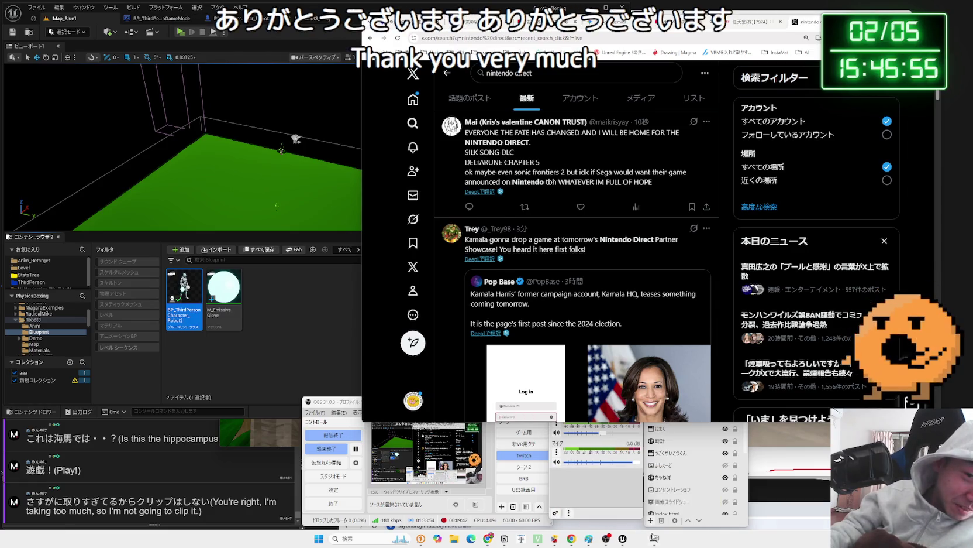
pyautogui.click(654, 537)
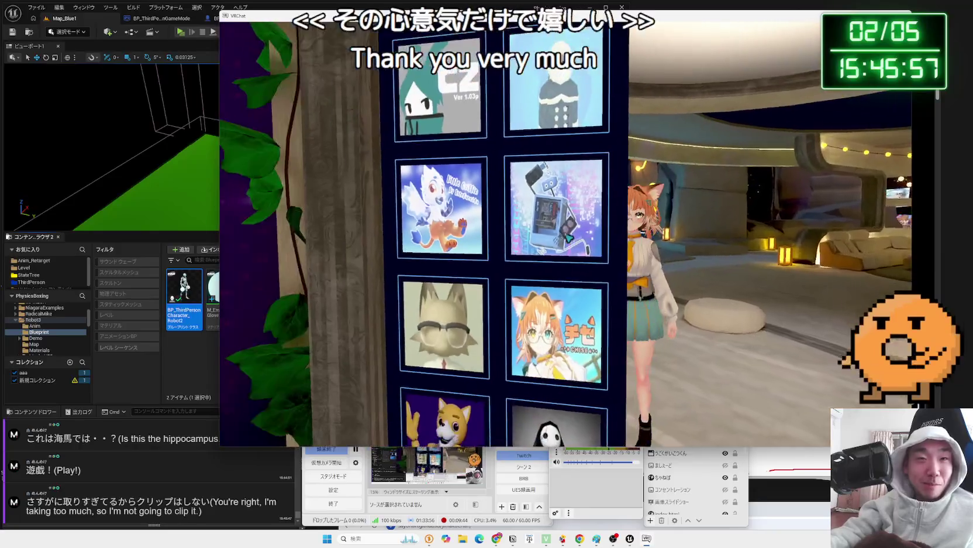
# Change the avatar to PC-droid and open your own profile from the Launch Pad.
pyautogui.click(569, 237)
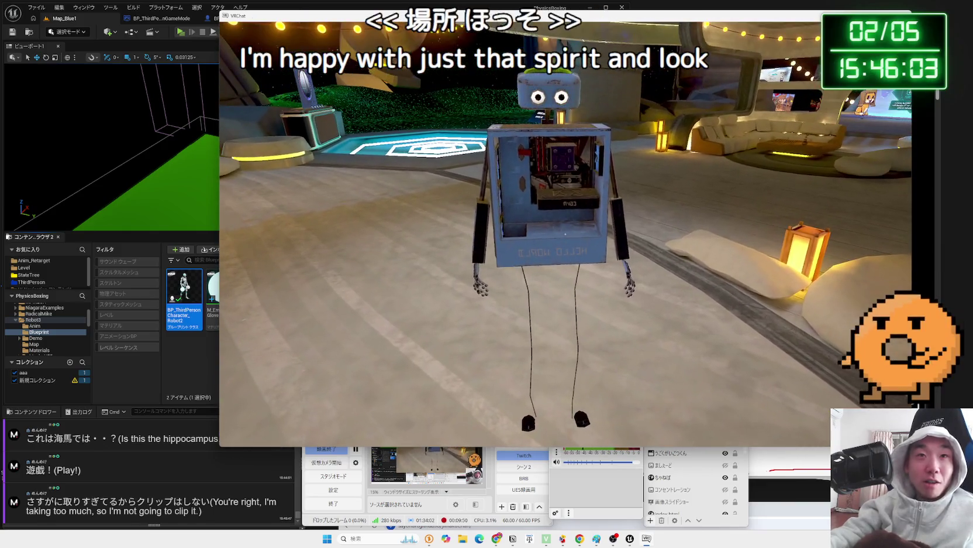
pyautogui.press('Escape')
pyautogui.click(479, 150)
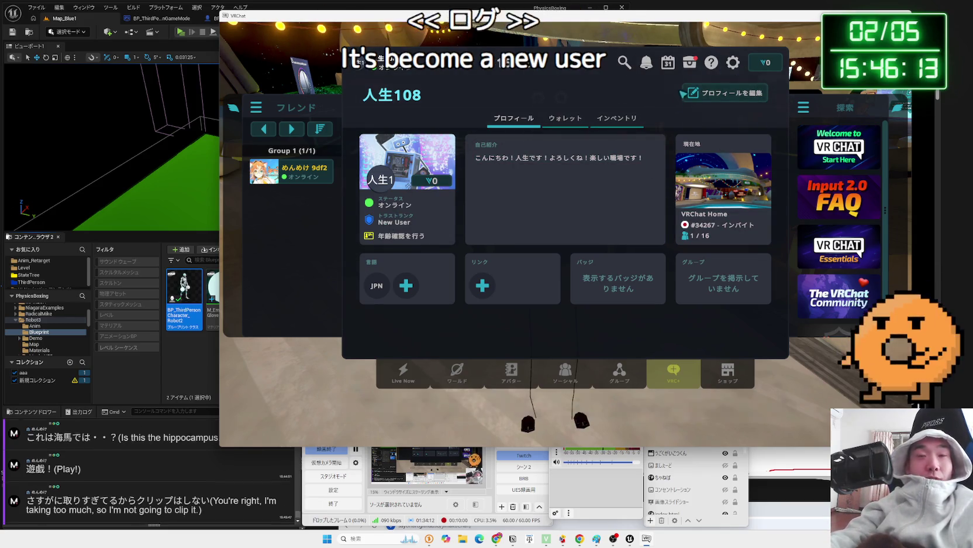
# Browse the Wallet, Inventory and profile pages, then check the quick settings.
pyautogui.click(565, 117)
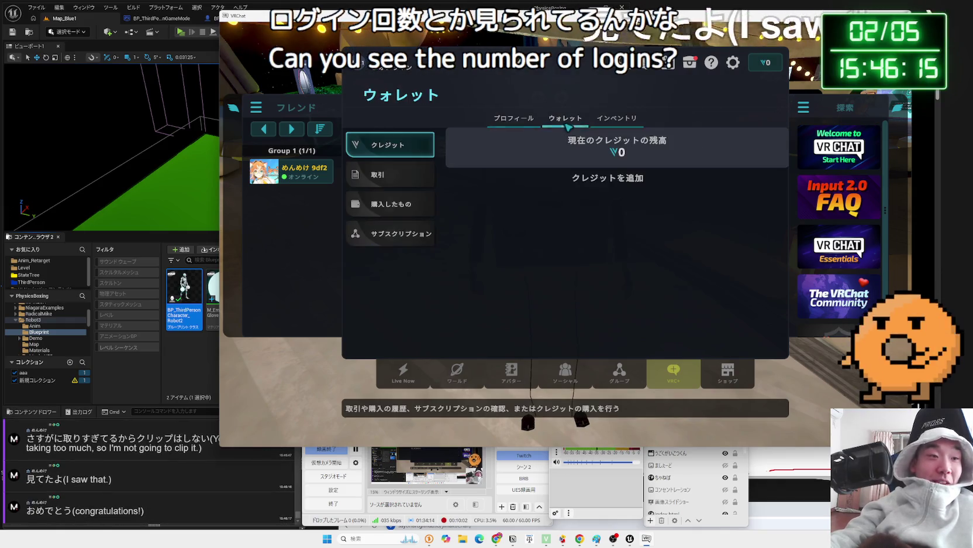
pyautogui.click(617, 117)
pyautogui.click(513, 120)
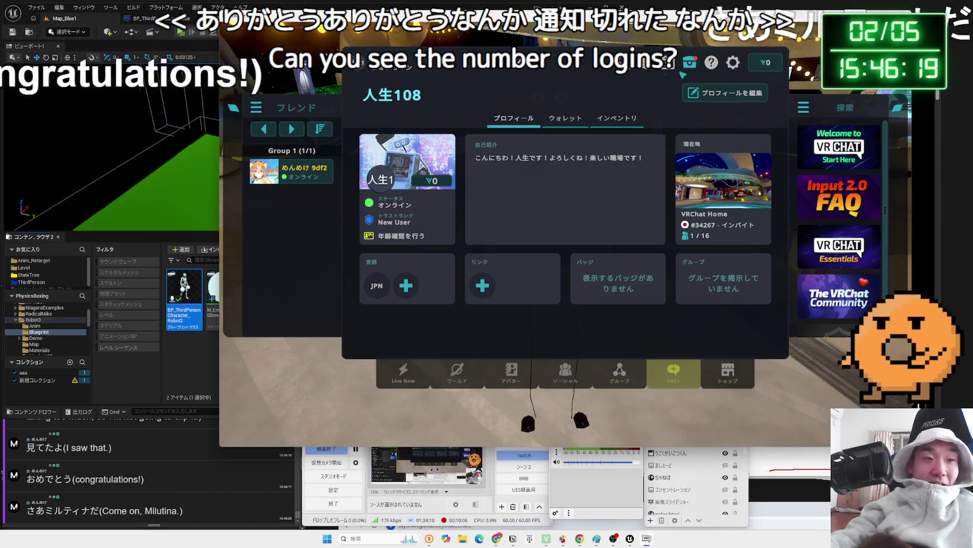
pyautogui.press('Escape')
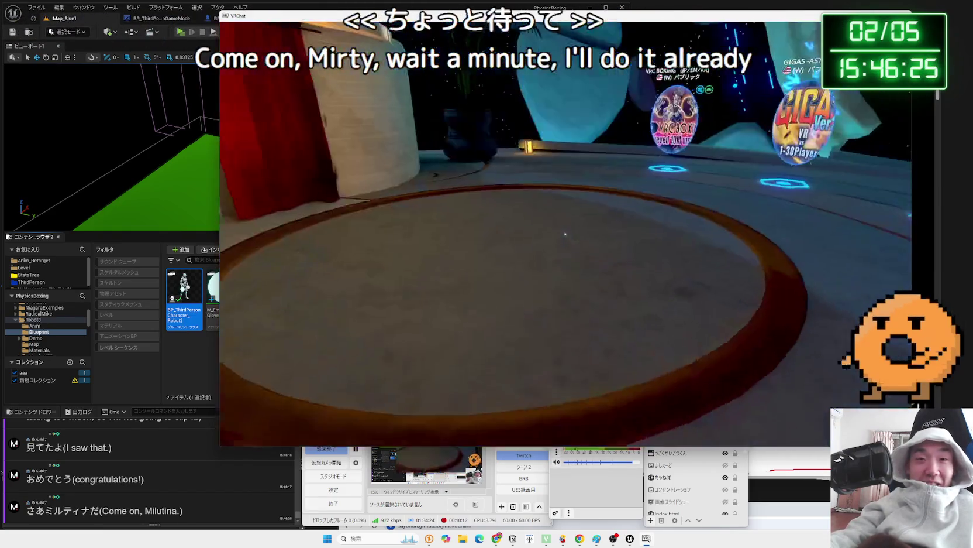
pyautogui.press('Escape')
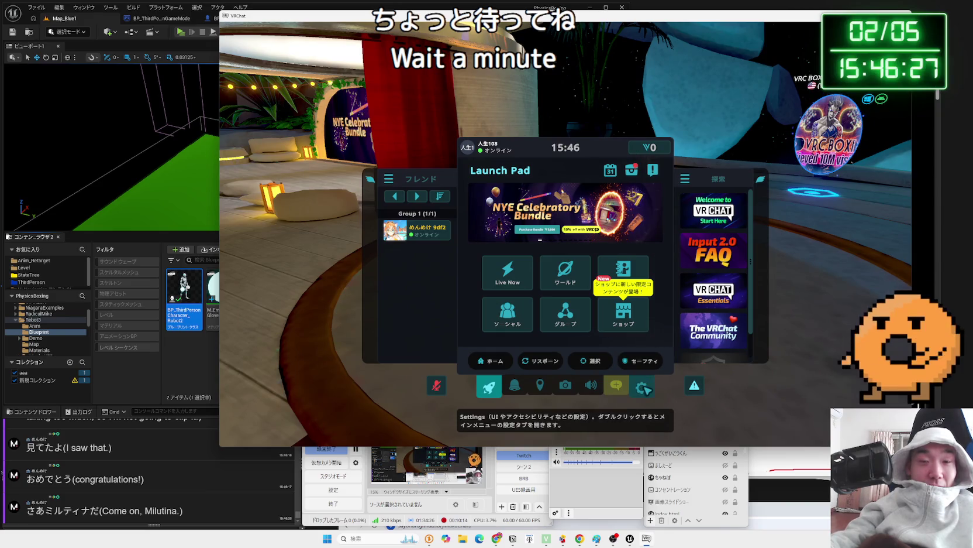
pyautogui.click(644, 389)
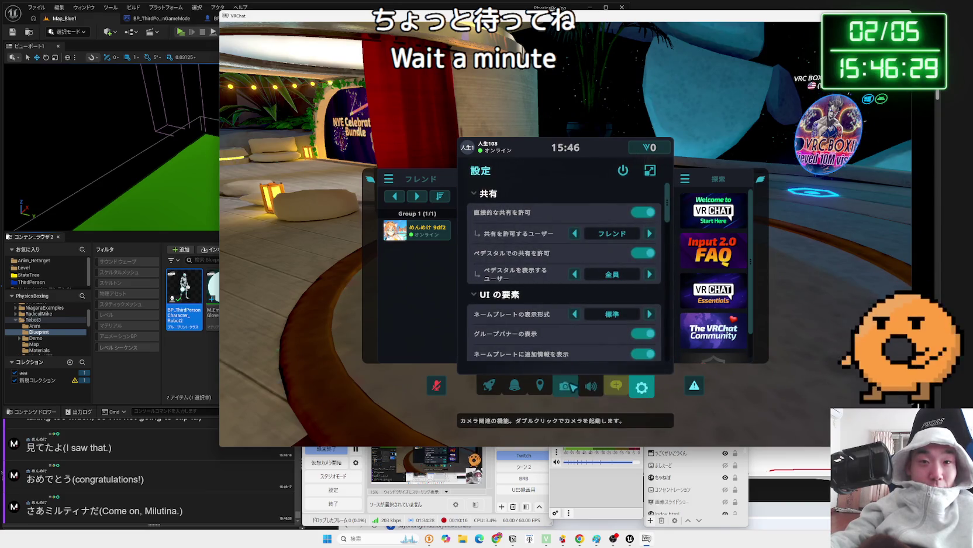
pyautogui.press('Escape')
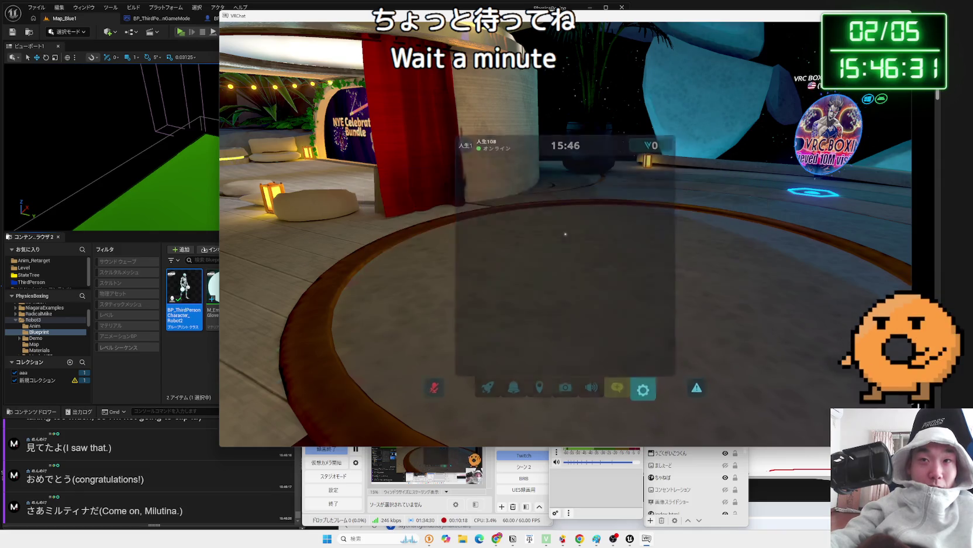
pyautogui.press('Escape')
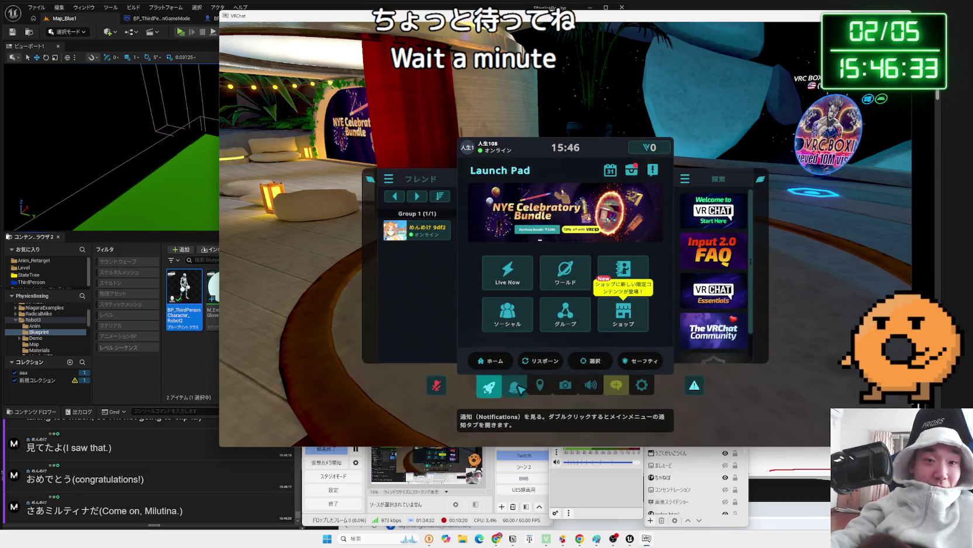
# Look through Wallet, audio settings, Search and profile, then choose 'VRChat を終了' in Settings.
pyautogui.click(631, 169)
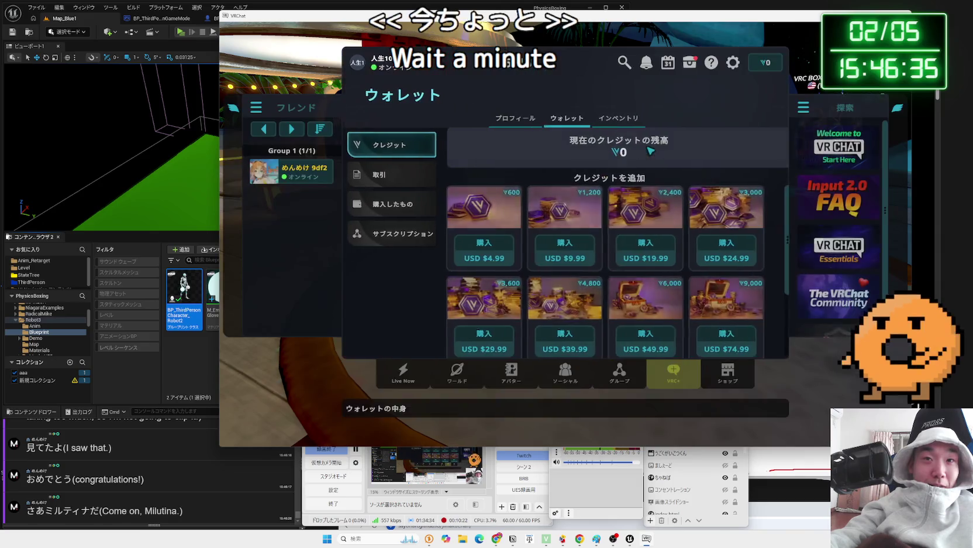
pyautogui.click(733, 62)
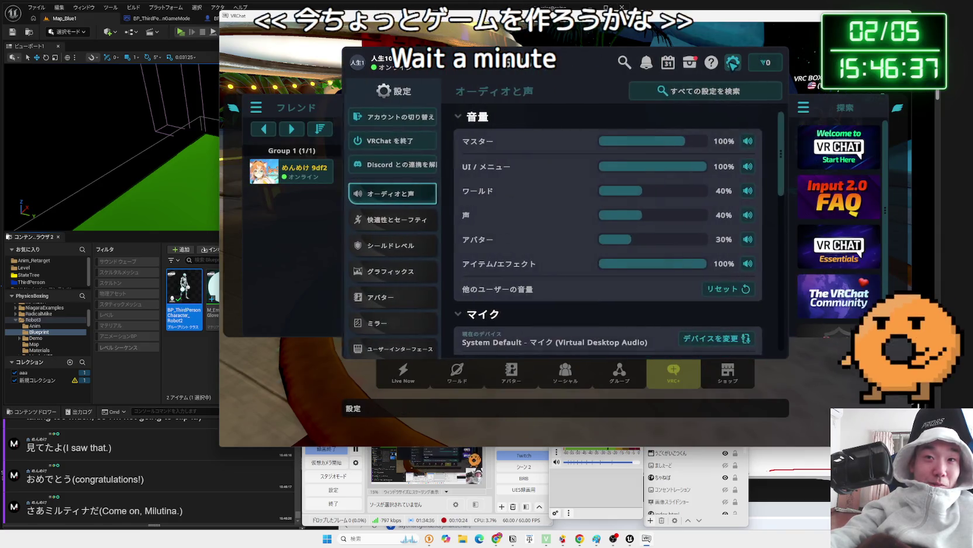
pyautogui.click(624, 62)
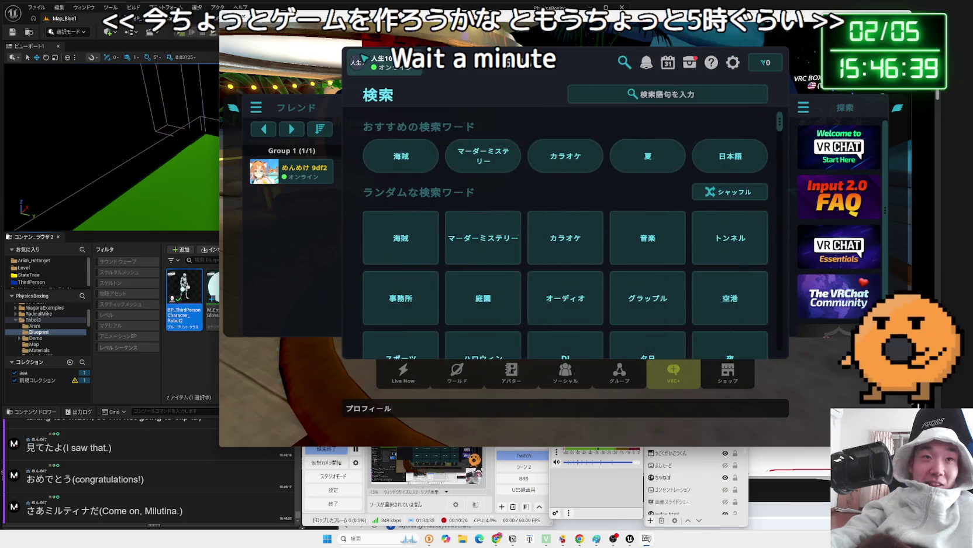
pyautogui.click(356, 62)
pyautogui.click(733, 62)
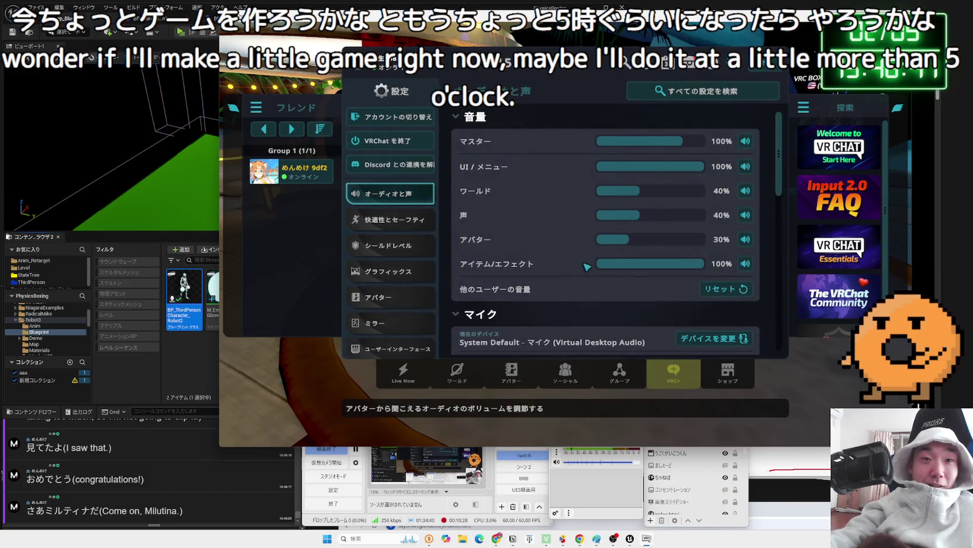
pyautogui.scroll(-3, 526, 175)
pyautogui.click(387, 140)
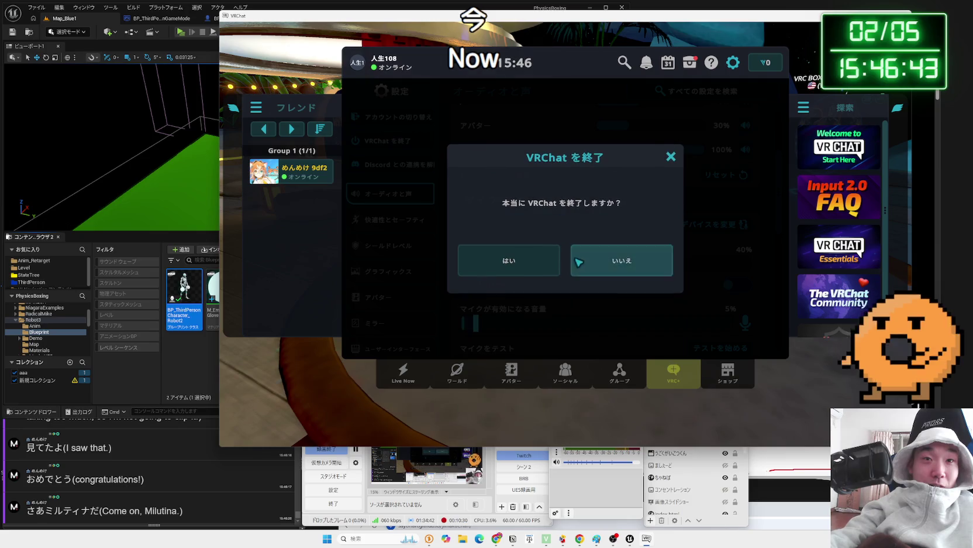
# Confirm quitting VRChat, return to the Unreal Editor, and move the frozen VRChat window over it.
pyautogui.click(509, 259)
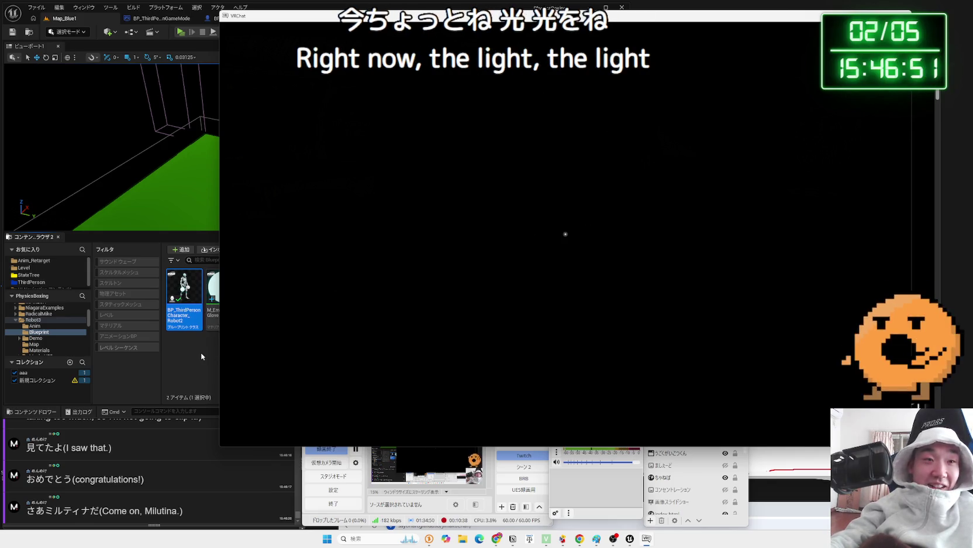
pyautogui.click(202, 356)
pyautogui.click(786, 17)
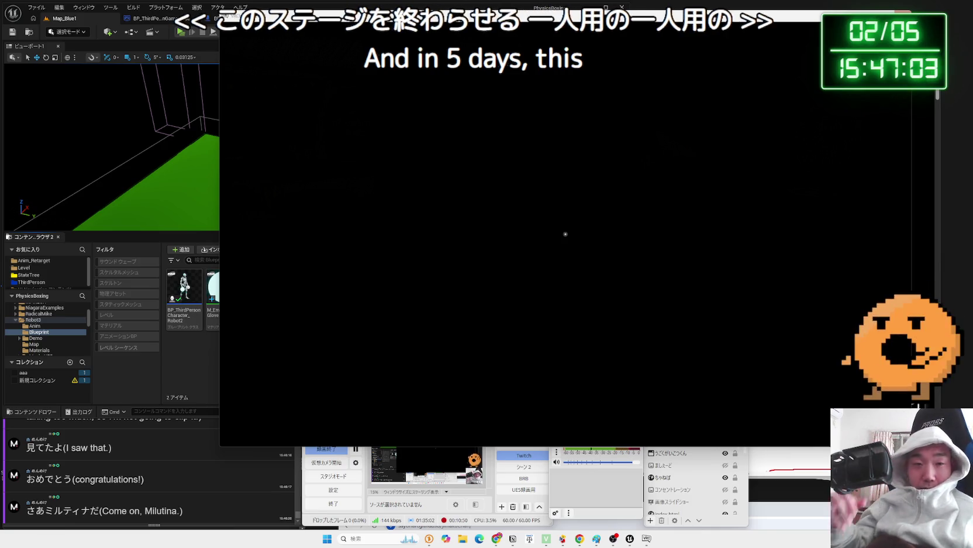
pyautogui.moveTo(691, 15); pyautogui.dragTo(649, 39)
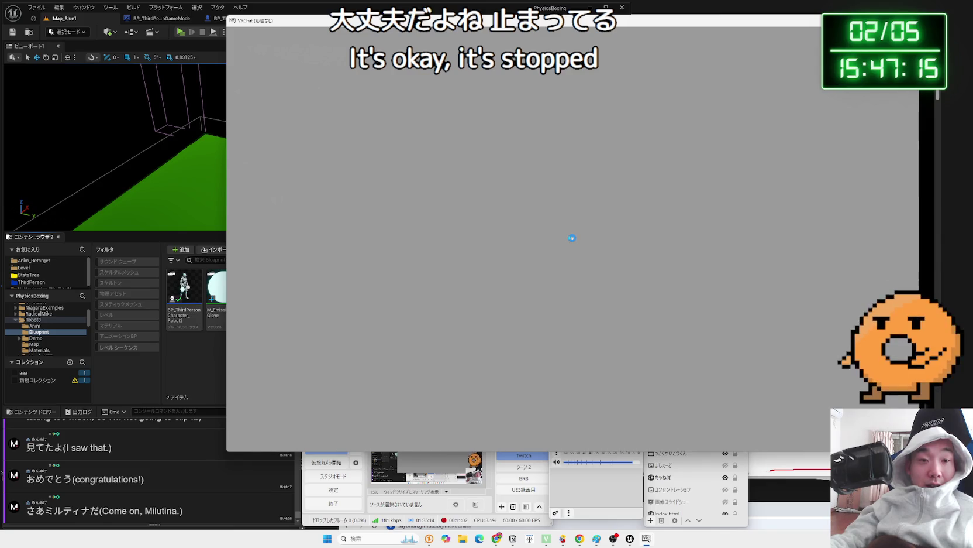
# Replace the previous query with a 'ミルティナ very poor' search on X.
pyautogui.click(497, 538)
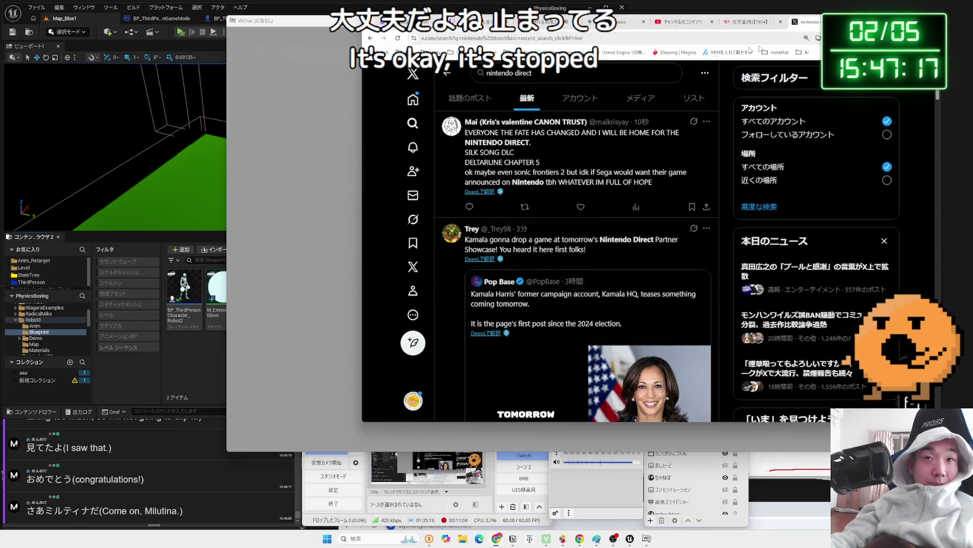
pyautogui.click(480, 77)
pyautogui.hotkey('ctrl', 'a')
pyautogui.press('BackSpace')
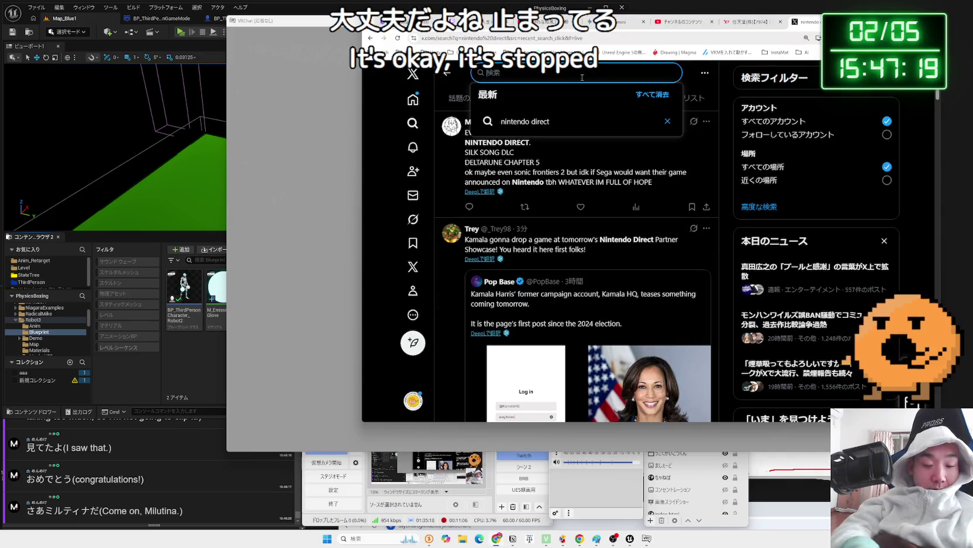
pyautogui.press('Zenkaku_Hankaku')
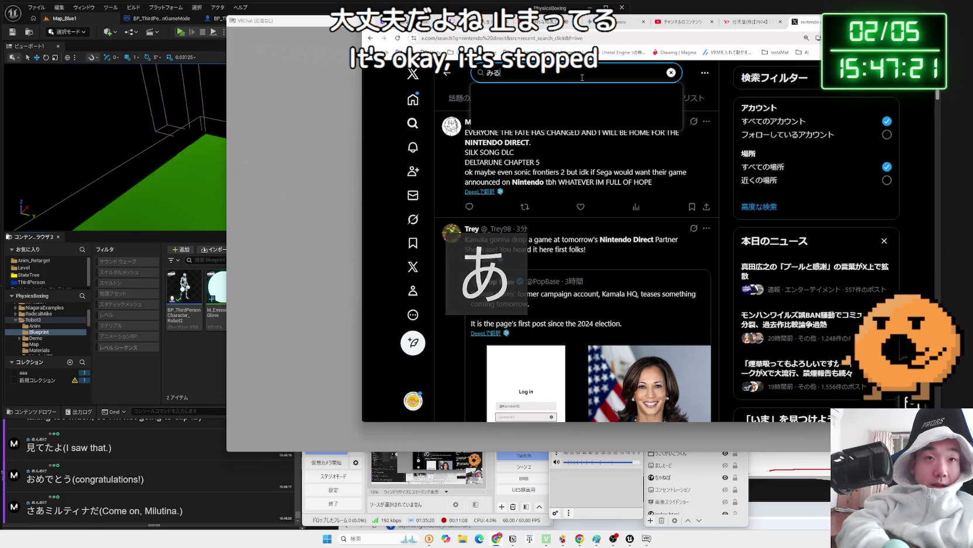
pyautogui.write('みるてぃな')
pyautogui.press('F7')
pyautogui.press('Return')
pyautogui.press('Zenkaku_Hankaku')
pyautogui.write('very poor')
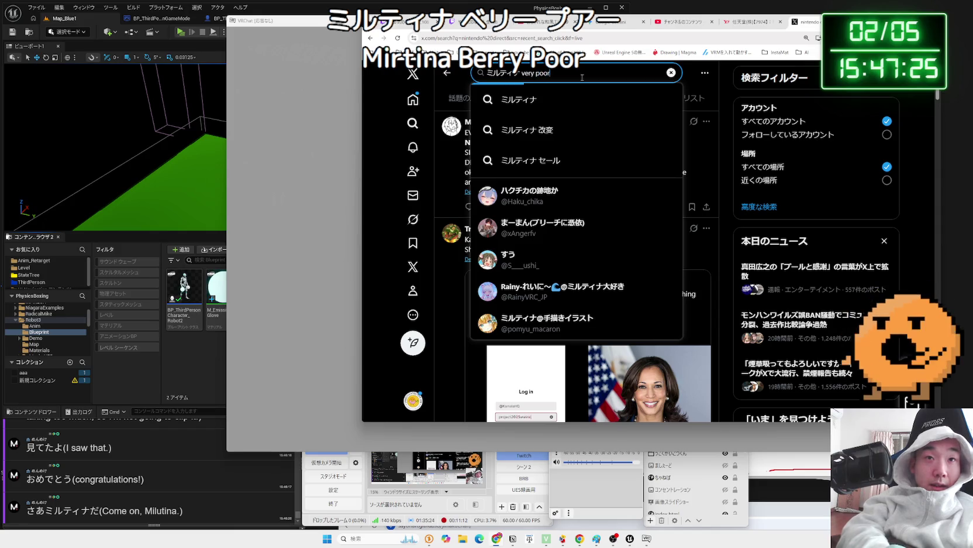
pyautogui.press('Return')
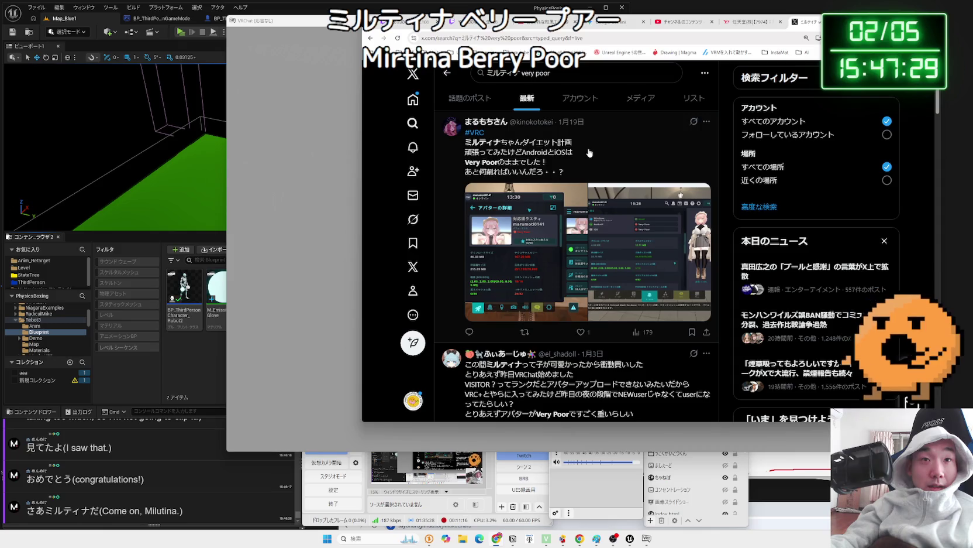
# View the first post's two avatar-stats screenshots full size, then return to the results.
pyautogui.click(552, 208)
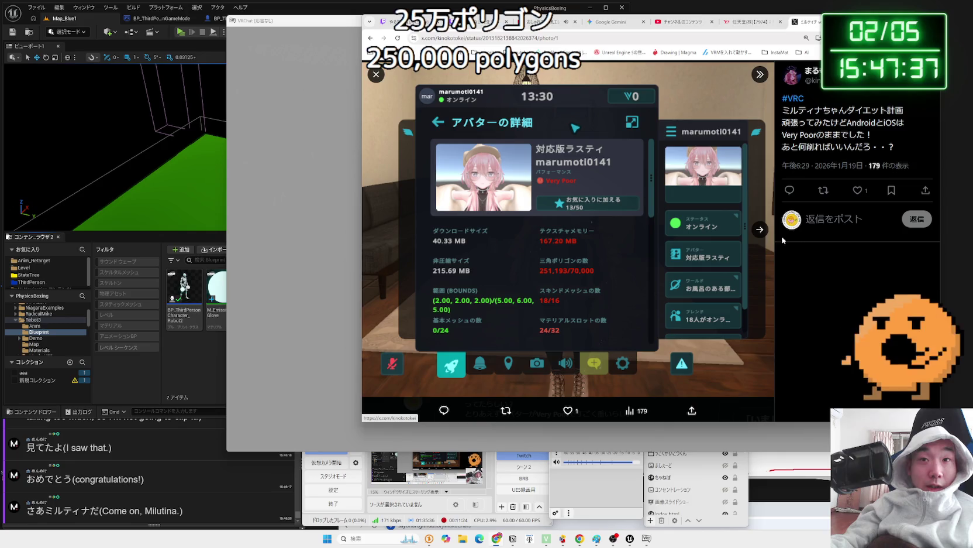
pyautogui.click(759, 230)
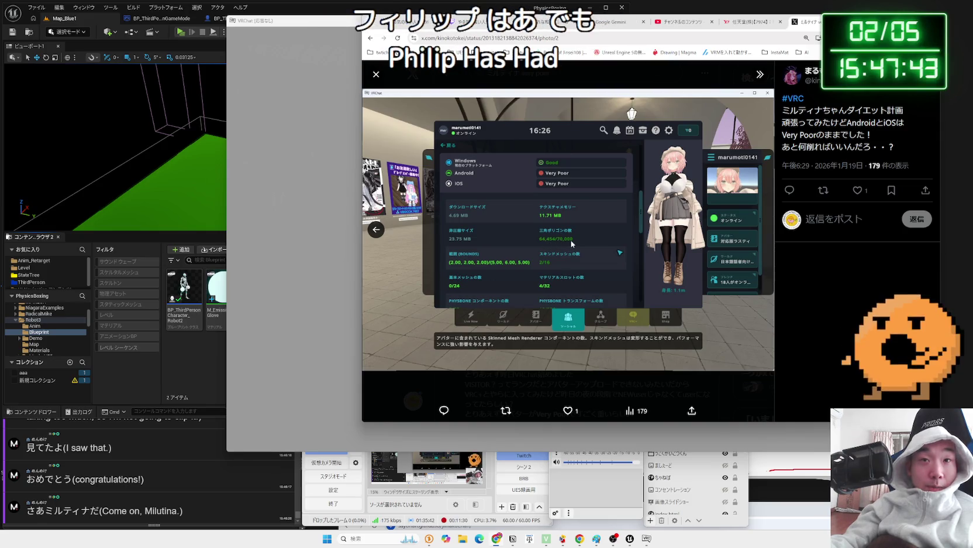
pyautogui.press('Escape')
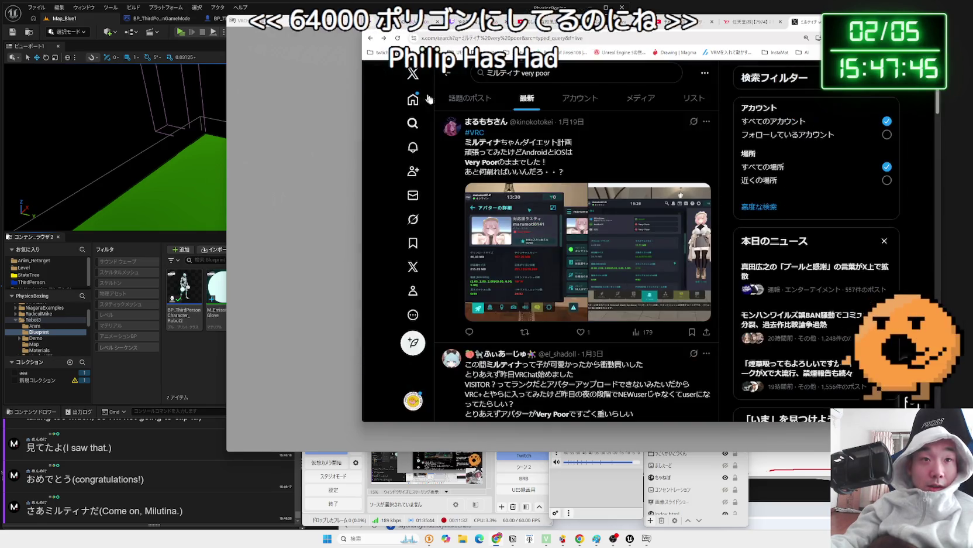
# Return to the X home feed.
pyautogui.scroll(-3, 603, 201)
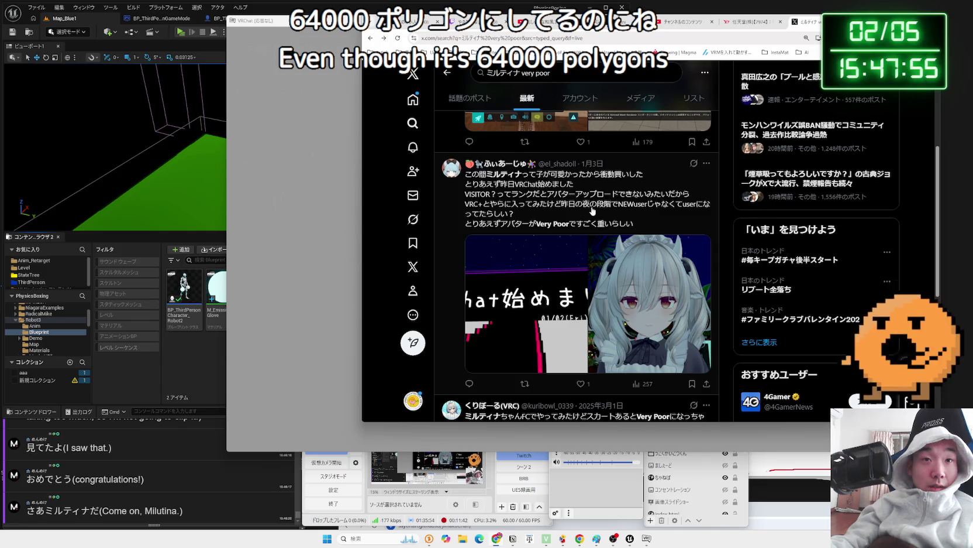
pyautogui.scroll(-2, 593, 210)
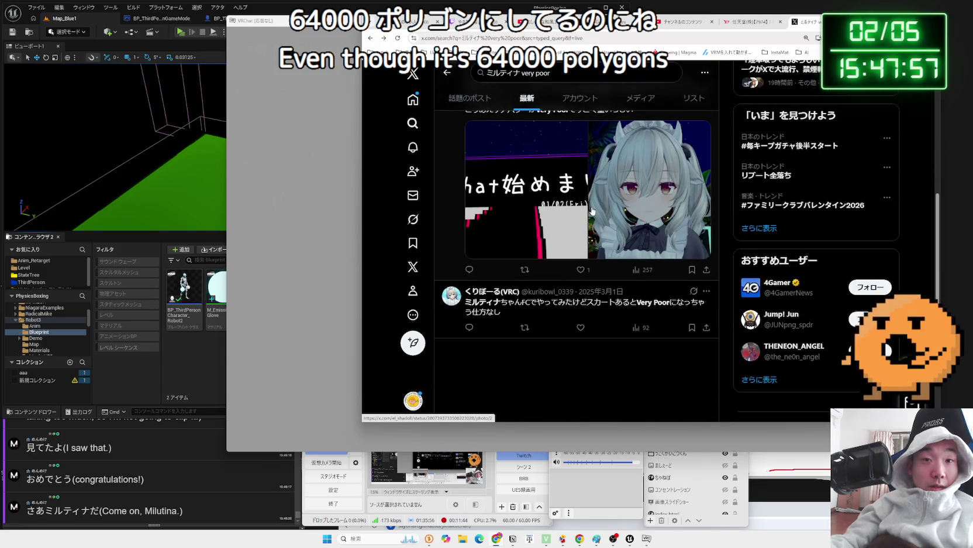
pyautogui.click(447, 73)
pyautogui.click(413, 99)
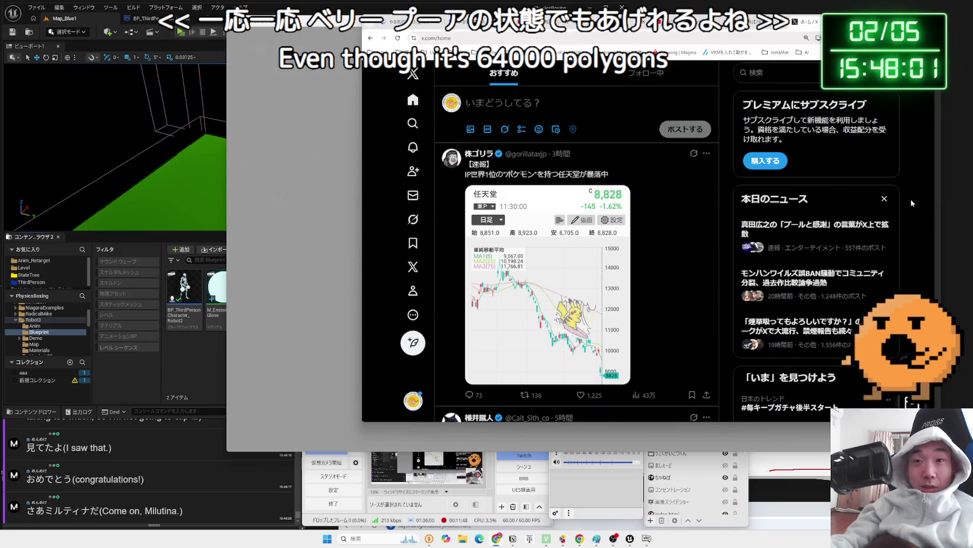
# Skim the feed, close the X tab and switch to the stalled VRChat window.
pyautogui.scroll(-3, 911, 200)
pyautogui.scroll(3, 911, 200)
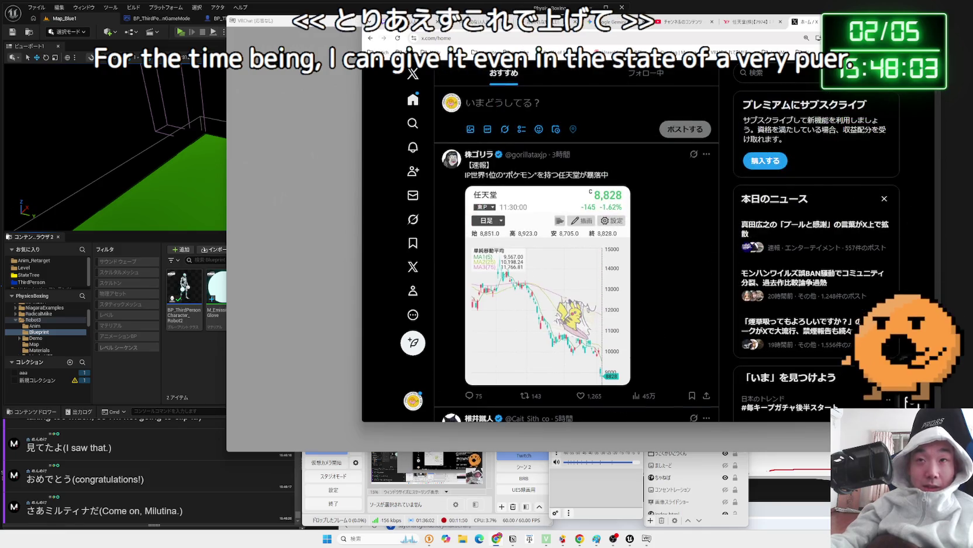
pyautogui.hotkey('ctrl', 'w')
pyautogui.hotkey('alt', 'Tab')
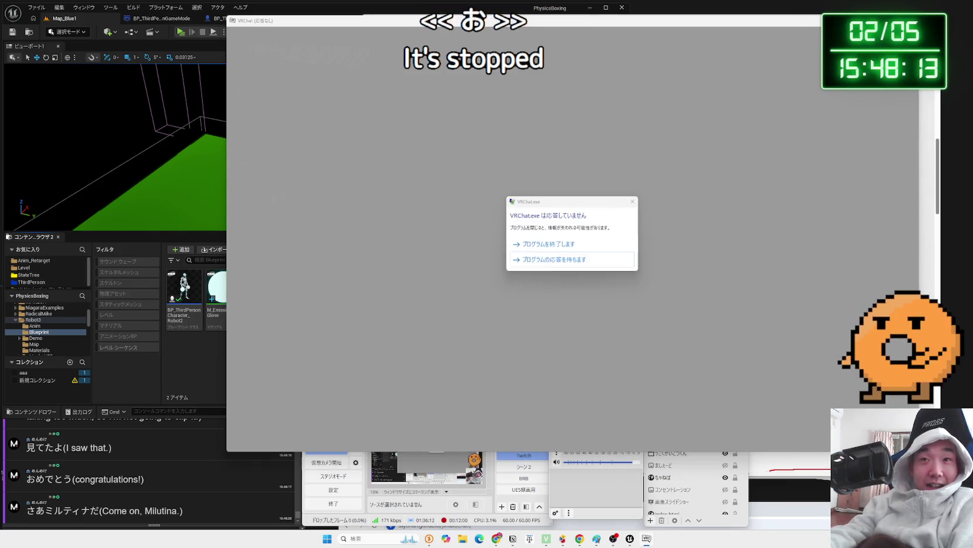
# Close the unresponsive VRChat and scroll to the top of Nintendo's 7974 quote page.
pyautogui.press('Return')
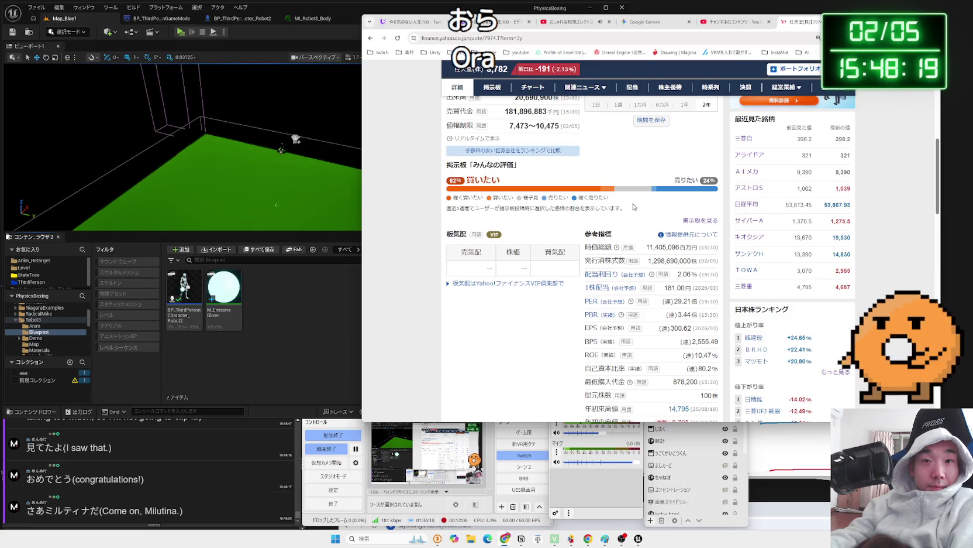
pyautogui.scroll(4, 634, 207)
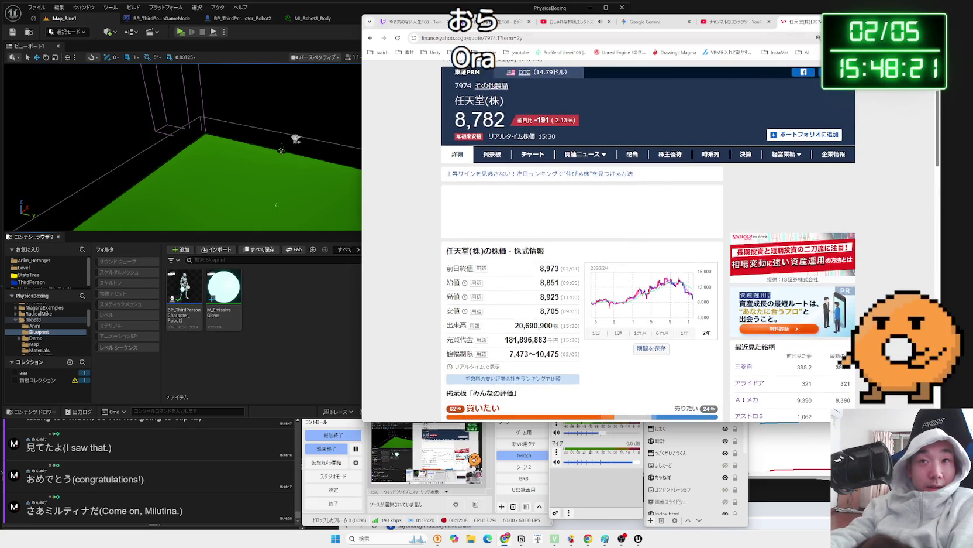
# Bring Unreal forward, look over the MI_Robot3_Body material's emissive colour, then close it.
pyautogui.hotkey('ctrl', 'w')
pyautogui.click(323, 294)
pyautogui.click(310, 18)
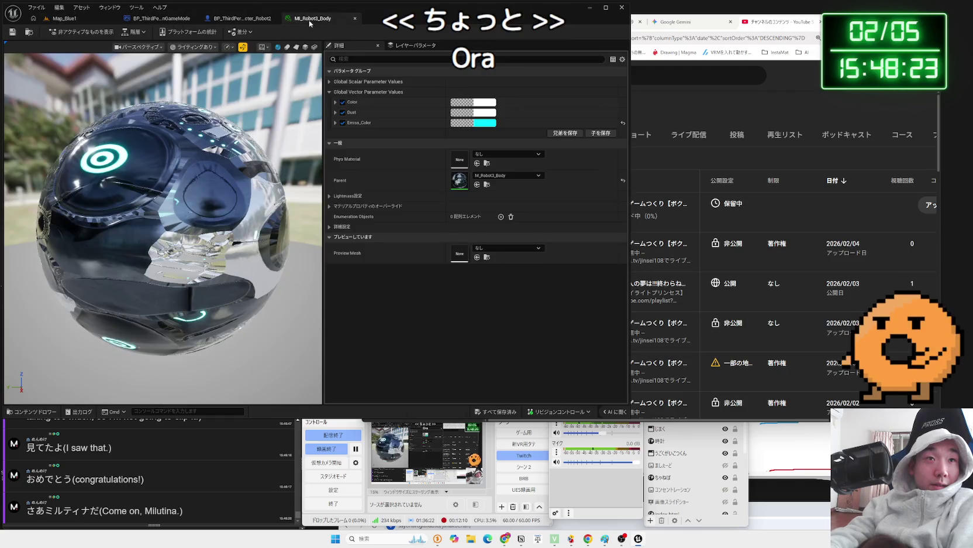
pyautogui.click(337, 18)
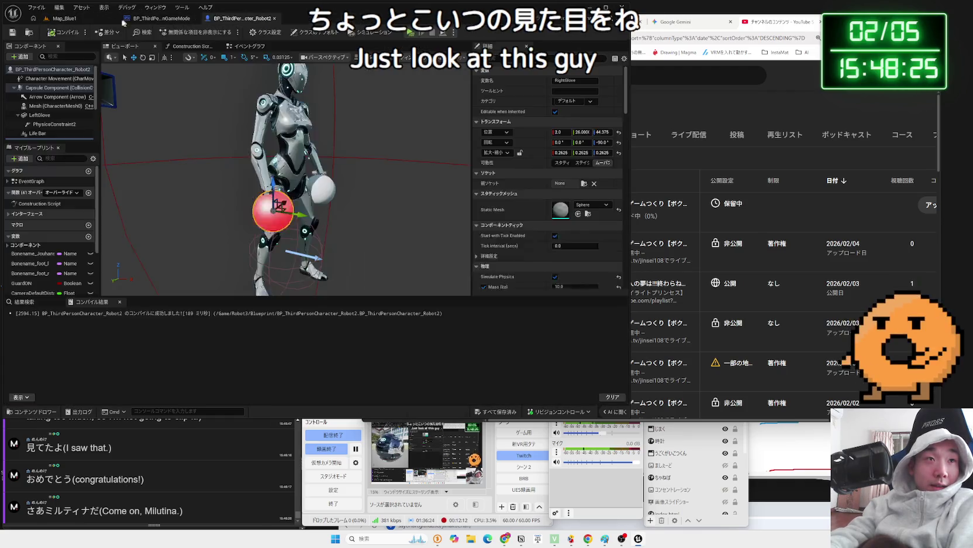
# Open the M_EmissiveGlove material from the Map_Blue1 Content Browser, then go to the Gemini chat.
pyautogui.click(64, 18)
pyautogui.click(236, 296)
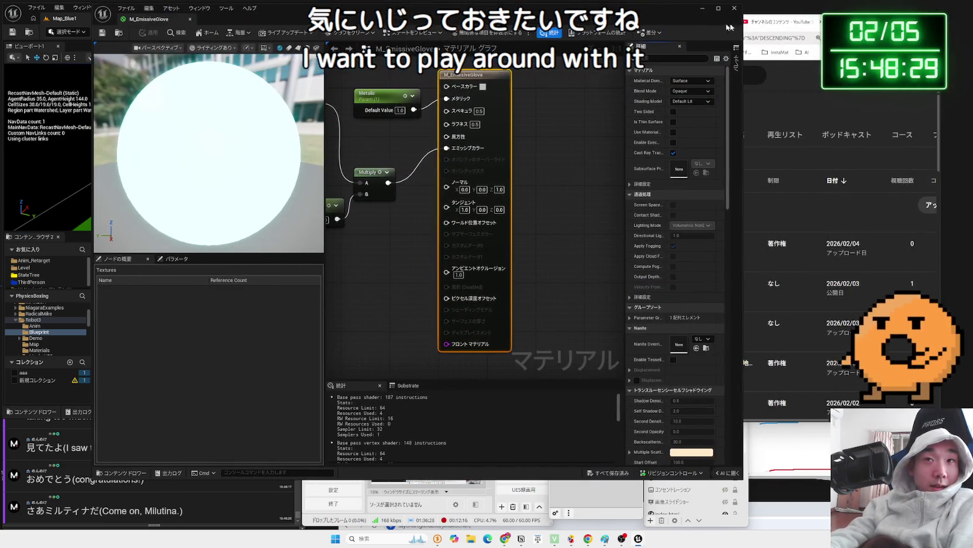
pyautogui.click(760, 23)
pyautogui.click(679, 22)
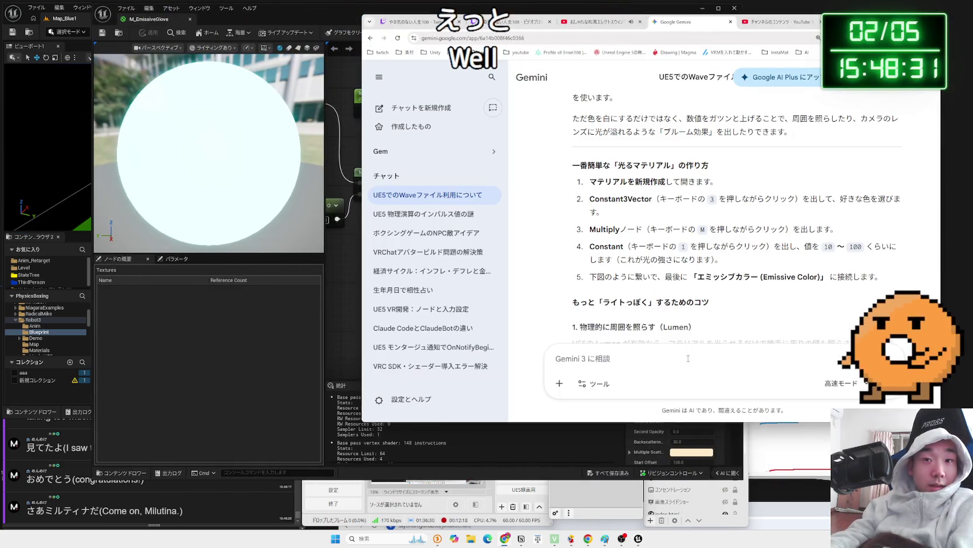
pyautogui.write('e')
# Ask Gemini in Japanese how to keep the エミッシブマテリアル itself modest while 周りのオブジェクト glow more.
pyautogui.press('BackSpace')
pyautogui.press('Zenkaku_Hankaku')
pyautogui.write('れっし')
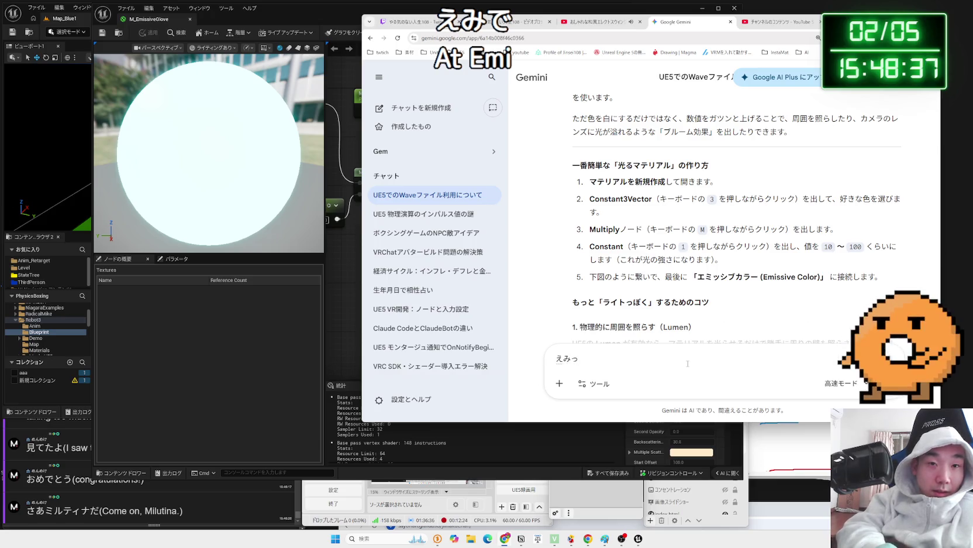
pyautogui.write('ぶ')
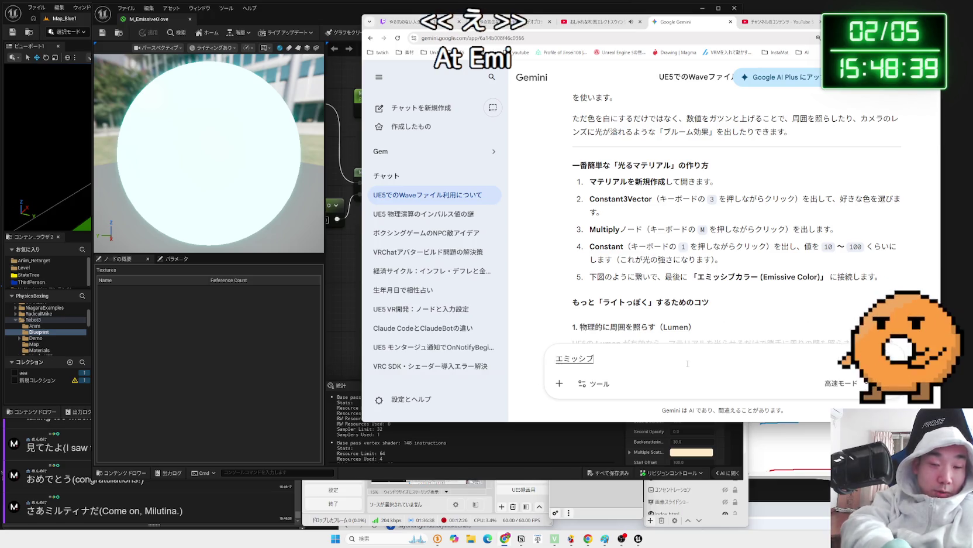
pyautogui.write('で')
pyautogui.press('space')
pyautogui.write('まてりあるじ')
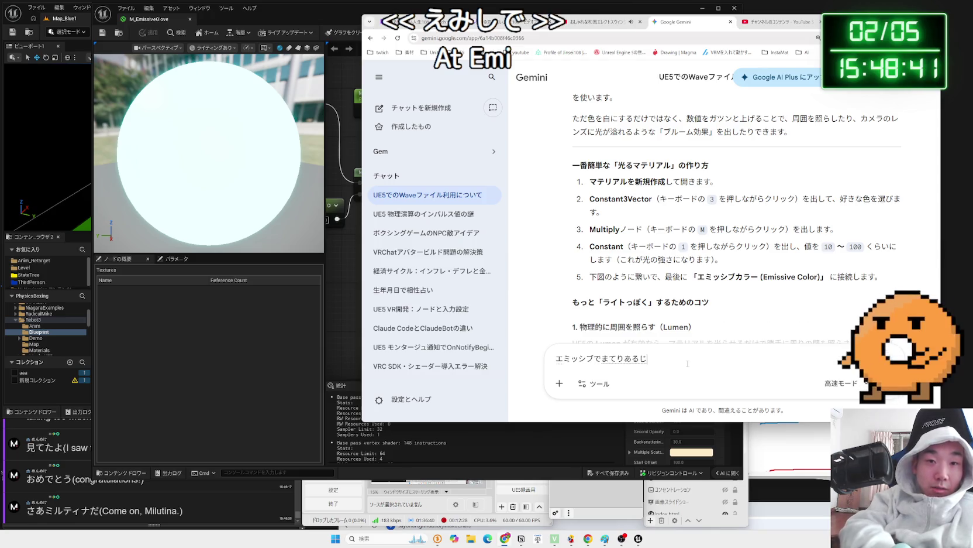
pyautogui.write('たい')
pyautogui.press('space')
pyautogui.write('のひか')
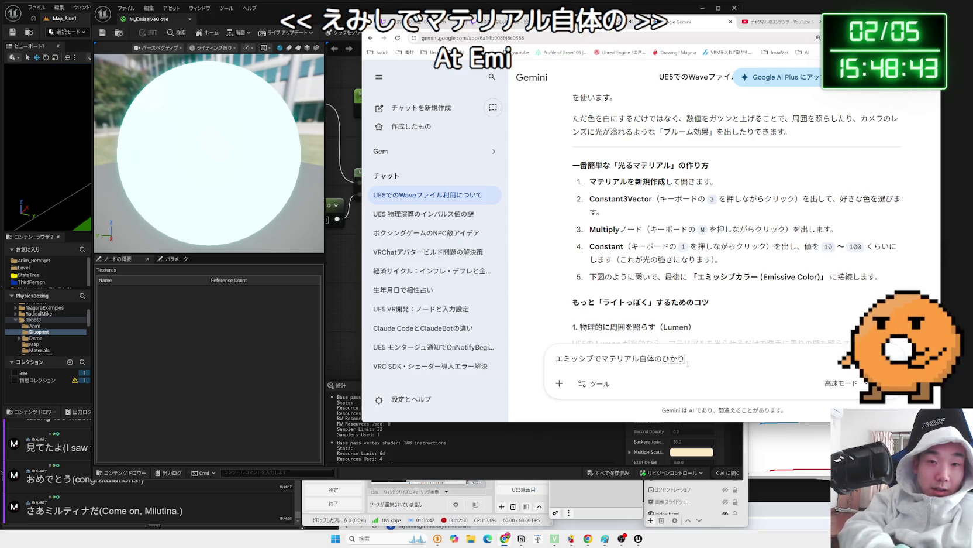
pyautogui.write('そこそd')
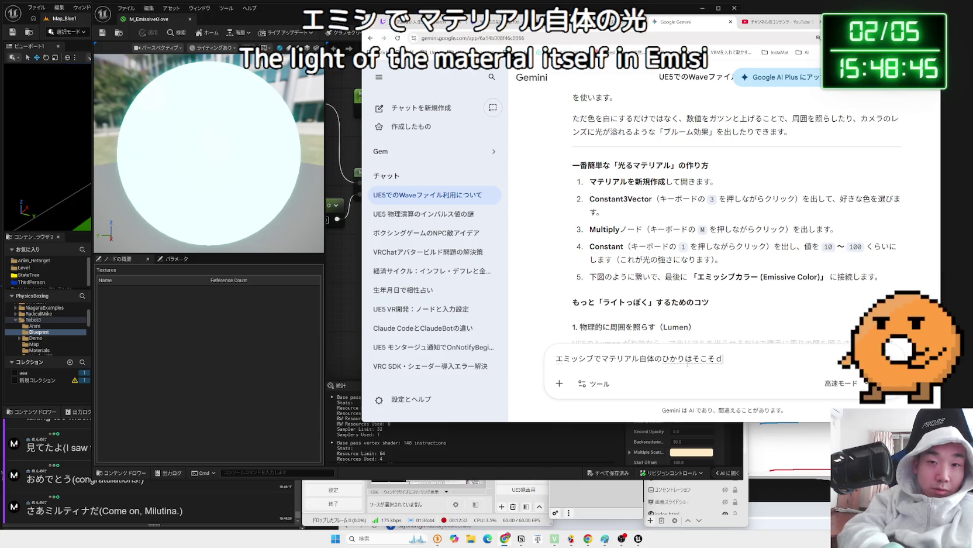
pyautogui.press('BackSpace')
pyautogui.write('こで、')
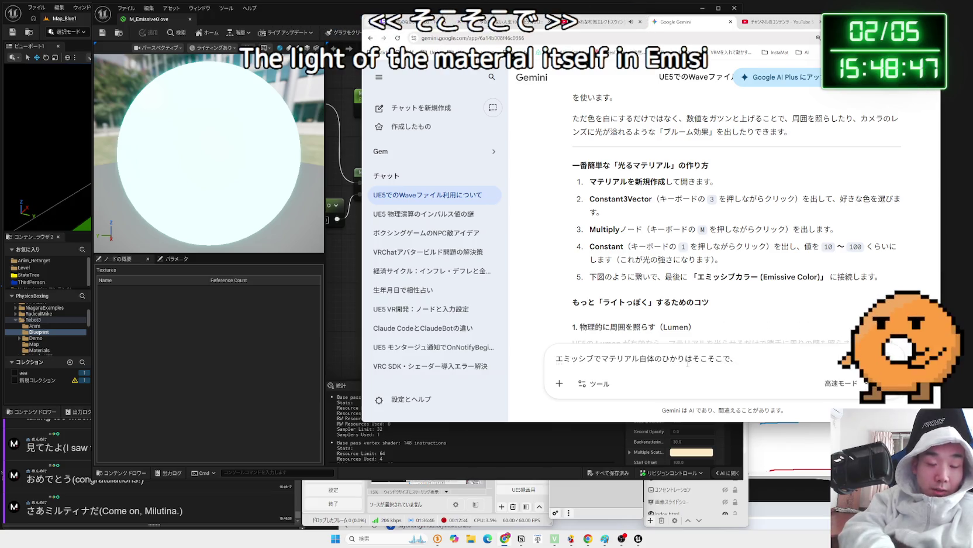
pyautogui.write('まわりn')
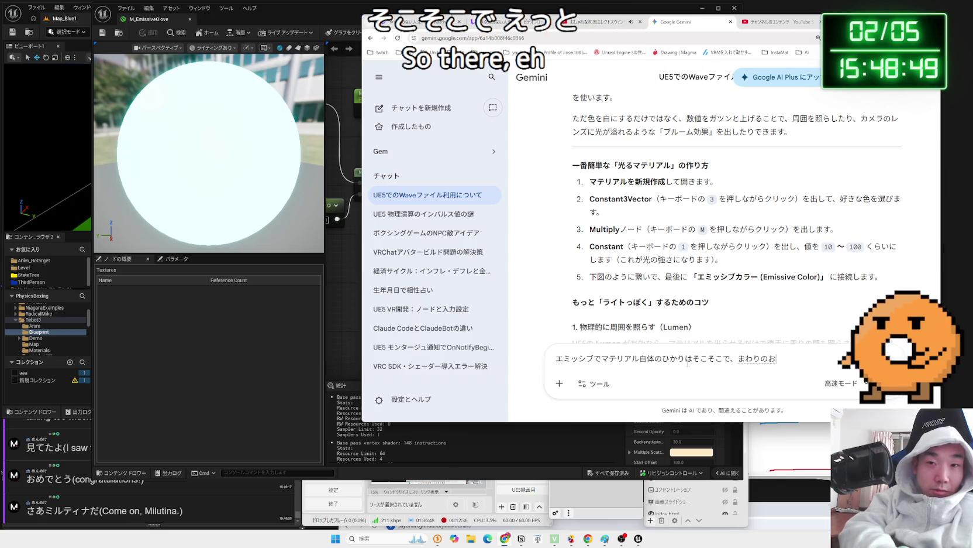
pyautogui.write('ブジェクトは')
pyautogui.press('space')
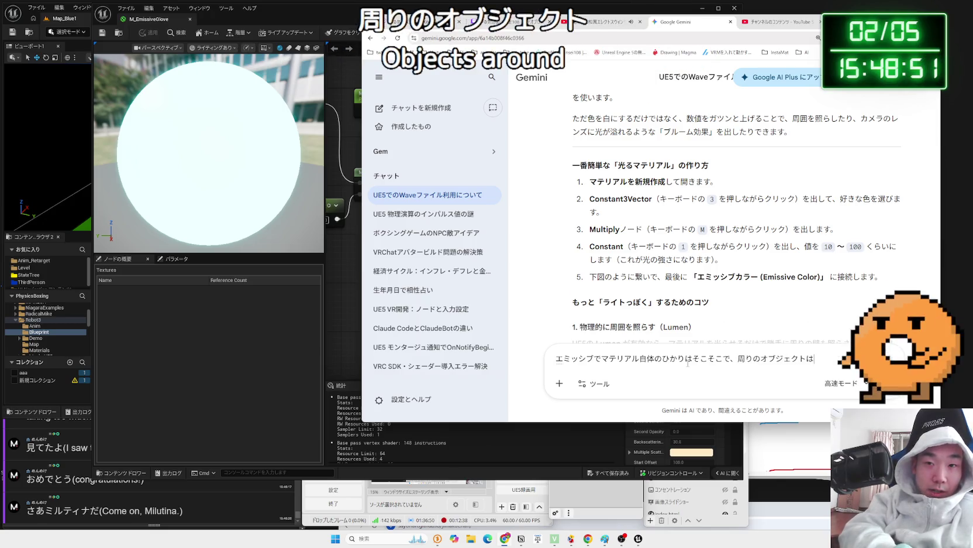
pyautogui.write('もっとひかる')
pyautogui.write('ようにしたいです')
pyautogui.press('Return')
pyautogui.press('Return')
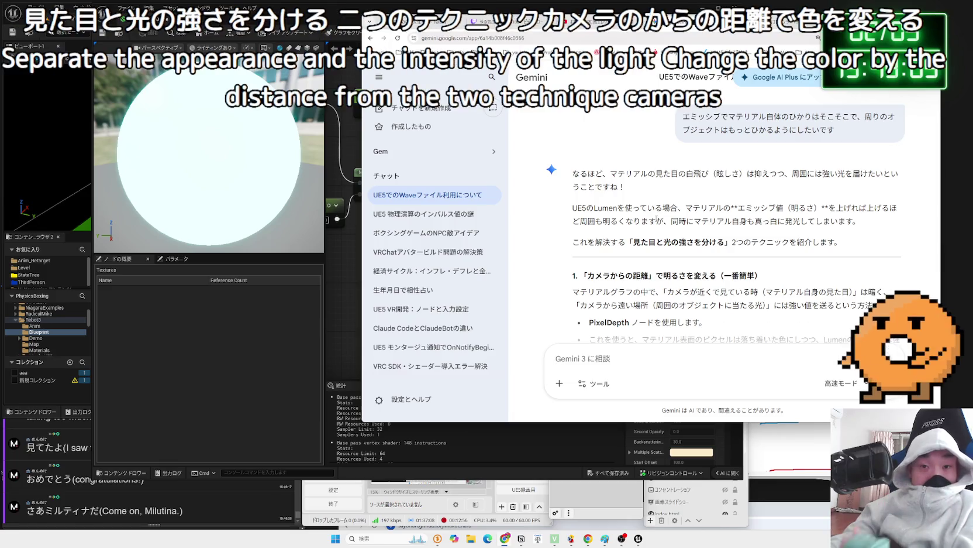
# Read Gemini's reply, marking the lines on the material's own look and light on far objects.
pyautogui.scroll(-2, 656, 218)
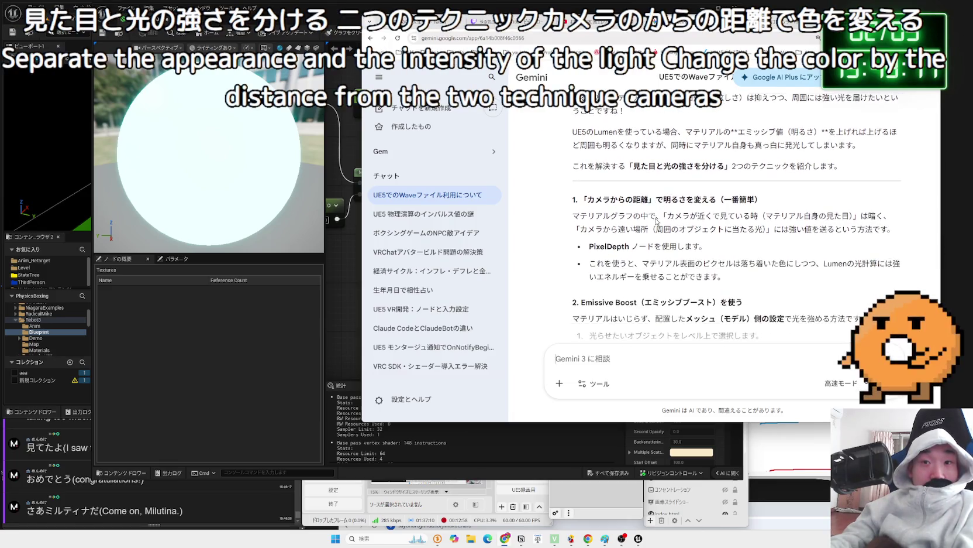
pyautogui.moveTo(698, 215); pyautogui.dragTo(884, 216)
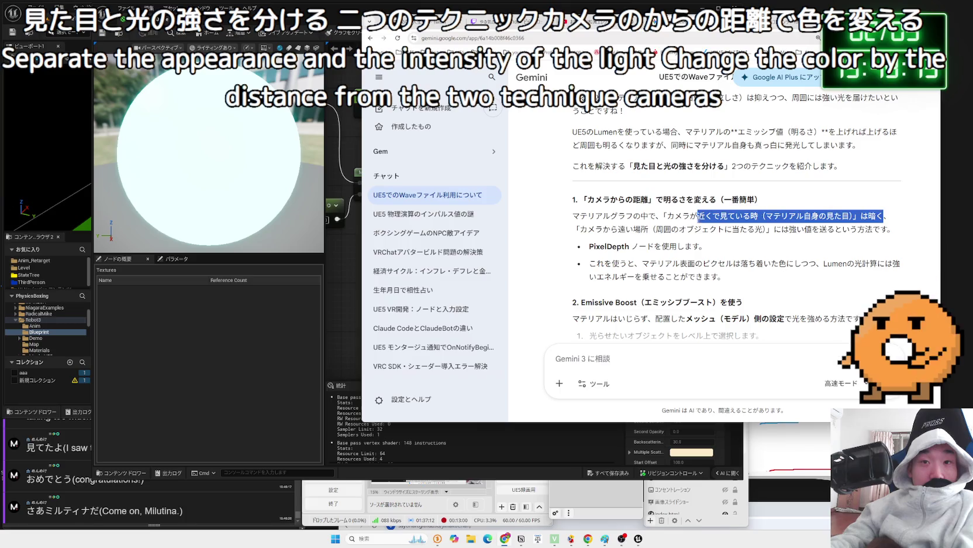
pyautogui.moveTo(580, 228); pyautogui.dragTo(724, 230)
pyautogui.click(633, 201)
# Read through the Emissive Boost steps, highlighting the first steps and step 1.
pyautogui.scroll(-3, 634, 200)
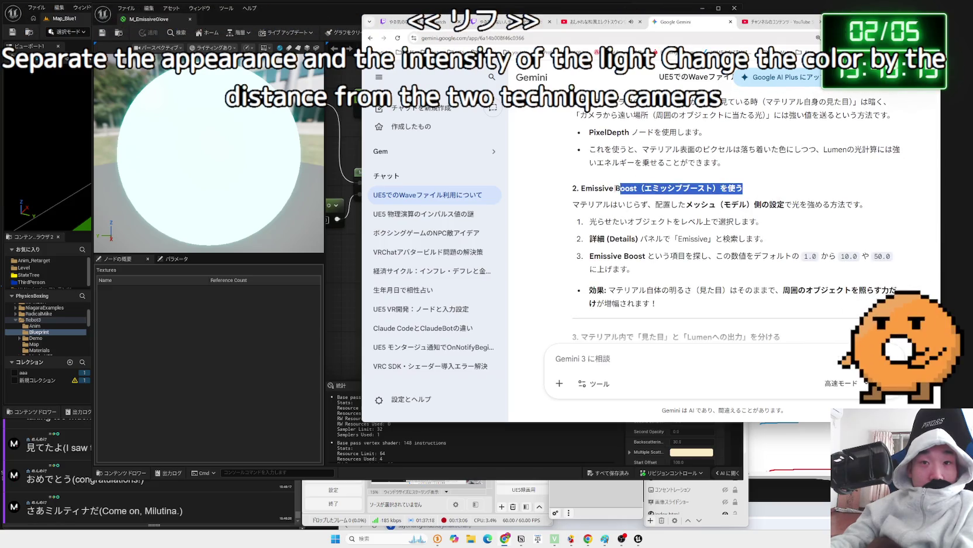
pyautogui.moveTo(649, 221); pyautogui.dragTo(763, 238)
pyautogui.click(770, 242)
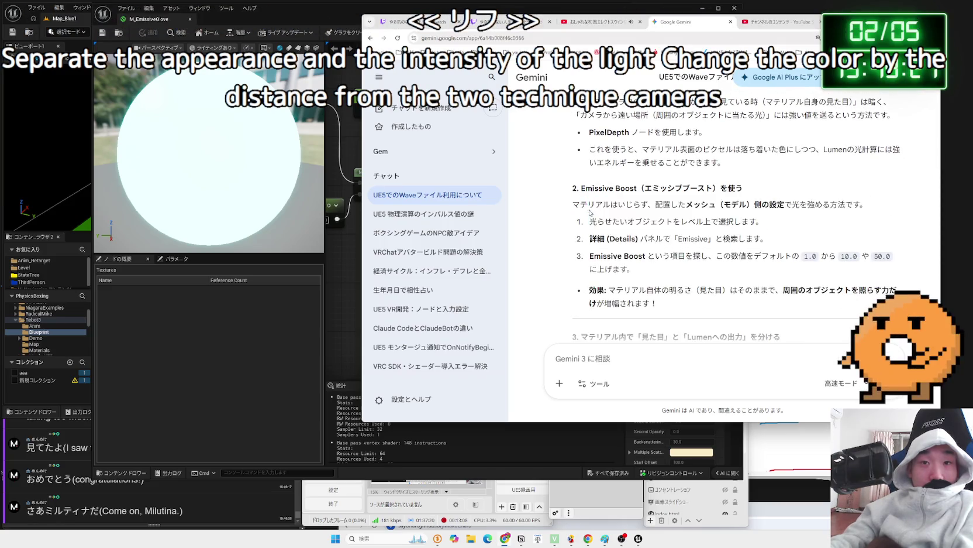
pyautogui.scroll(-2, 770, 242)
pyautogui.doubleClick(622, 215)
pyautogui.click(604, 217)
pyautogui.scroll(2, 704, 232)
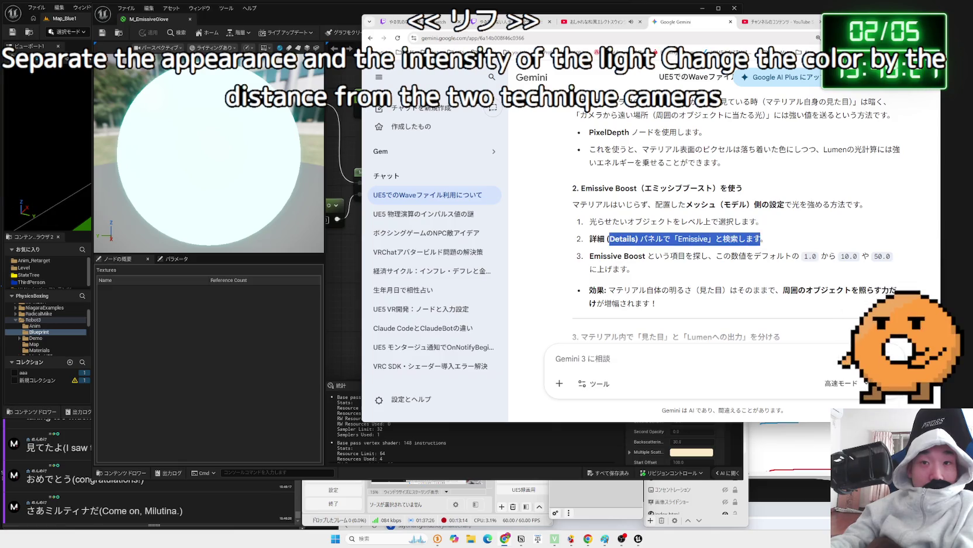
pyautogui.moveTo(763, 223); pyautogui.dragTo(580, 214)
# Briefly check the streaming software's audio mixer options, then reread step 1 and return to Unreal.
pyautogui.click(580, 215)
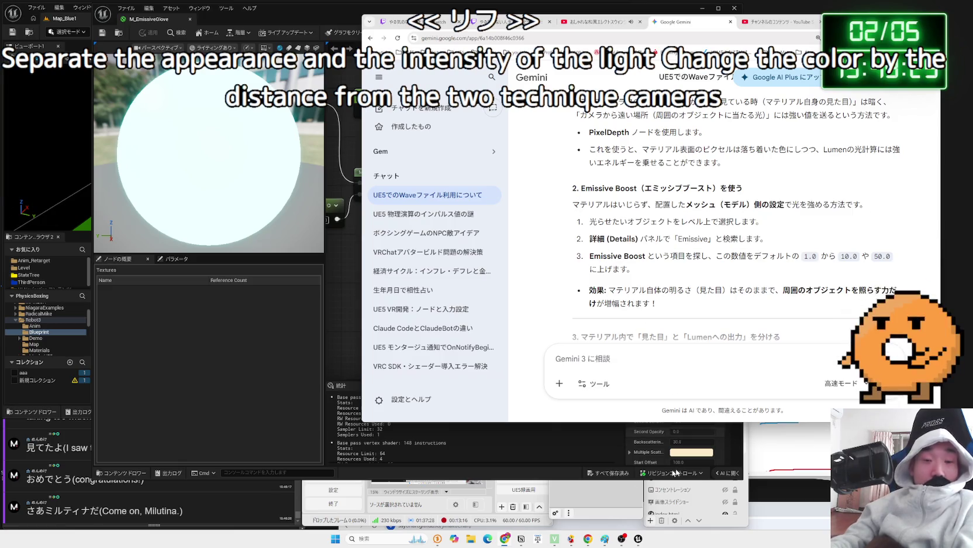
pyautogui.click(570, 512)
pyautogui.click(610, 213)
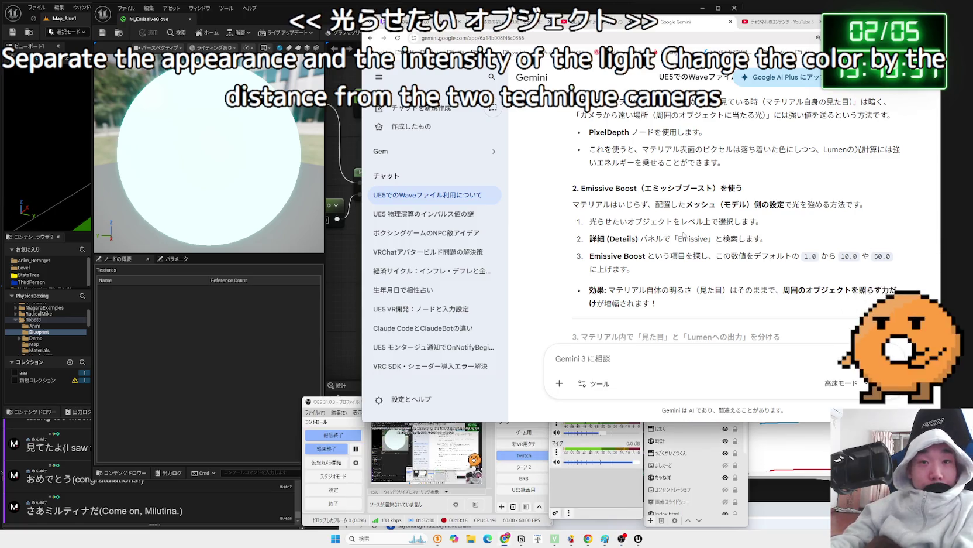
pyautogui.moveTo(596, 204)
pyautogui.mouseDown()
pyautogui.moveTo(755, 233)
pyautogui.moveTo(621, 222)
pyautogui.moveTo(752, 221)
pyautogui.moveTo(768, 238)
pyautogui.moveTo(624, 223)
pyautogui.mouseUp()
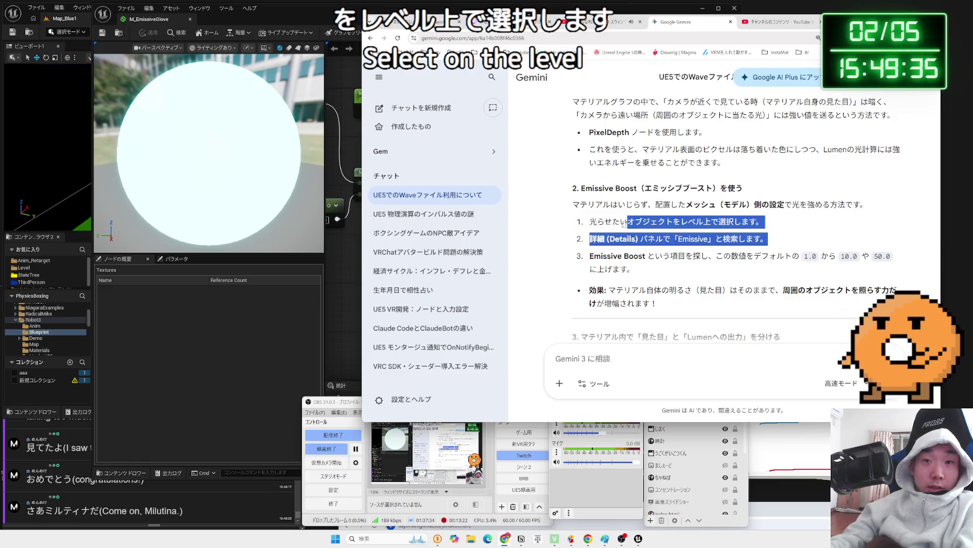
pyautogui.hotkey('alt', 'Tab')
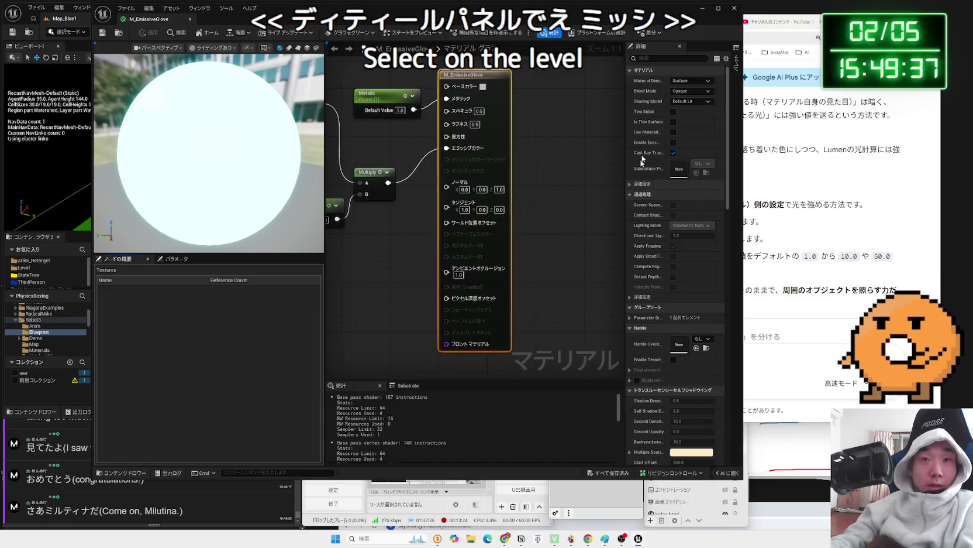
# Search the material Details for 'emiss', clear the search and recheck Gemini's instructions.
pyautogui.click(660, 58)
pyautogui.write('emiss')
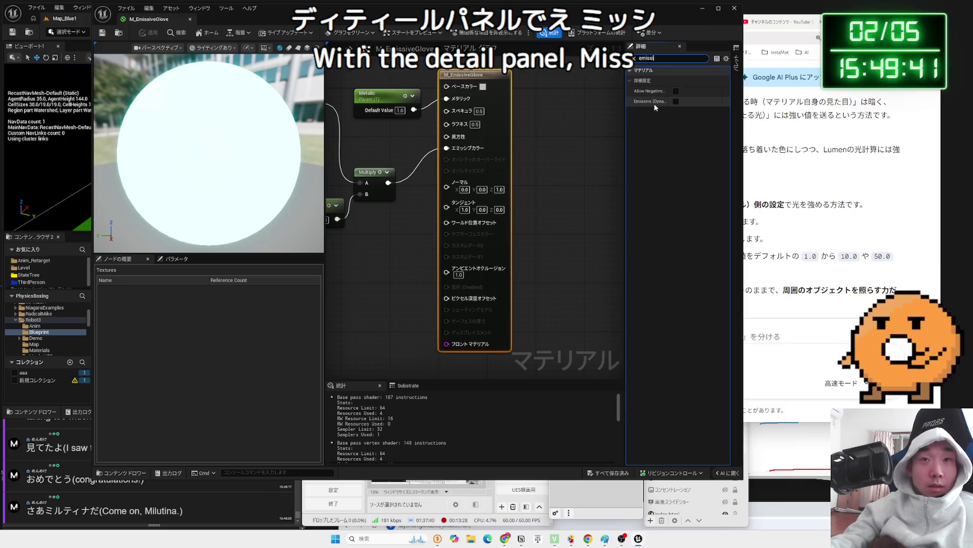
pyautogui.click(661, 59)
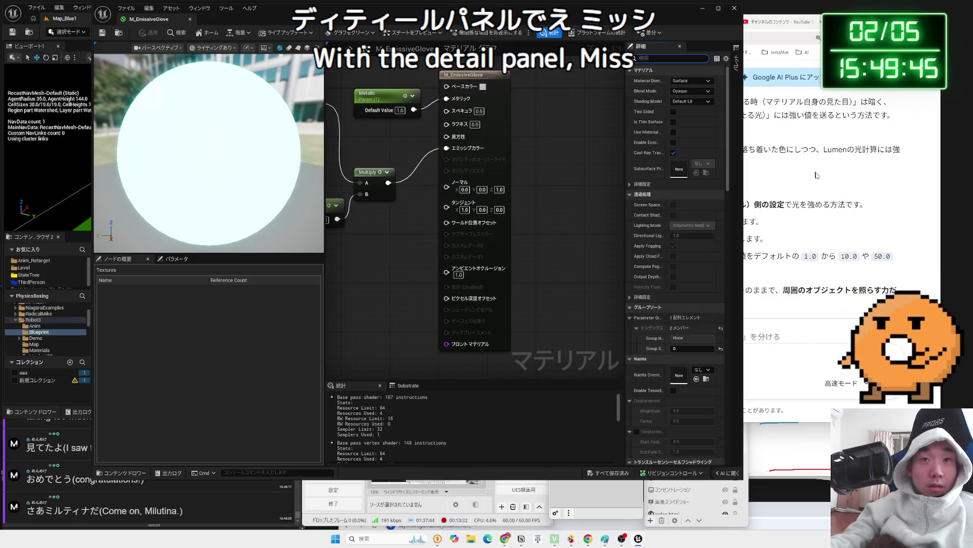
pyautogui.click(768, 221)
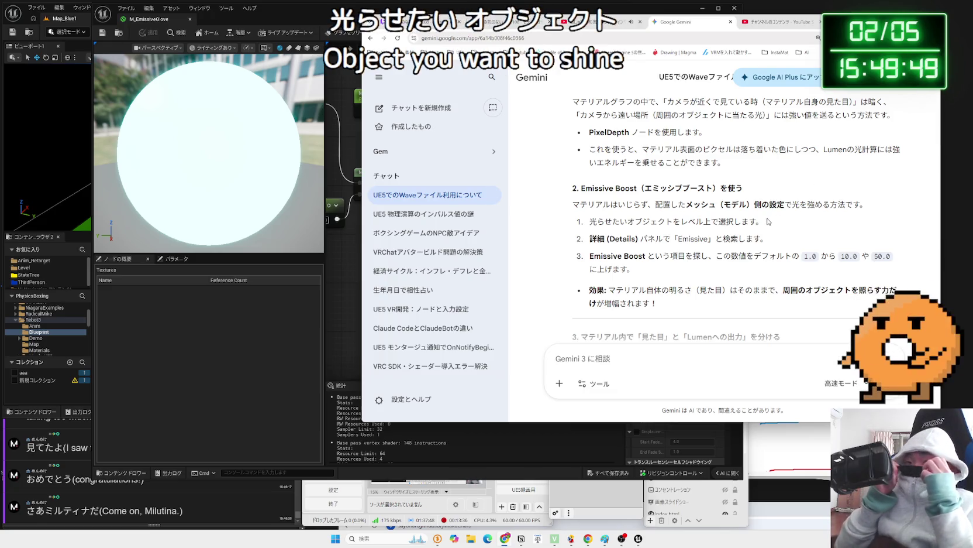
# Lower EmissiveMulti's default value to 5, then 1.0, and play the level to test the glow.
pyautogui.click(351, 129)
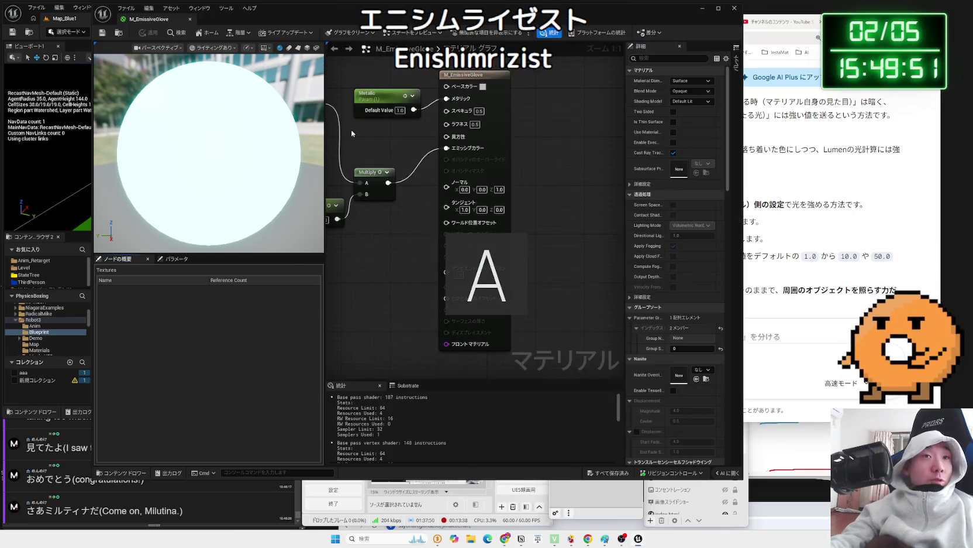
pyautogui.write('10.0')
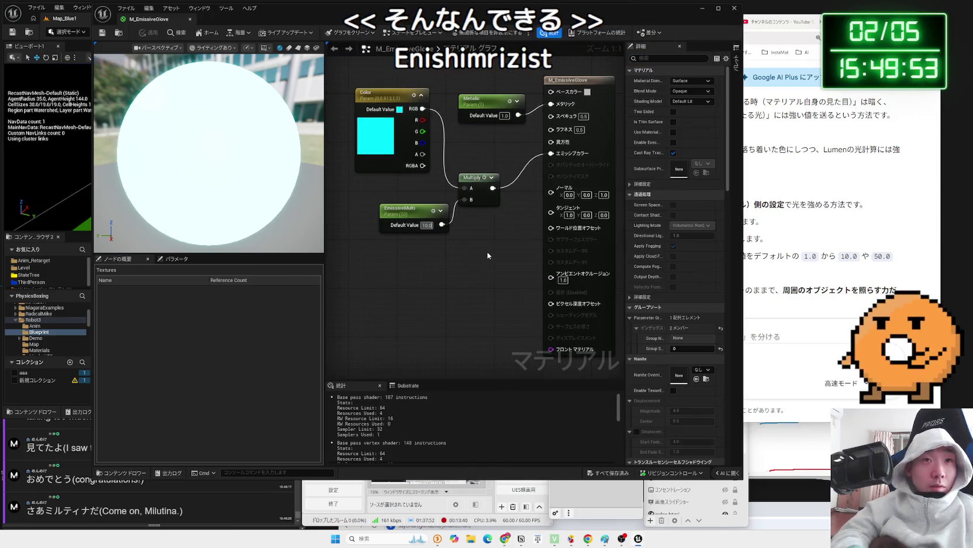
pyautogui.write('5')
pyautogui.press('Return')
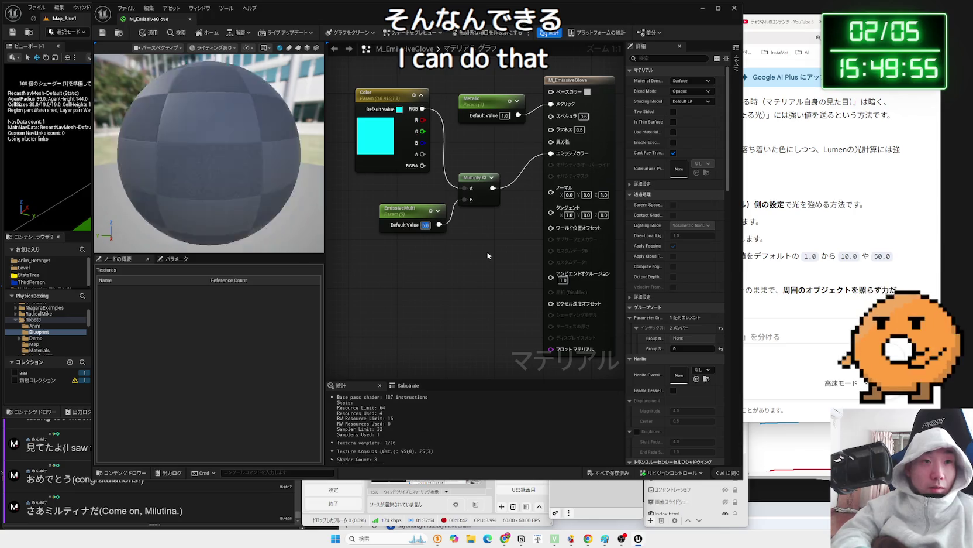
pyautogui.write('1')
pyautogui.press('Return')
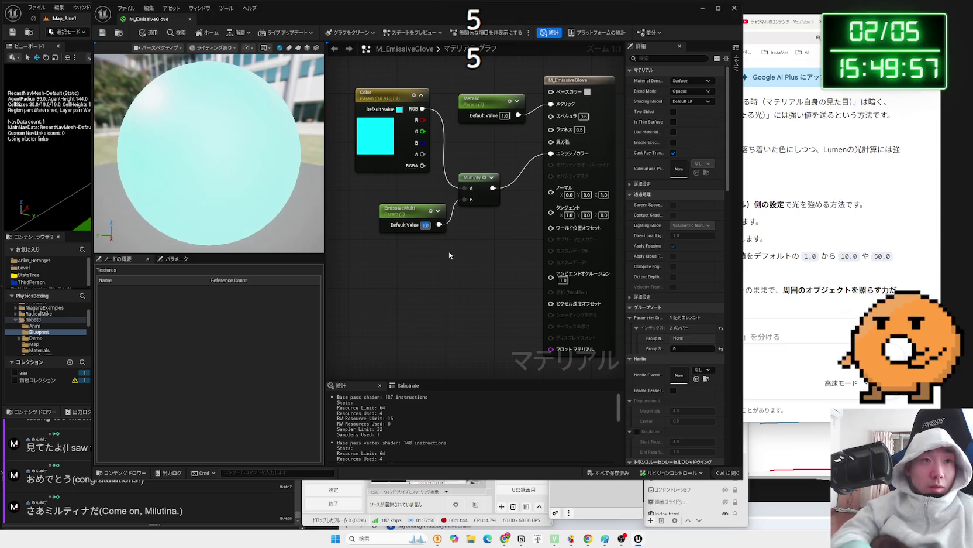
pyautogui.moveTo(149, 19); pyautogui.dragTo(437, 21)
pyautogui.hotkey('alt', 'p')
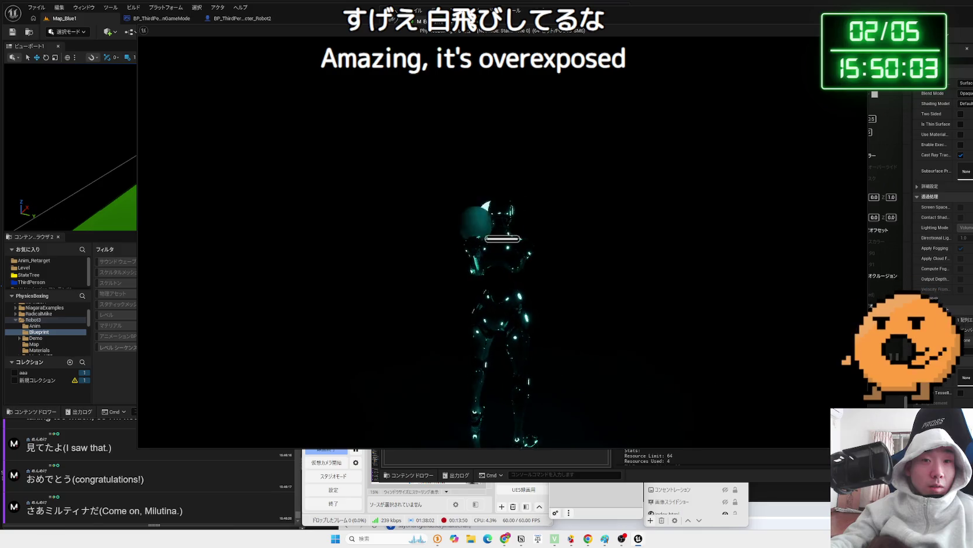
# Stop the test, raise EmissiveMulti to 10 and play again to see the brighter gloves.
pyautogui.press('Escape')
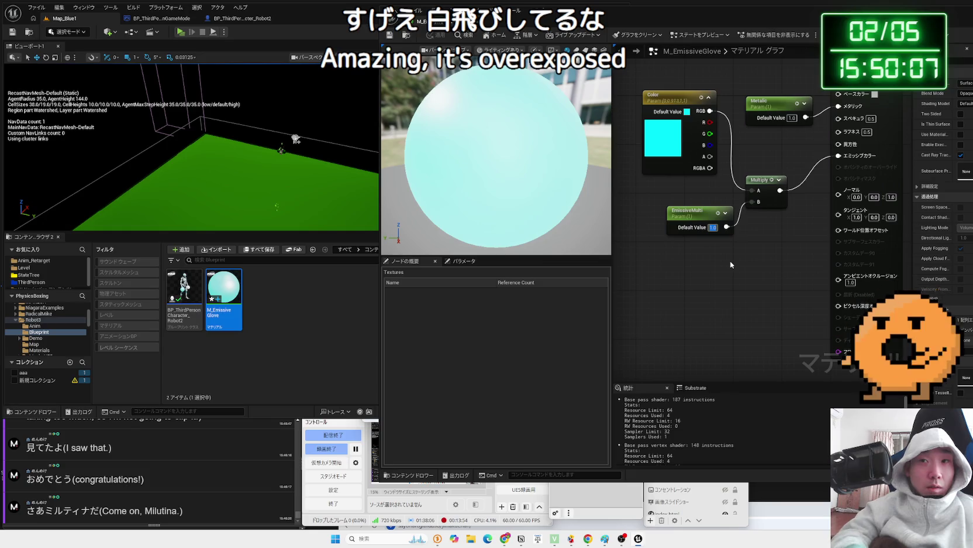
pyautogui.write('10')
pyautogui.press('Return')
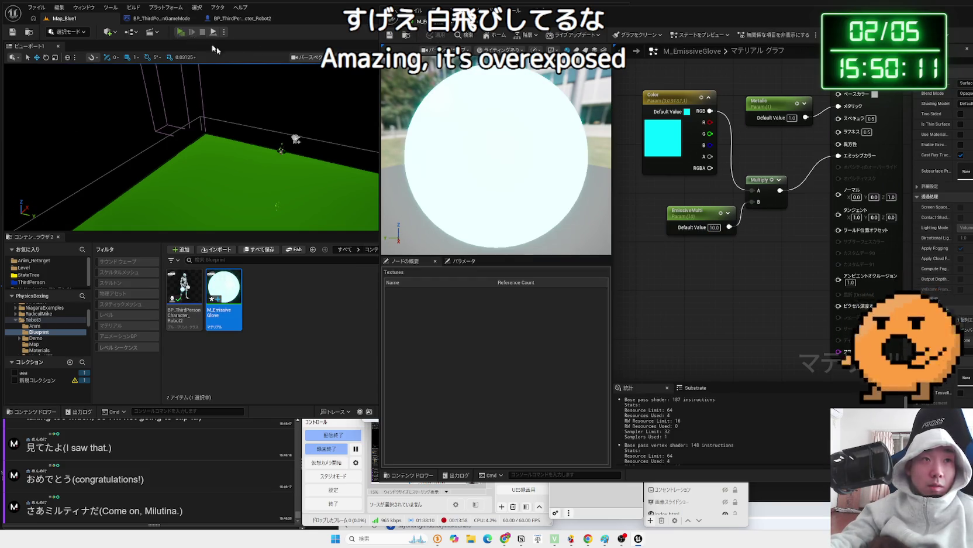
pyautogui.click(180, 31)
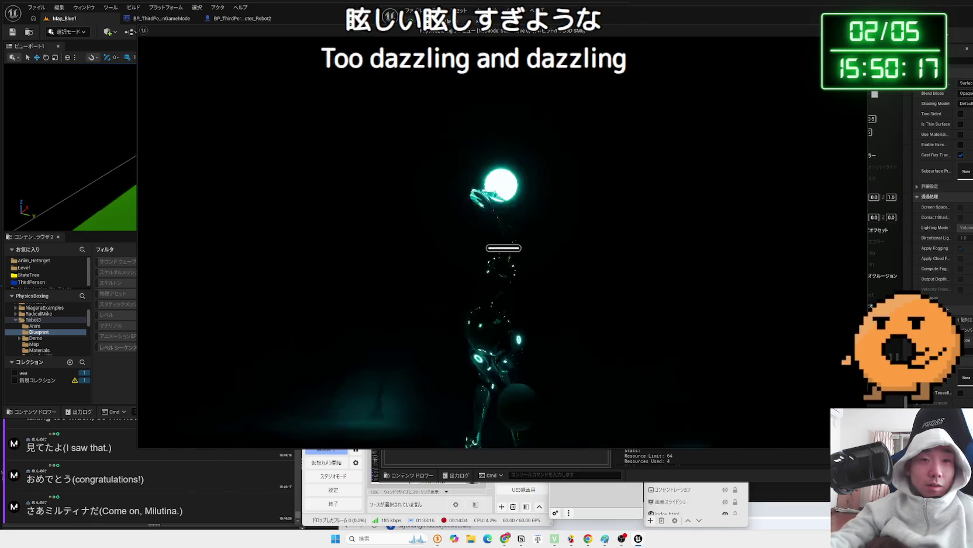
# Reset EmissiveMulti to 1.0, replay the level, then return to the M_EmissiveGlove graph's result node.
pyautogui.press('Escape')
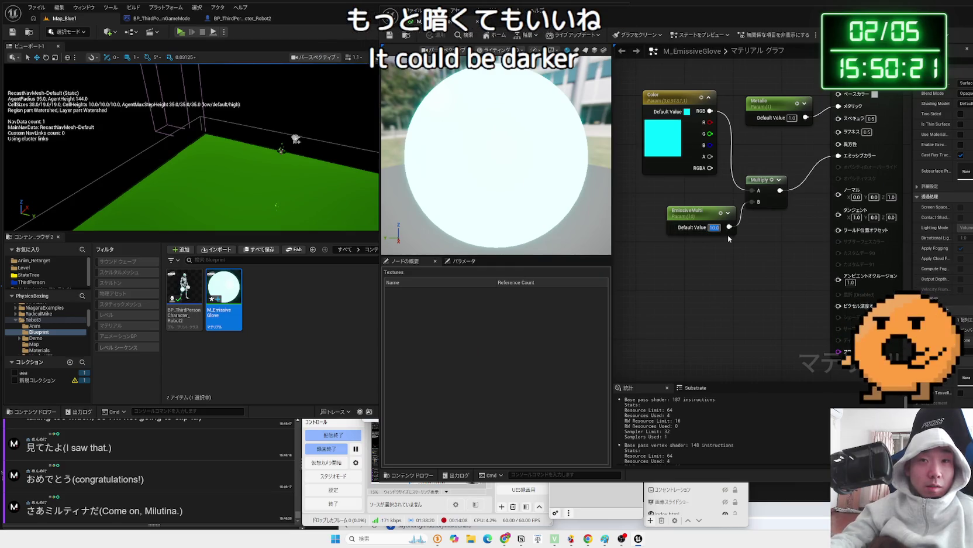
pyautogui.write('1')
pyautogui.press('Return')
pyautogui.click(181, 32)
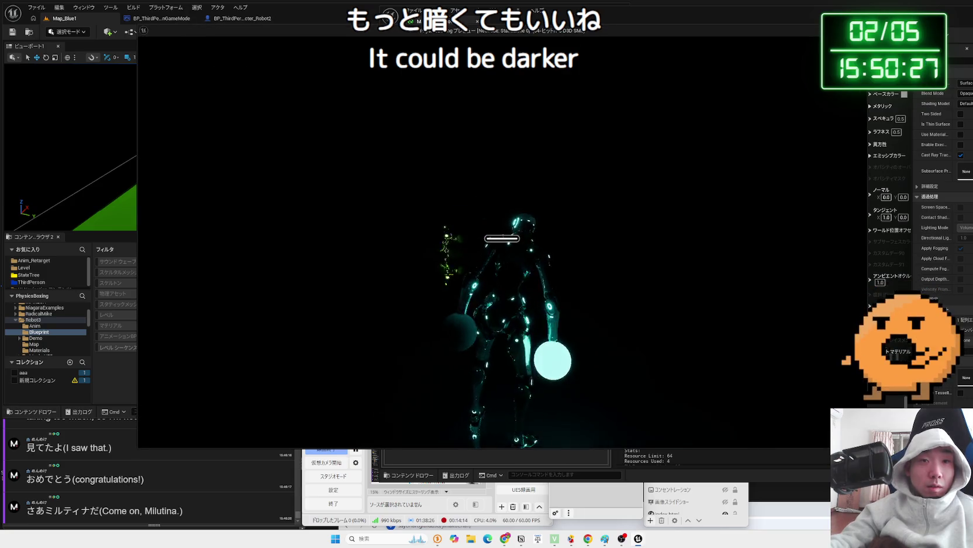
pyautogui.press('Escape')
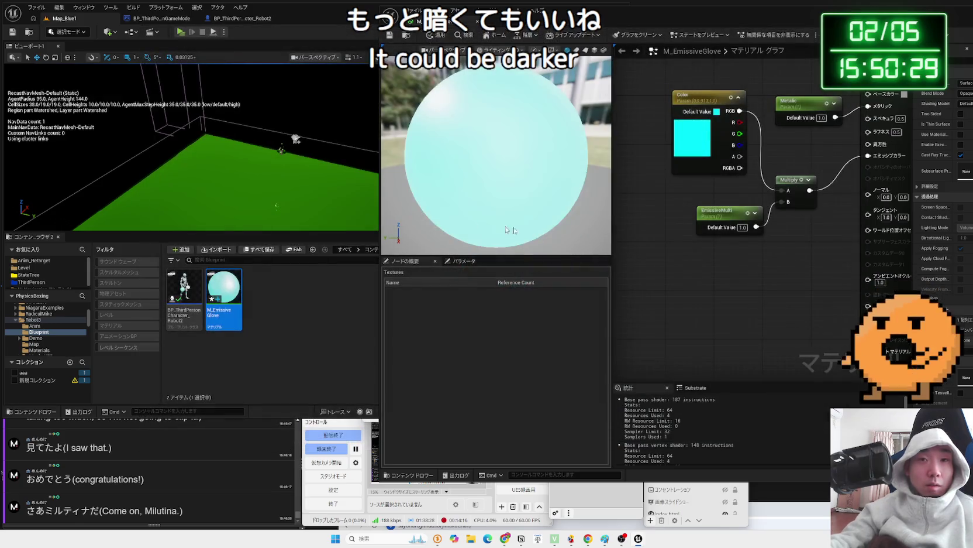
pyautogui.click(495, 35)
pyautogui.moveTo(714, 20); pyautogui.dragTo(534, 23)
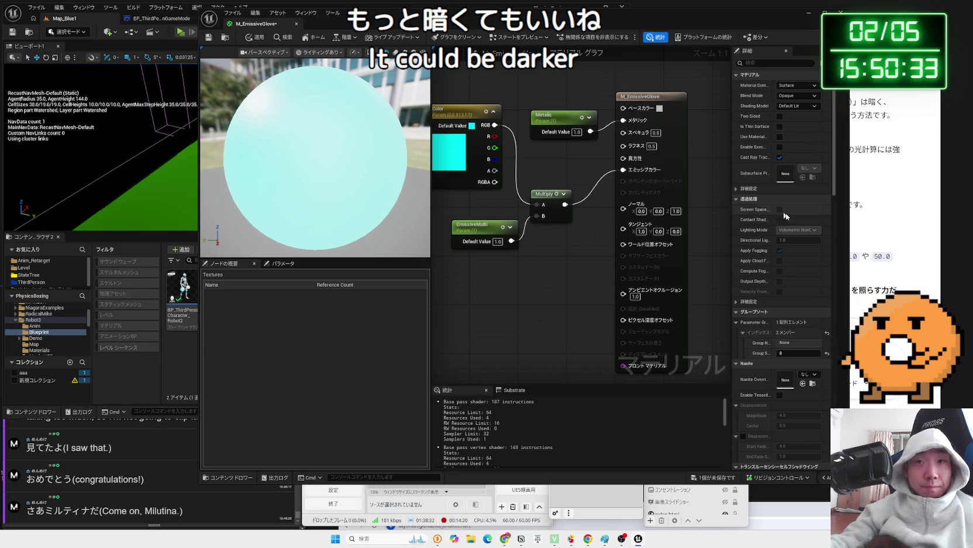
# Scroll the glove material's Details and collapse Forward Shading through Virtual Texture categories.
pyautogui.scroll(-5, 779, 266)
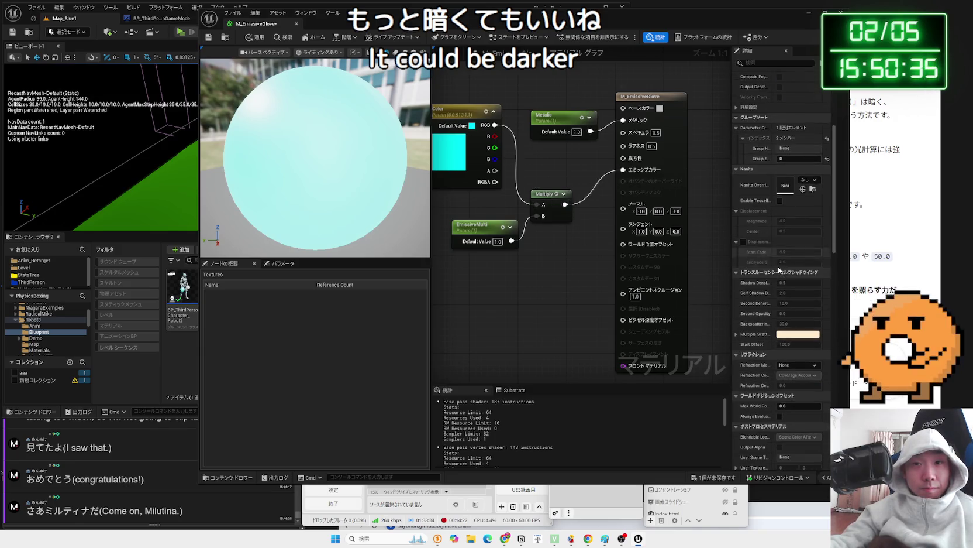
pyautogui.scroll(-3, 804, 276)
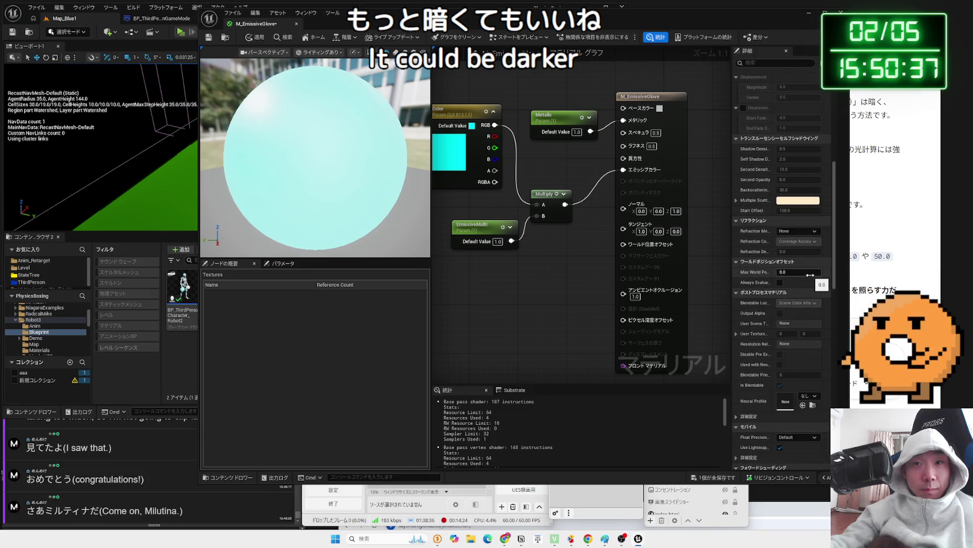
pyautogui.scroll(-3, 810, 275)
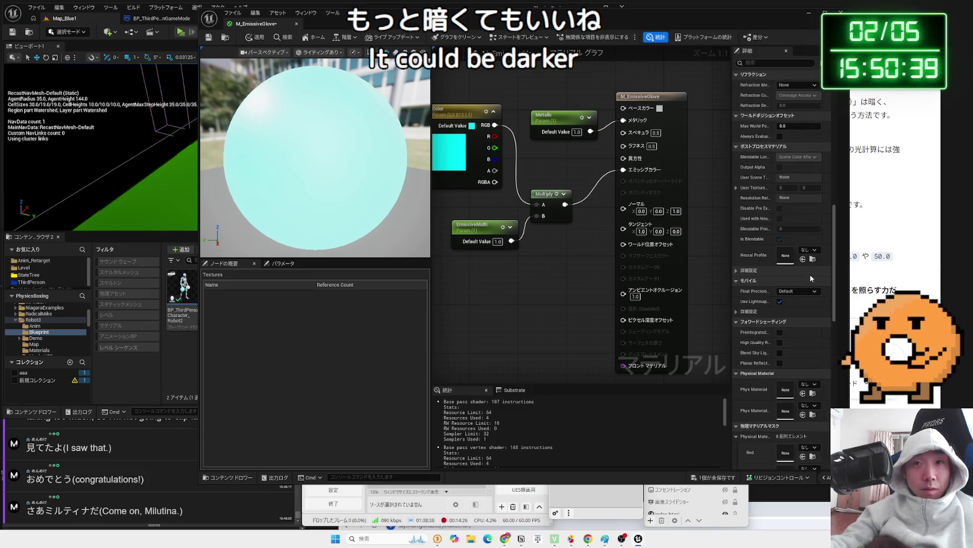
pyautogui.click(737, 322)
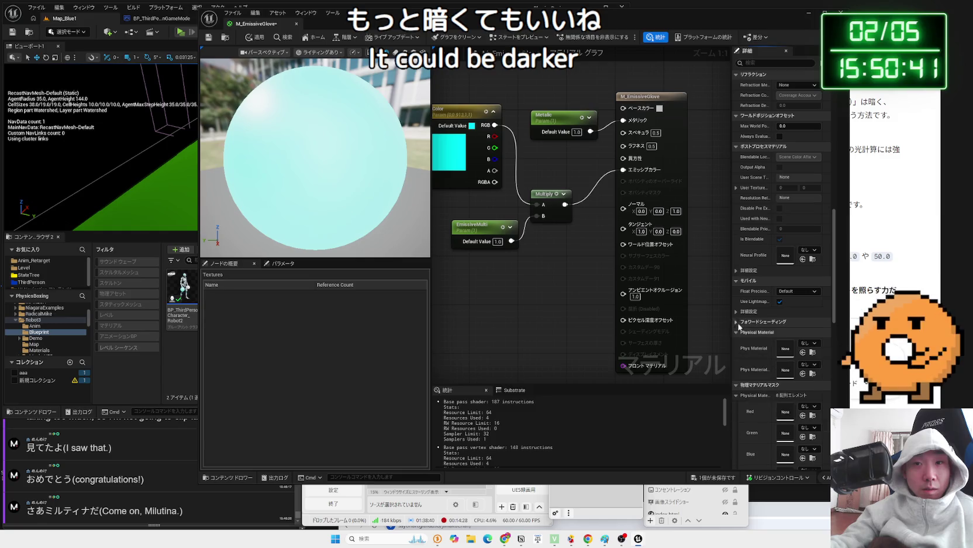
pyautogui.click(737, 331)
pyautogui.click(737, 341)
pyautogui.click(737, 352)
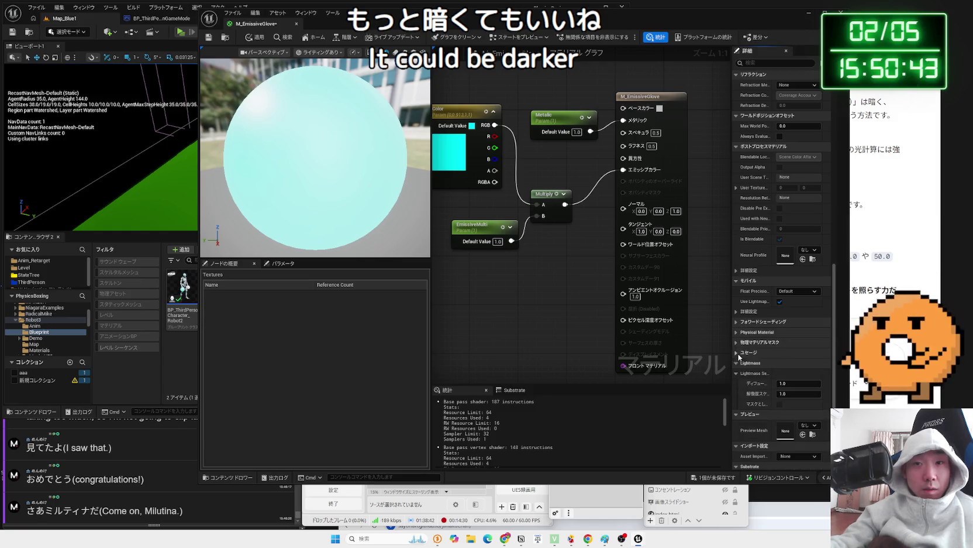
pyautogui.click(737, 373)
pyautogui.click(737, 383)
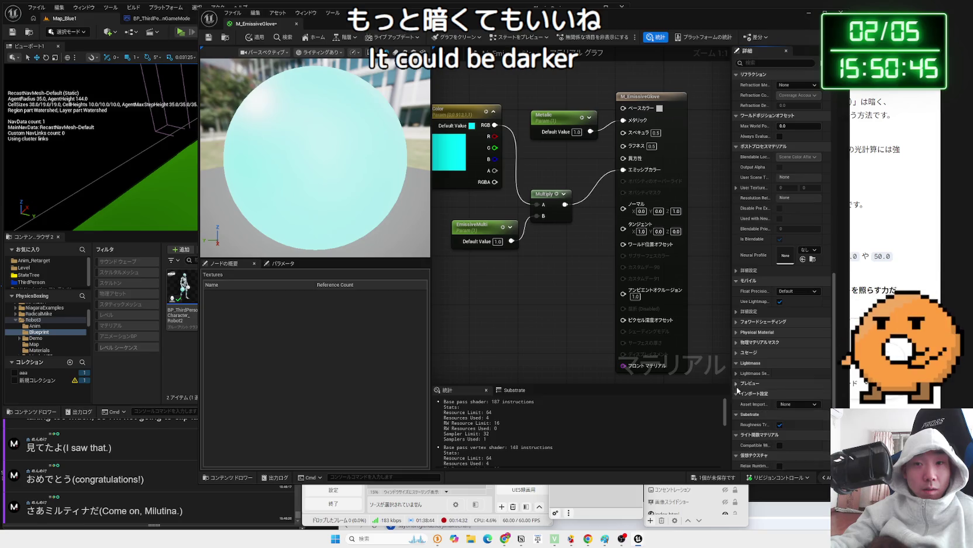
pyautogui.click(737, 393)
pyautogui.click(738, 404)
pyautogui.click(737, 424)
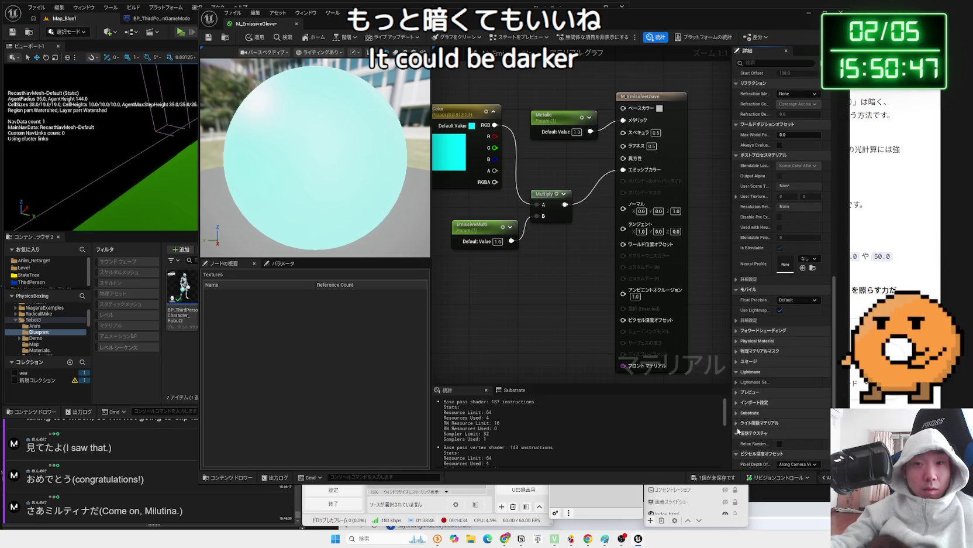
pyautogui.click(737, 443)
# Reread Gemini's step 3 advice on raising the value, then go back to the material editor.
pyautogui.hotkey('alt', 'Tab')
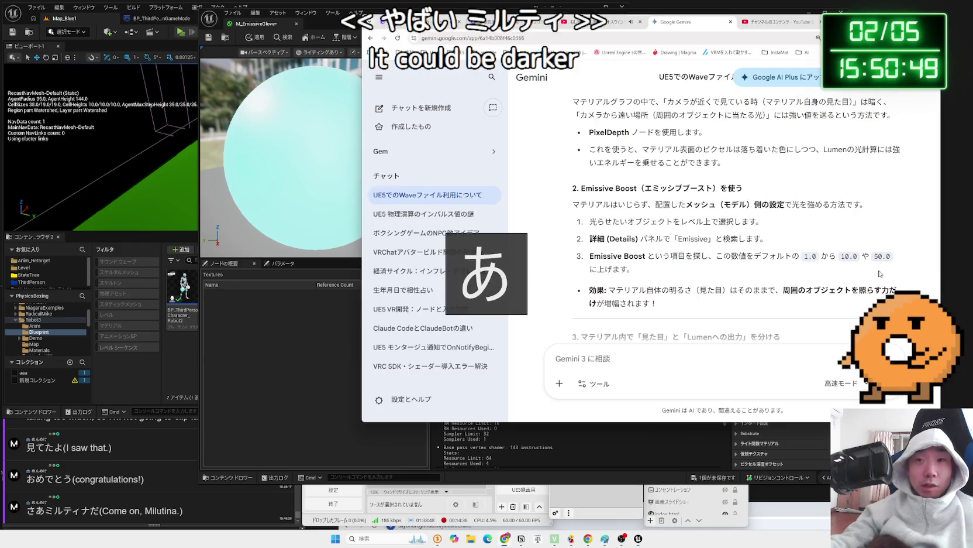
pyautogui.hotkey('alt', 'Tab')
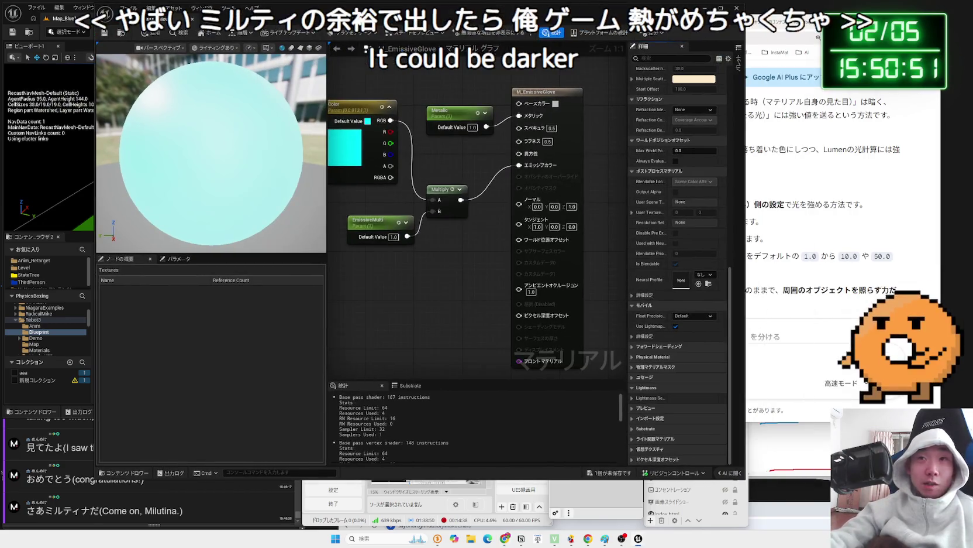
pyautogui.hotkey('alt', 'Tab')
pyautogui.moveTo(734, 274); pyautogui.dragTo(680, 264)
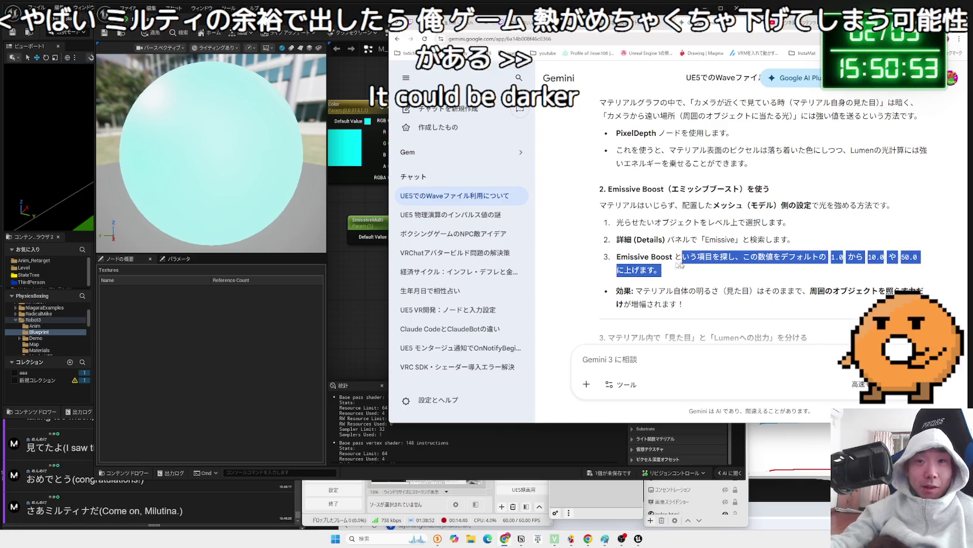
pyautogui.hotkey('alt', 'Tab')
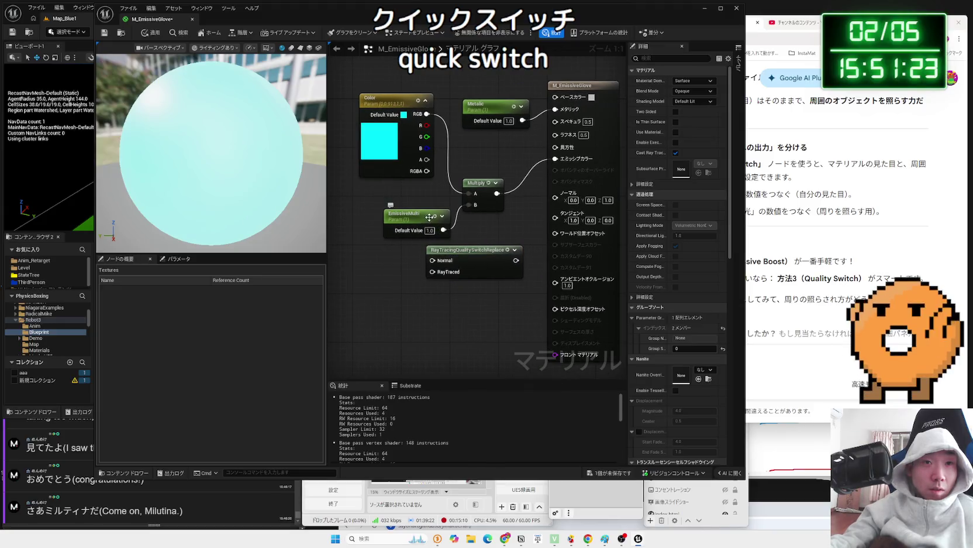
pyautogui.moveTo(497, 228); pyautogui.dragTo(468, 237)
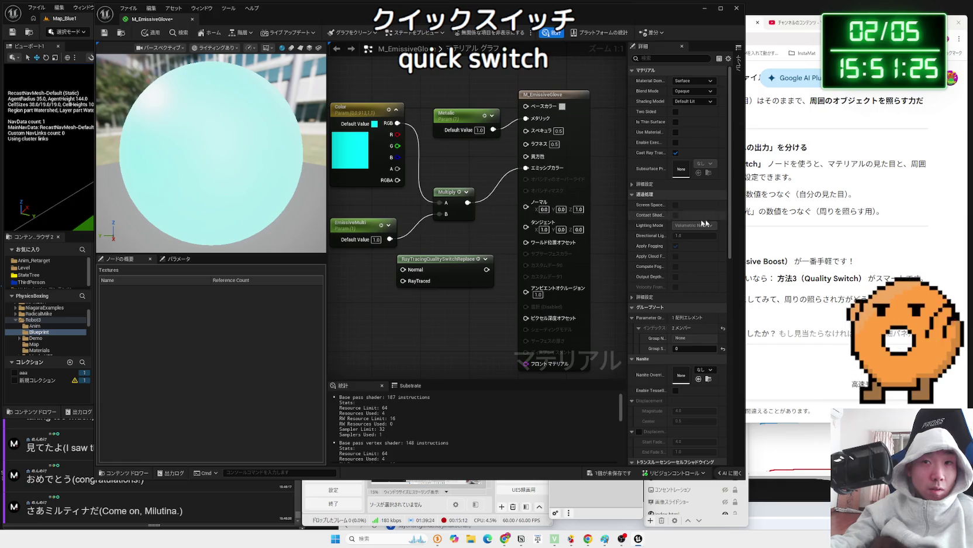
pyautogui.hotkey('alt', 'Tab')
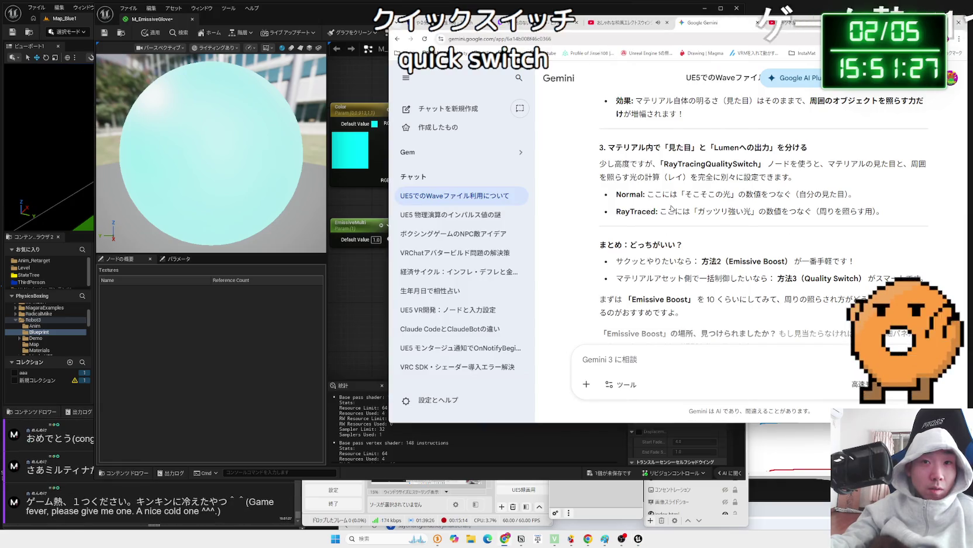
pyautogui.moveTo(664, 164); pyautogui.dragTo(762, 174)
pyautogui.hotkey('ctrl', 'c')
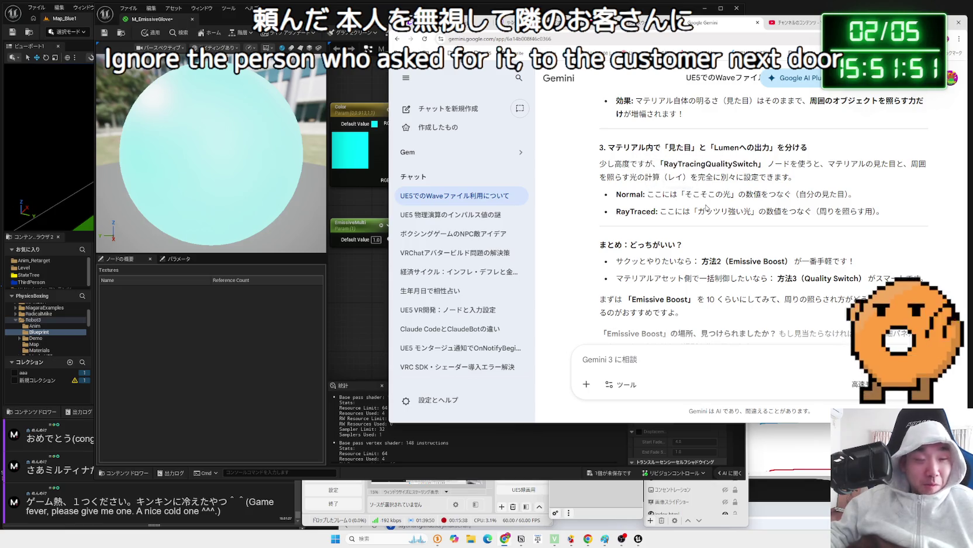
pyautogui.click(367, 291)
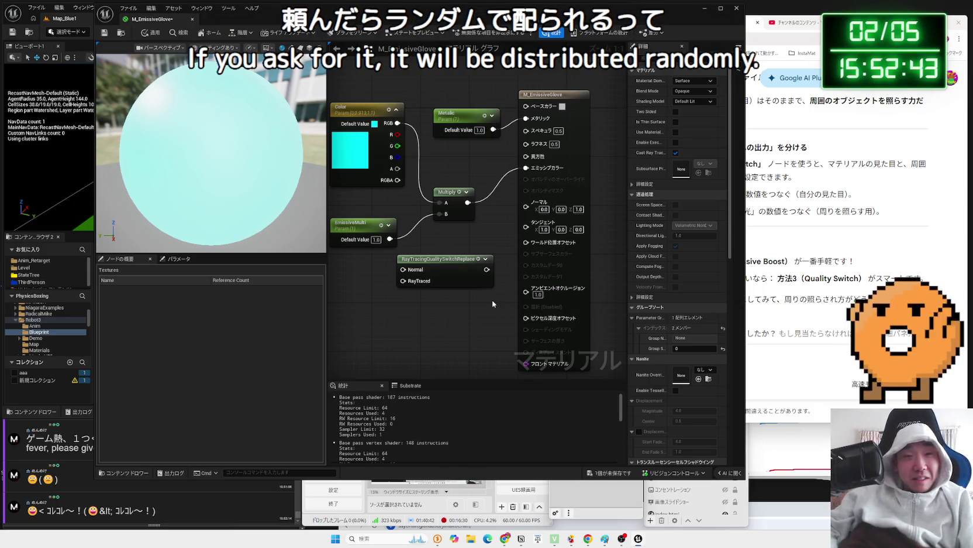
pyautogui.click(778, 248)
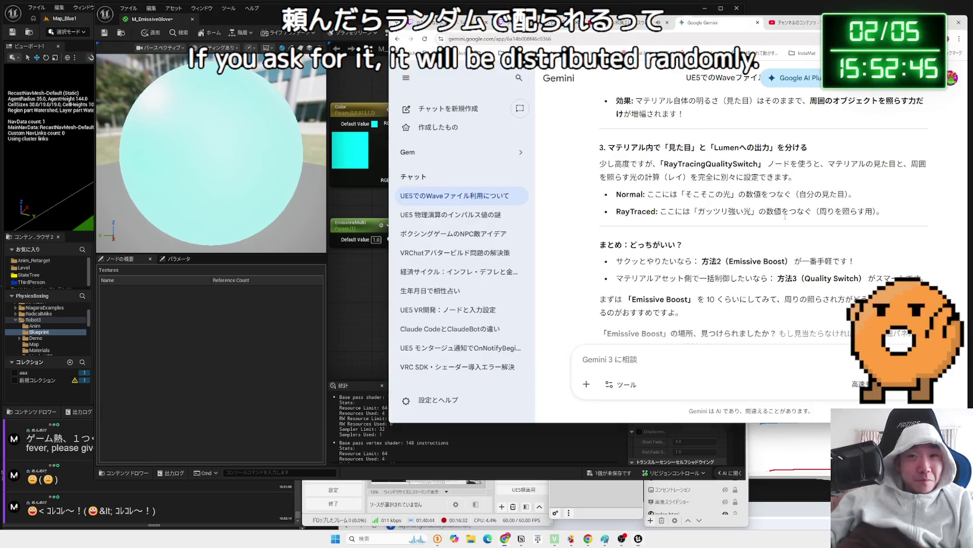
pyautogui.scroll(-2, 778, 248)
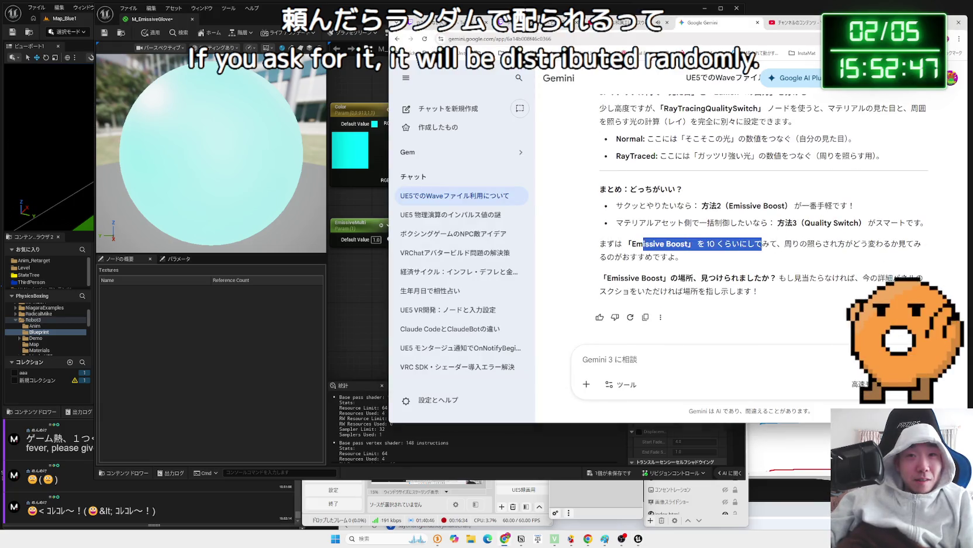
pyautogui.moveTo(629, 244); pyautogui.dragTo(735, 257)
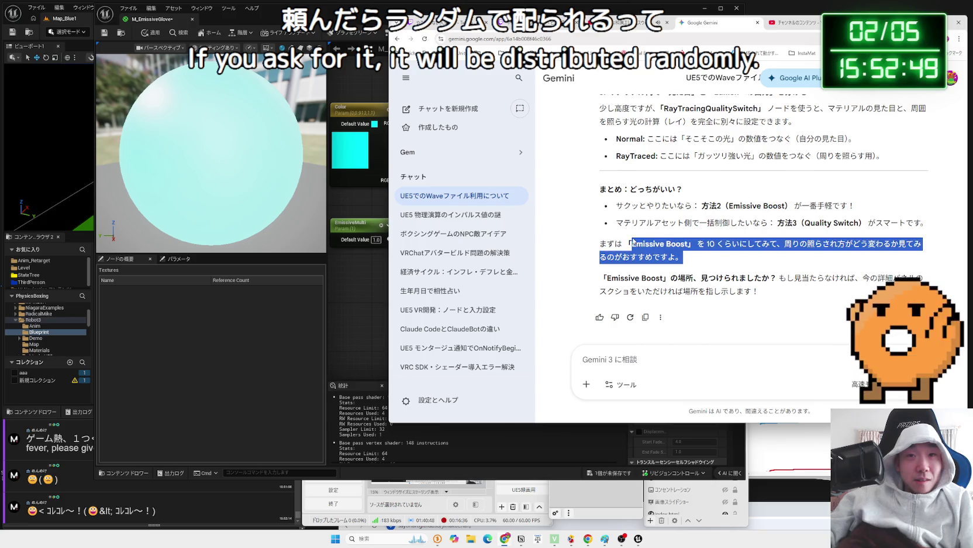
pyautogui.hotkey('alt', 'Tab')
pyautogui.click(429, 258)
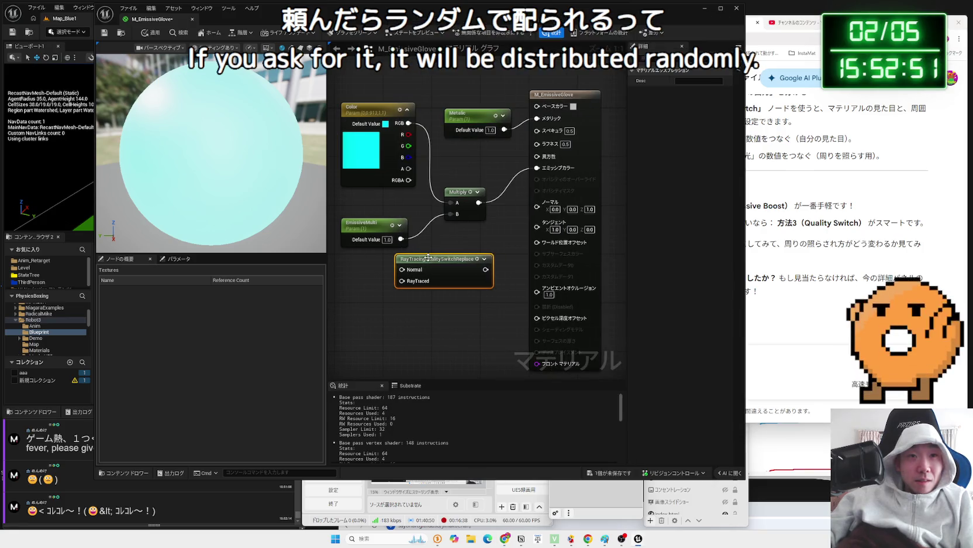
# Wire the switch output to Emissive Color and Multiply into Normal, then apply despite the compile error.
pyautogui.moveTo(486, 269)
pyautogui.mouseDown()
pyautogui.moveTo(547, 223)
pyautogui.moveTo(538, 172)
pyautogui.mouseUp()
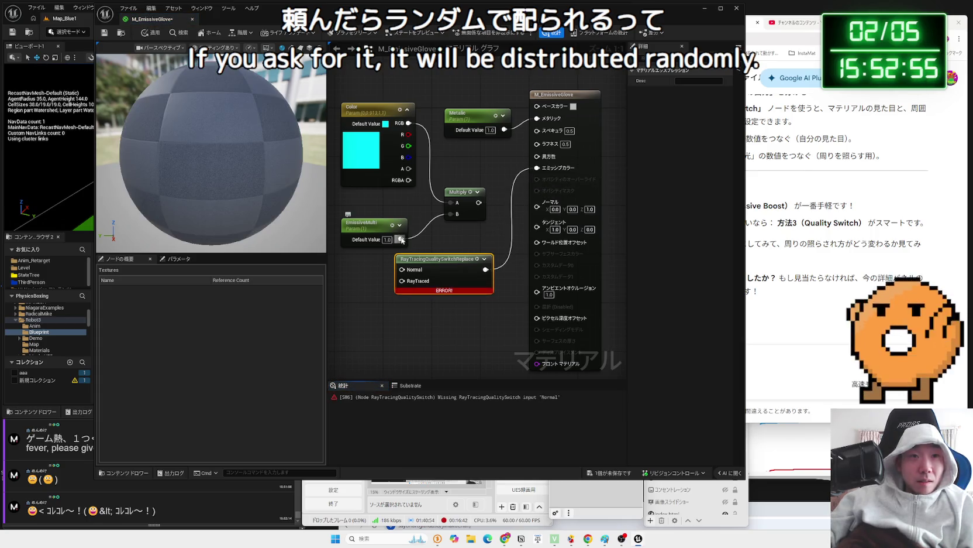
pyautogui.moveTo(478, 202)
pyautogui.mouseDown()
pyautogui.moveTo(392, 266)
pyautogui.moveTo(402, 269)
pyautogui.mouseUp()
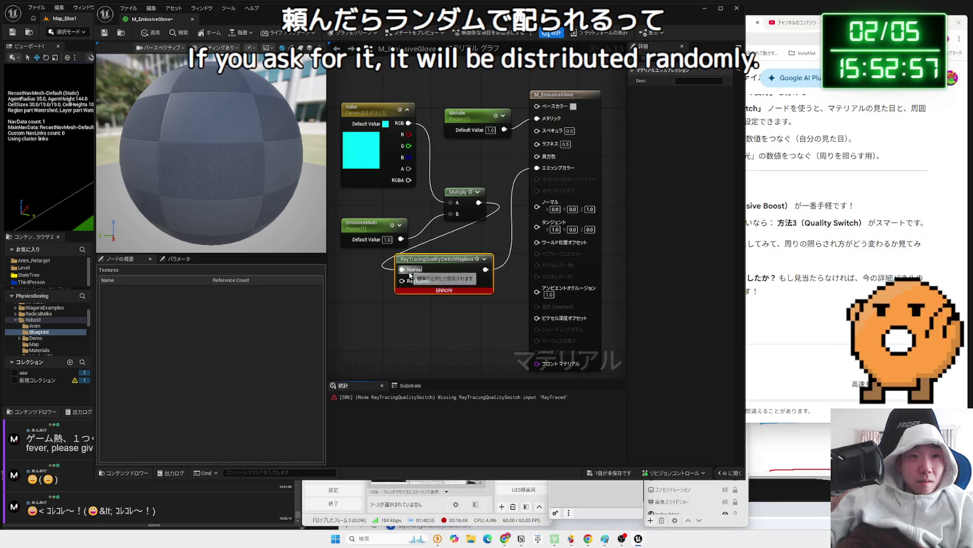
pyautogui.click(150, 36)
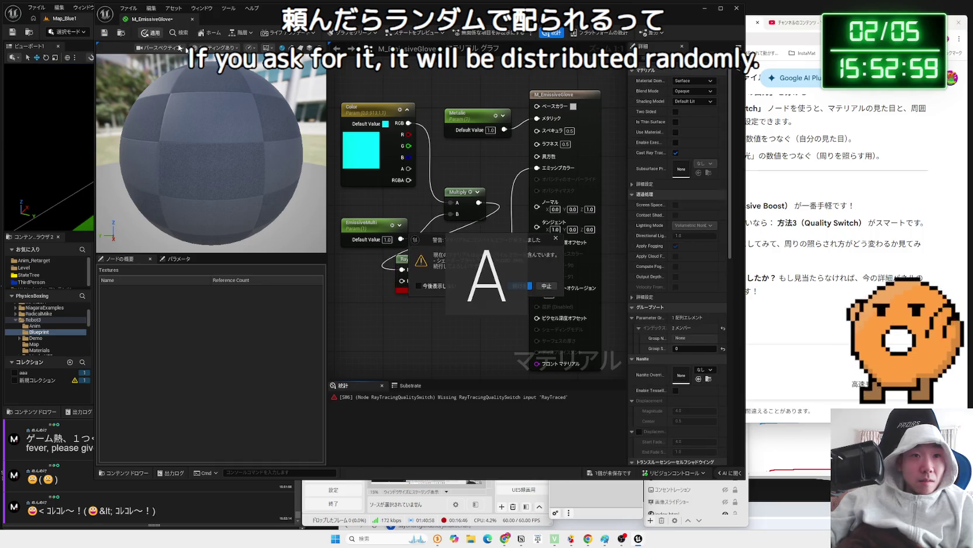
pyautogui.click(552, 287)
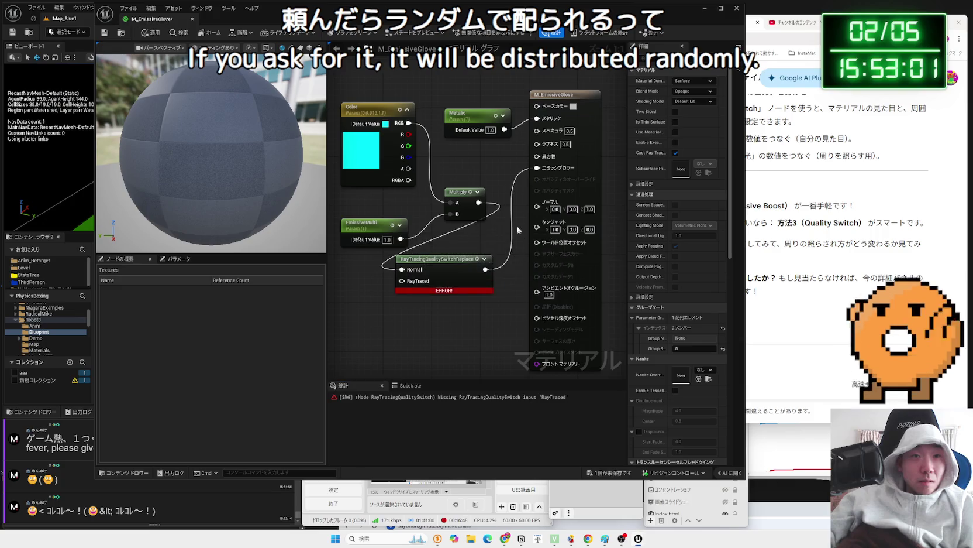
pyautogui.click(789, 376)
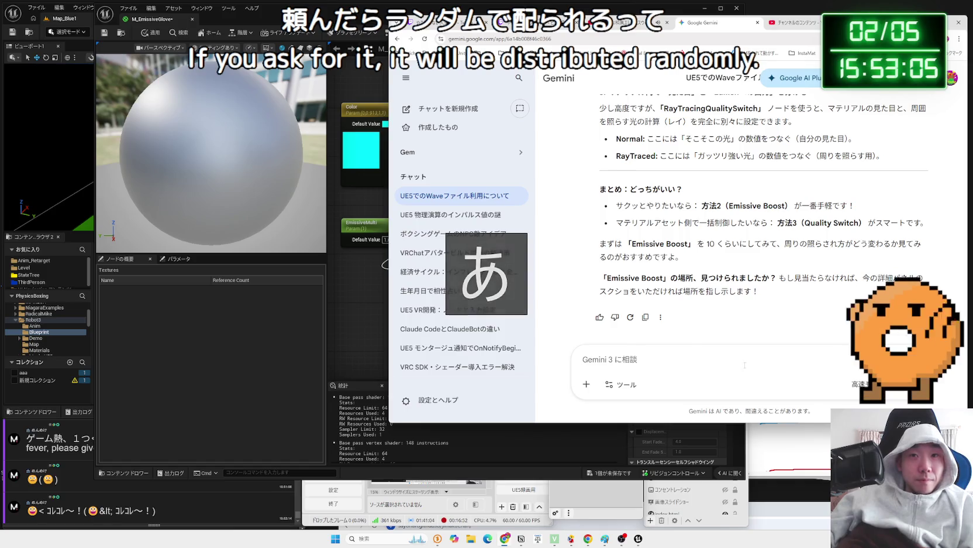
# Paste RayTracingQualitySwitch into Gemini and ask in Japanese where it should connect.
pyautogui.hotkey('ctrl', 'v')
pyautogui.press('Zenkaku_Hankaku')
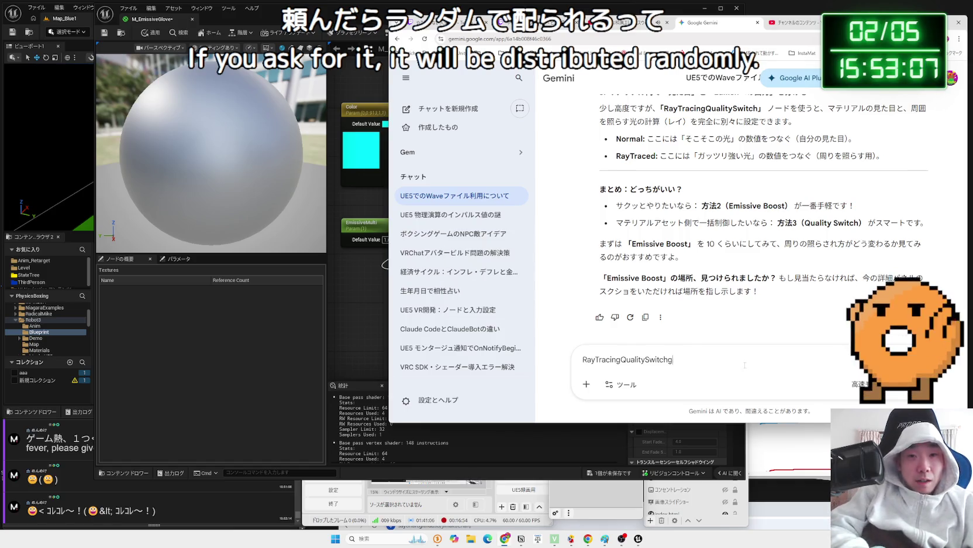
pyautogui.press('Zenkaku_Hankaku')
pyautogui.write('はど')
pyautogui.write('ど')
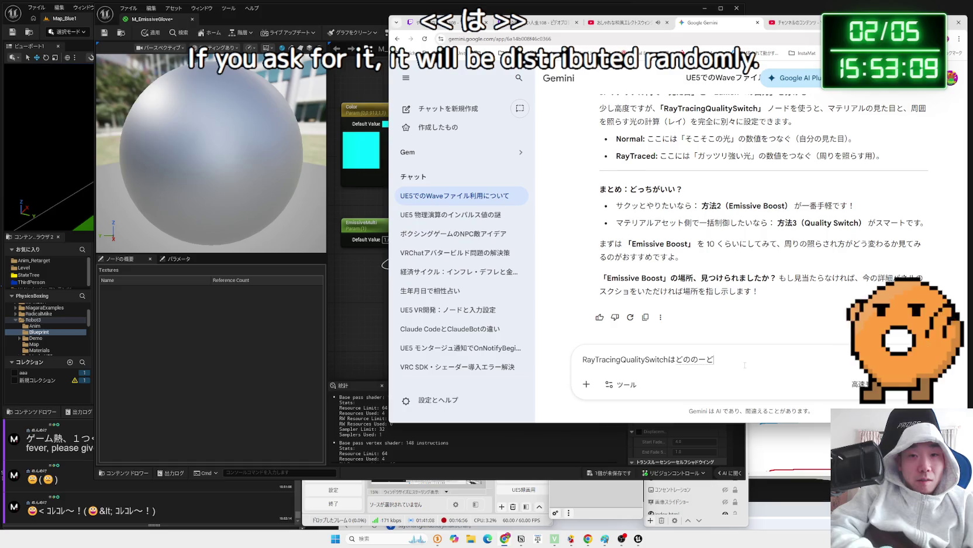
pyautogui.write('げるのが正解ですか？')
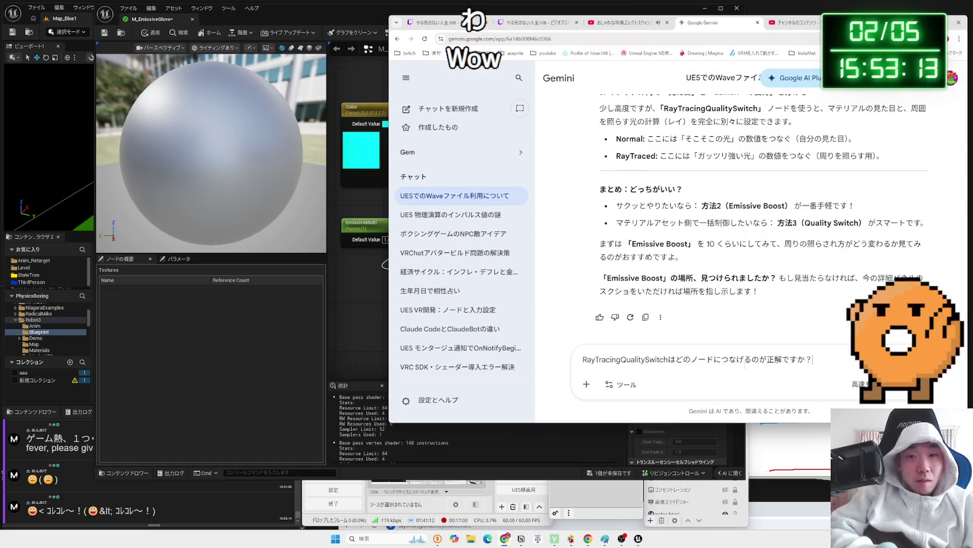
pyautogui.press('Return')
# Shift the quality switch node right and rewire Multiply's output straight to Emissive Color.
pyautogui.hotkey('alt', 'Tab')
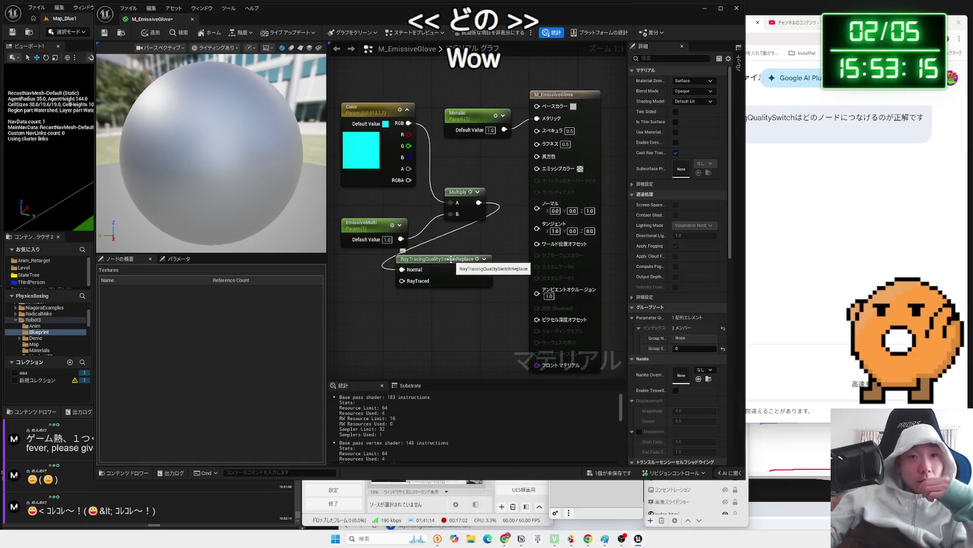
pyautogui.moveTo(451, 259); pyautogui.dragTo(482, 259)
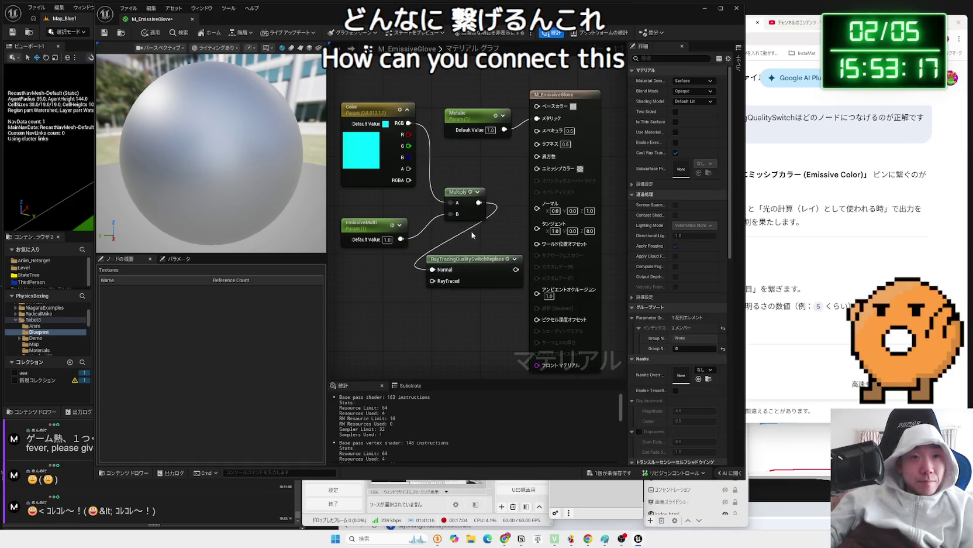
pyautogui.moveTo(478, 202)
pyautogui.mouseDown()
pyautogui.moveTo(533, 191)
pyautogui.moveTo(536, 169)
pyautogui.mouseUp()
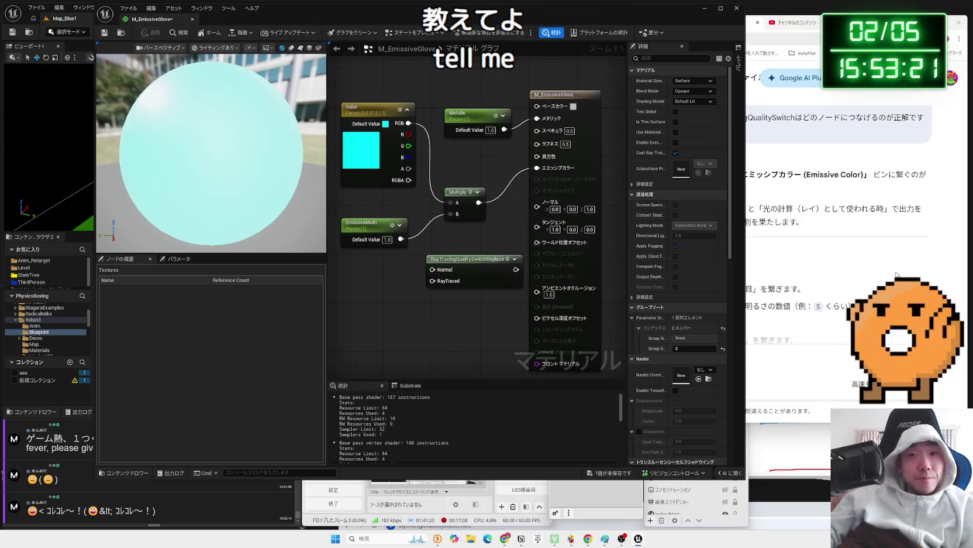
# Read Gemini's answer that the switch belongs on Emissive Color, then break EmissiveMulti's link into Multiply's B.
pyautogui.click(860, 279)
pyautogui.scroll(-1, 860, 279)
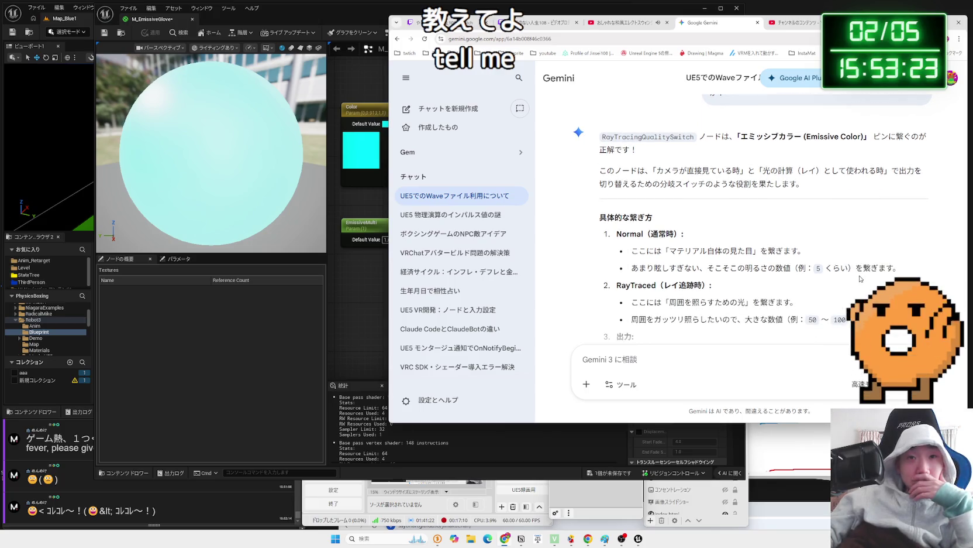
pyautogui.scroll(-1, 860, 278)
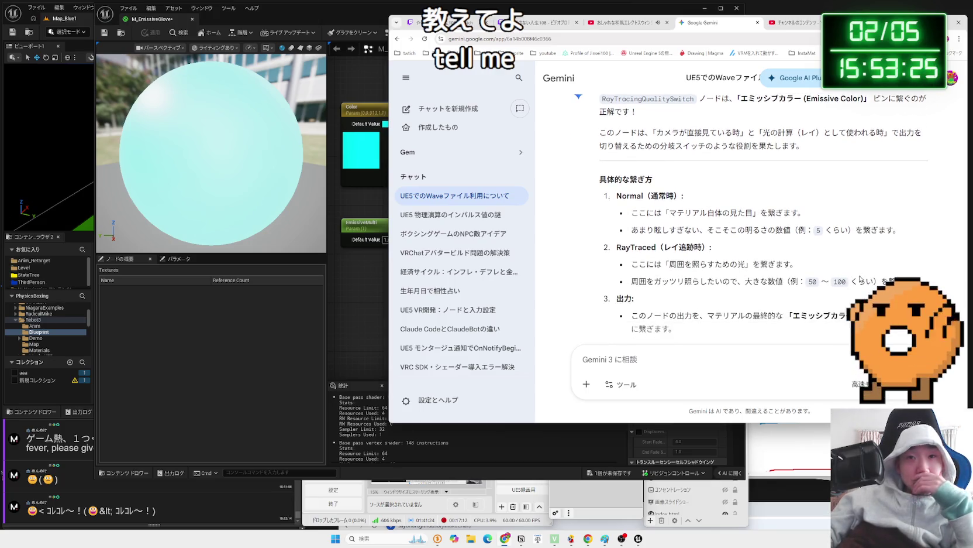
pyautogui.scroll(-1, 860, 279)
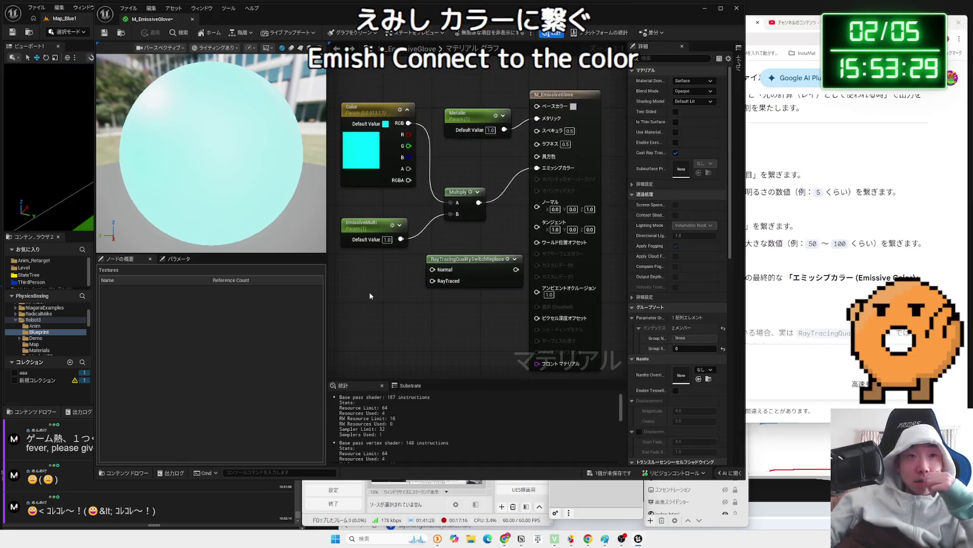
pyautogui.click(369, 296)
pyautogui.keyDown('alt'); pyautogui.click(471, 237); pyautogui.keyUp('alt')
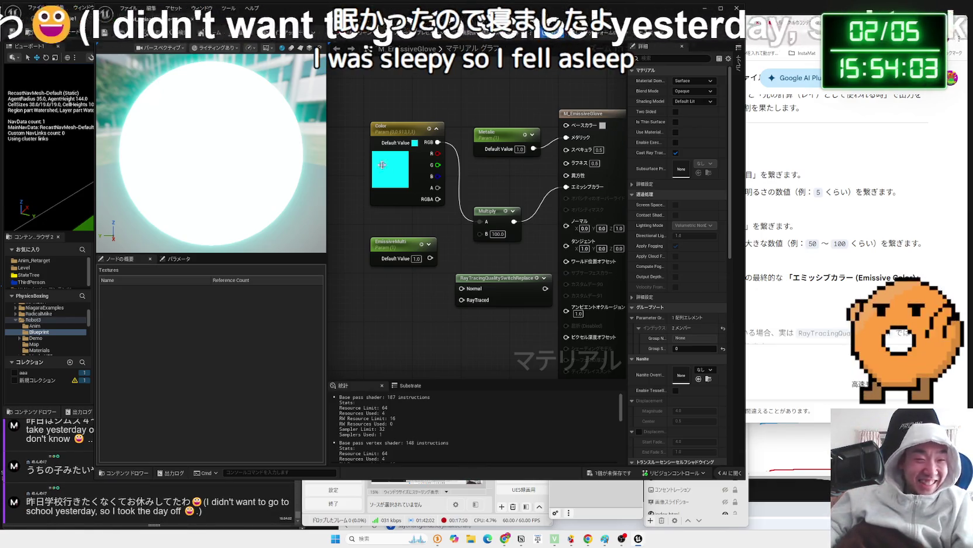
# Delete the Multiply node from M_EmissiveGlove, leaving Emissive Color unconnected.
pyautogui.click(194, 487)
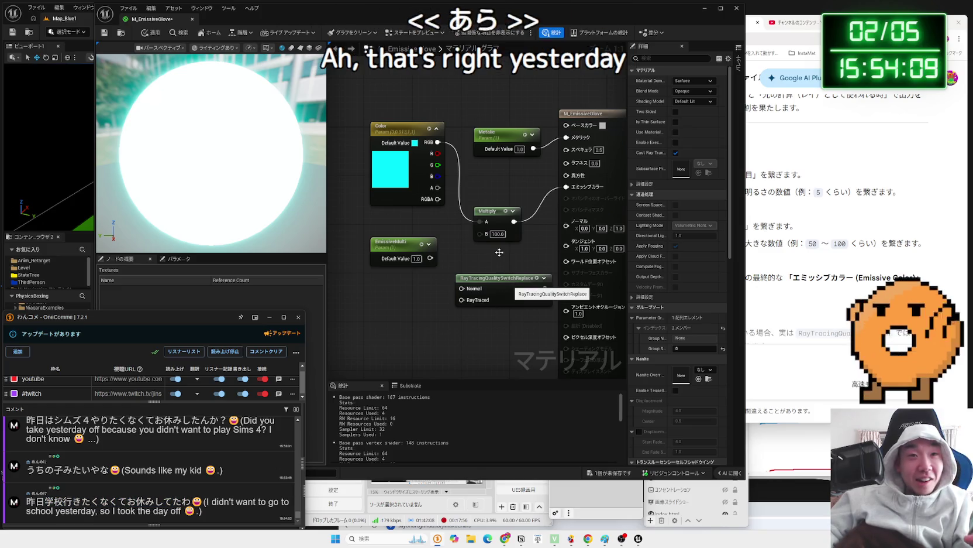
pyautogui.click(492, 214)
pyautogui.press('Delete')
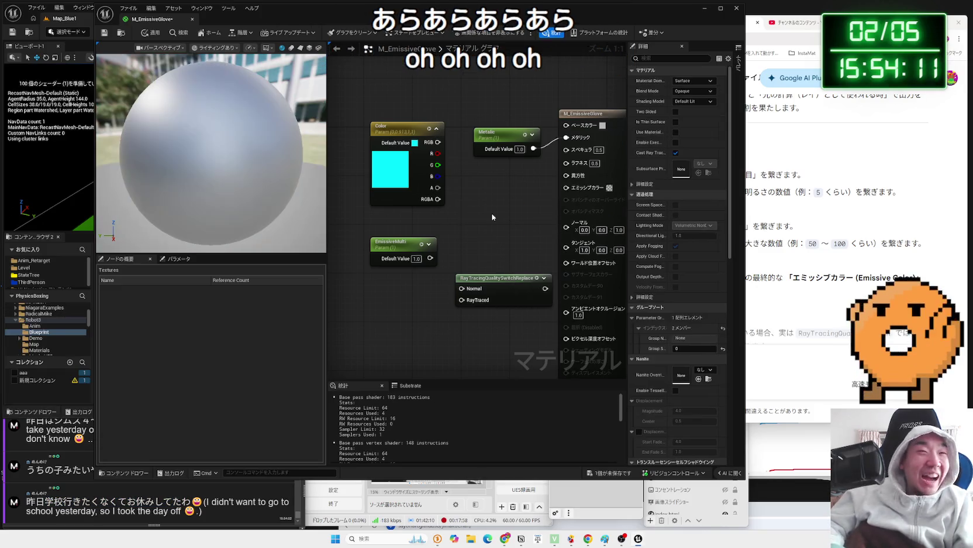
# Route Color (Normal) and EmissiveMulti (RayTraced) through the quality switch into Emissive Color, and apply.
pyautogui.moveTo(504, 279)
pyautogui.mouseDown()
pyautogui.moveTo(479, 206)
pyautogui.moveTo(574, 191)
pyautogui.mouseUp()
pyautogui.moveTo(383, 126)
pyautogui.mouseDown()
pyautogui.moveTo(341, 114)
pyautogui.moveTo(462, 158)
pyautogui.moveTo(437, 216)
pyautogui.mouseUp()
pyautogui.moveTo(430, 258); pyautogui.dragTo(438, 226)
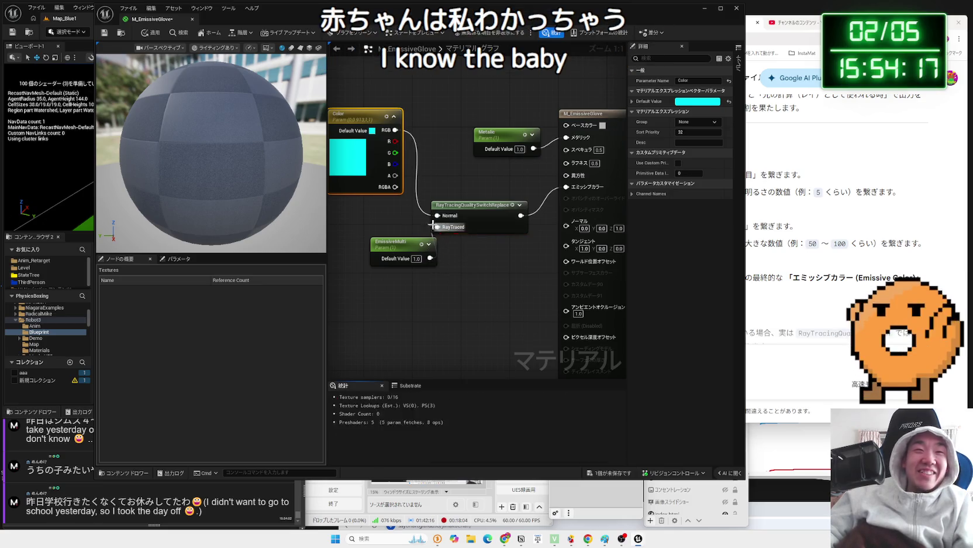
pyautogui.click(155, 33)
# Raise the EmissiveMulti default value to 10, apply it, then raise it to 100.
pyautogui.click(414, 258)
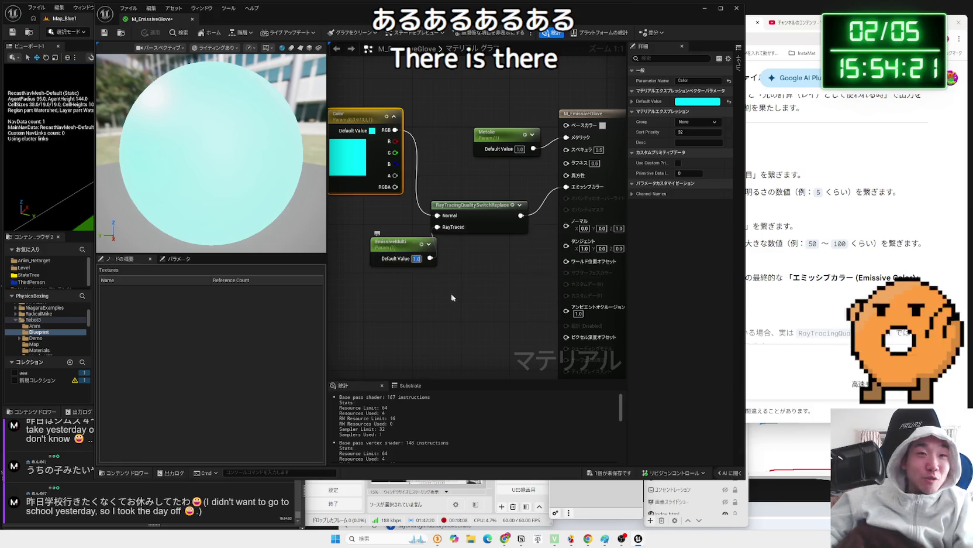
pyautogui.write('10')
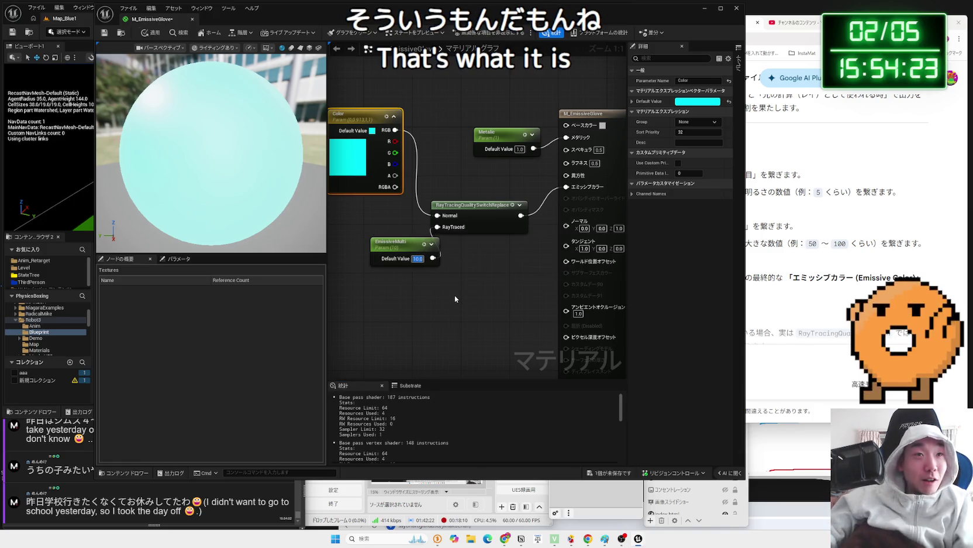
pyautogui.click(455, 297)
pyautogui.click(155, 33)
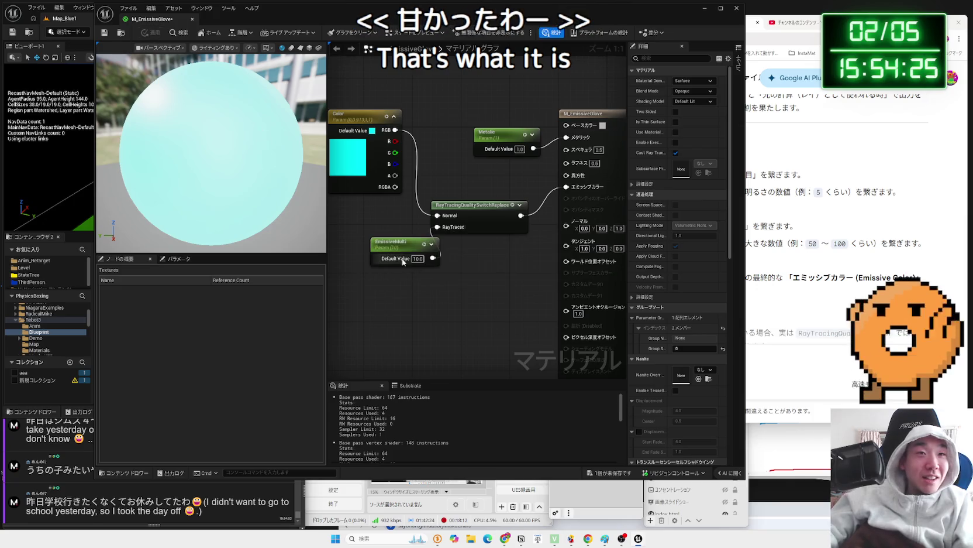
pyautogui.write('100')
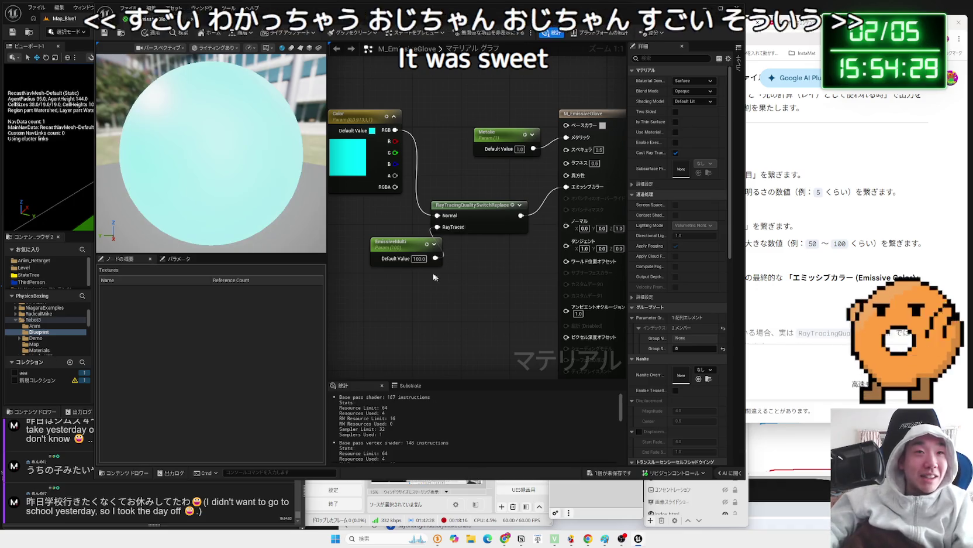
pyautogui.press('Return')
# Adjust the cyan Color parameter, then play the level to test the glove glow.
pyautogui.moveTo(380, 215); pyautogui.dragTo(463, 238)
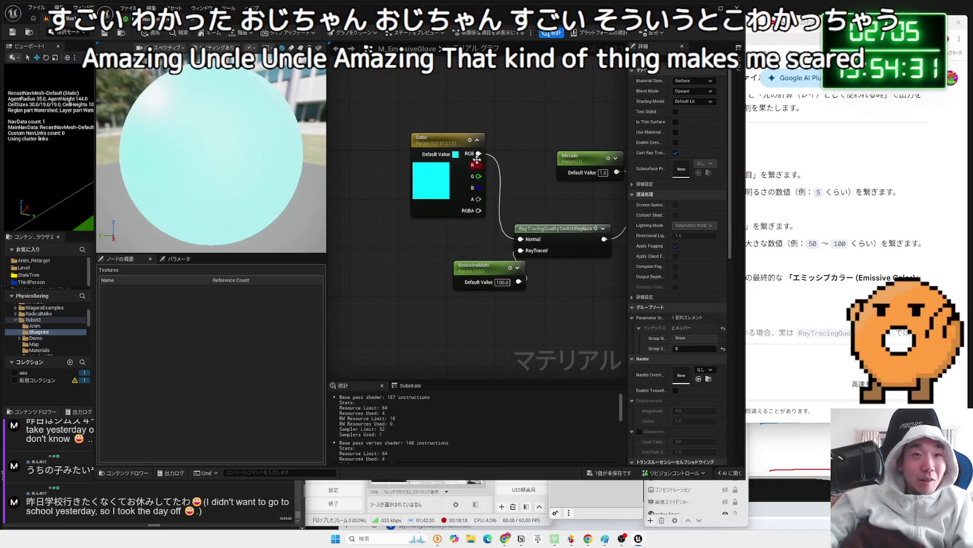
pyautogui.moveTo(440, 185); pyautogui.dragTo(422, 172)
pyautogui.doubleClick(422, 172)
pyautogui.moveTo(535, 196)
pyautogui.mouseDown()
pyautogui.moveTo(539, 243)
pyautogui.moveTo(534, 188)
pyautogui.mouseUp()
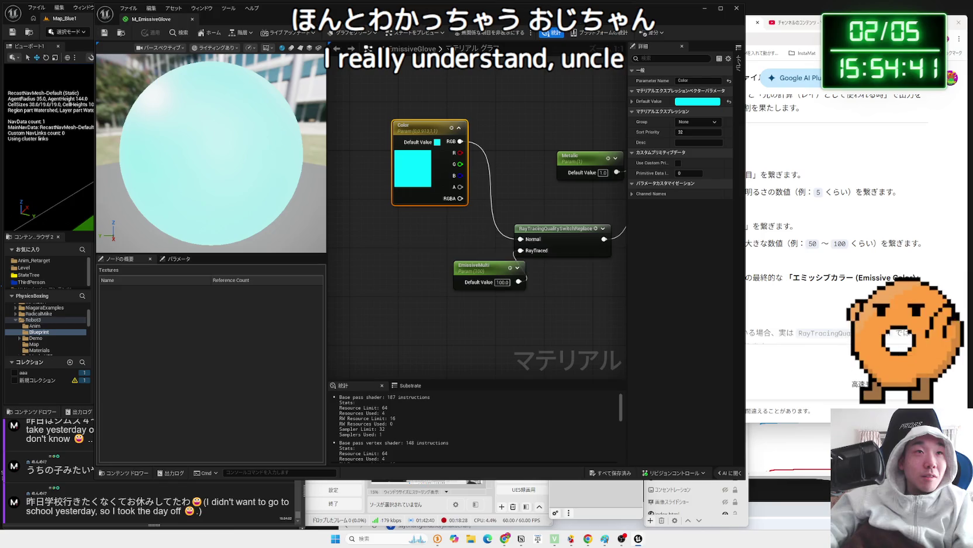
pyautogui.click(121, 32)
pyautogui.click(178, 32)
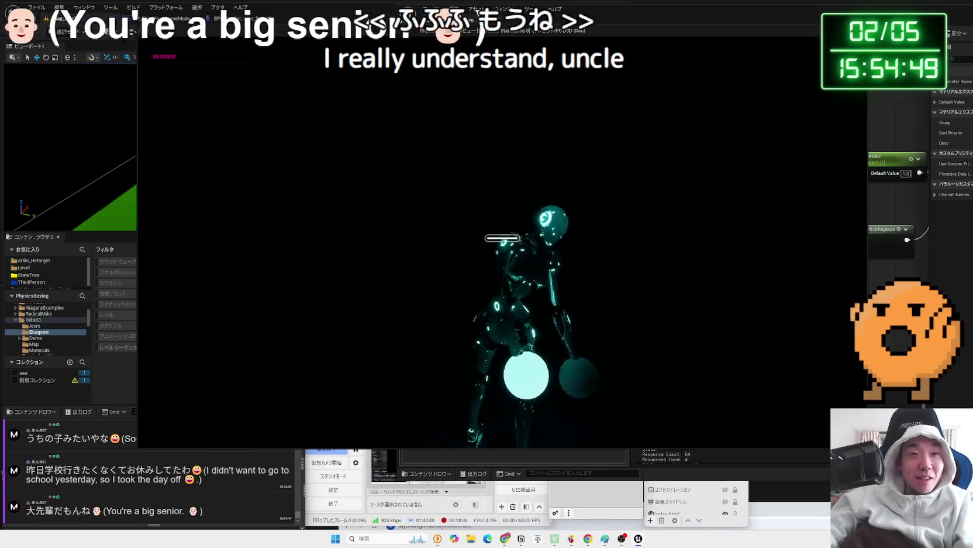
# Set EmissiveMulti to 10000 and play-test the stronger glow.
pyautogui.press('Escape')
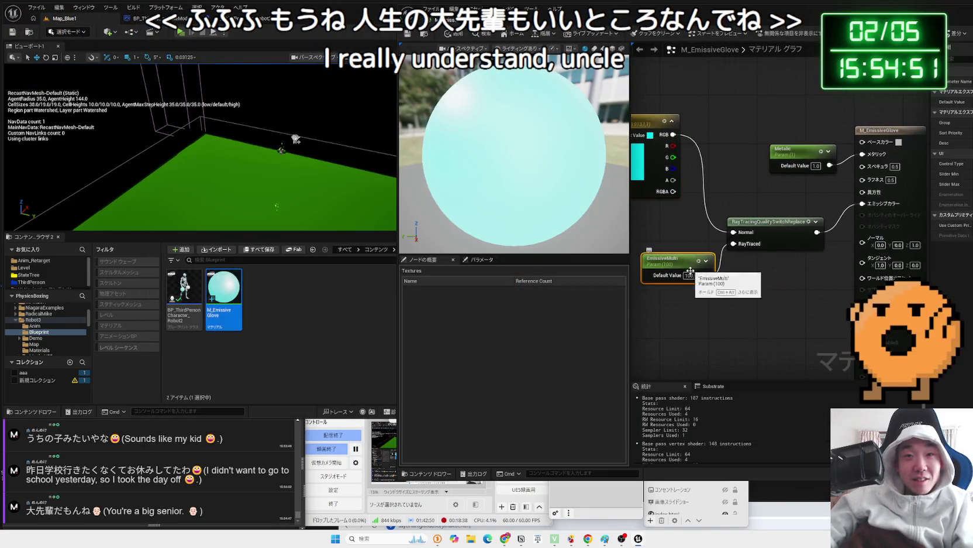
pyautogui.click(690, 260)
pyautogui.write('10000')
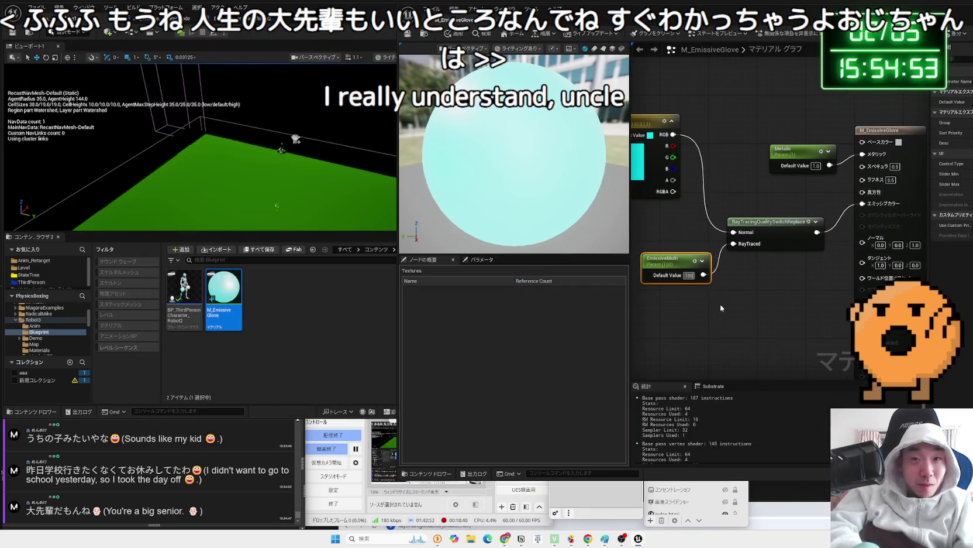
pyautogui.press('Return')
pyautogui.click(720, 305)
pyautogui.hotkey('alt', 'p')
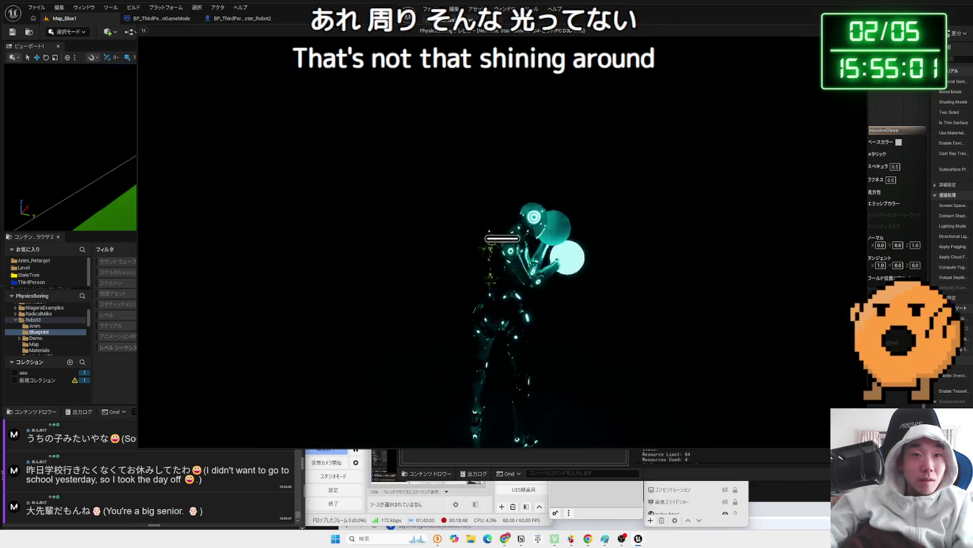
pyautogui.press('Escape')
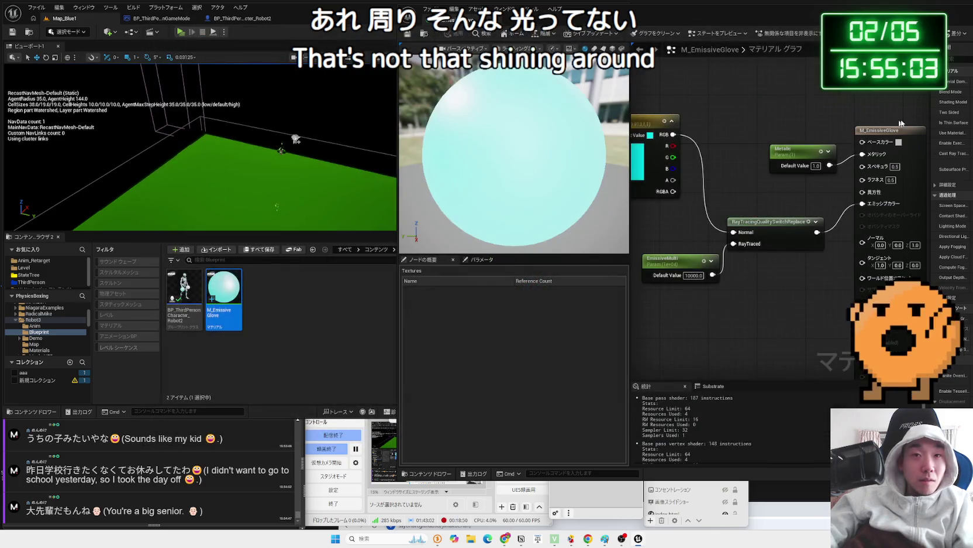
# Set EmissiveMulti back to 10, save the glove material, and play-test again.
pyautogui.click(710, 241)
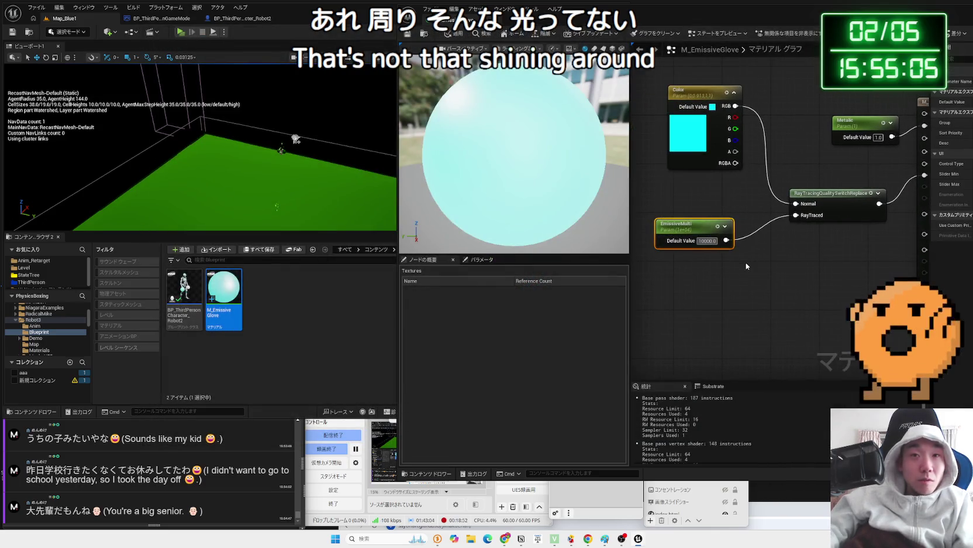
pyautogui.write('10')
pyautogui.press('Return')
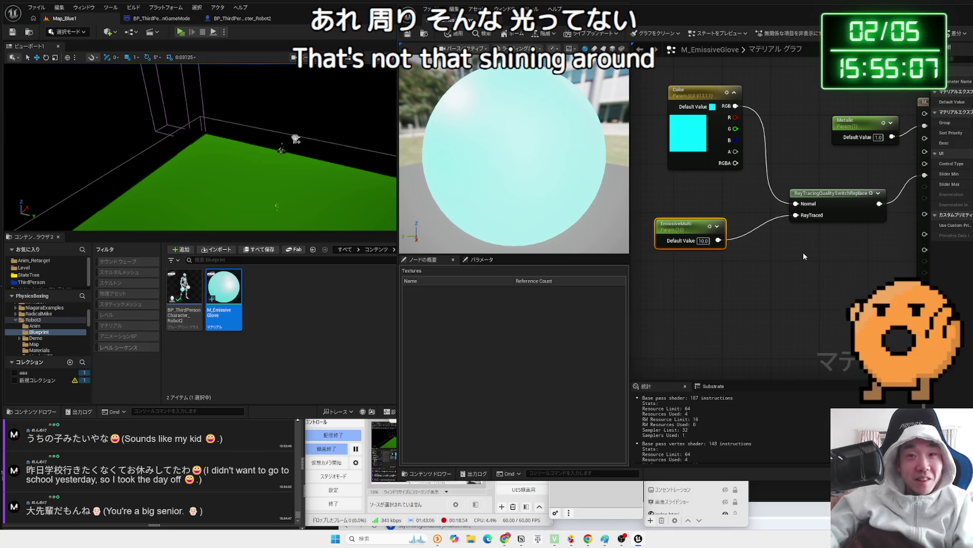
pyautogui.moveTo(686, 232); pyautogui.dragTo(717, 232)
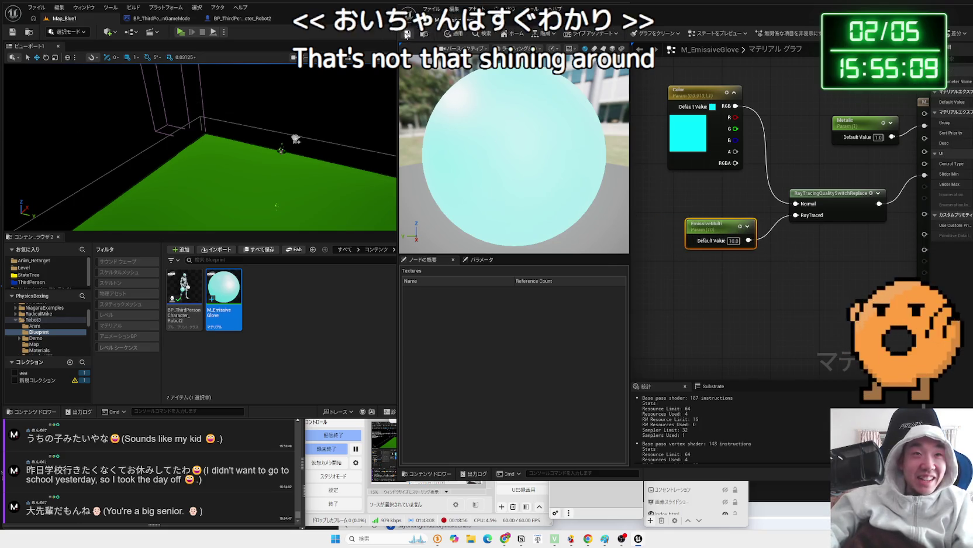
pyautogui.hotkey('ctrl', 's')
pyautogui.click(182, 32)
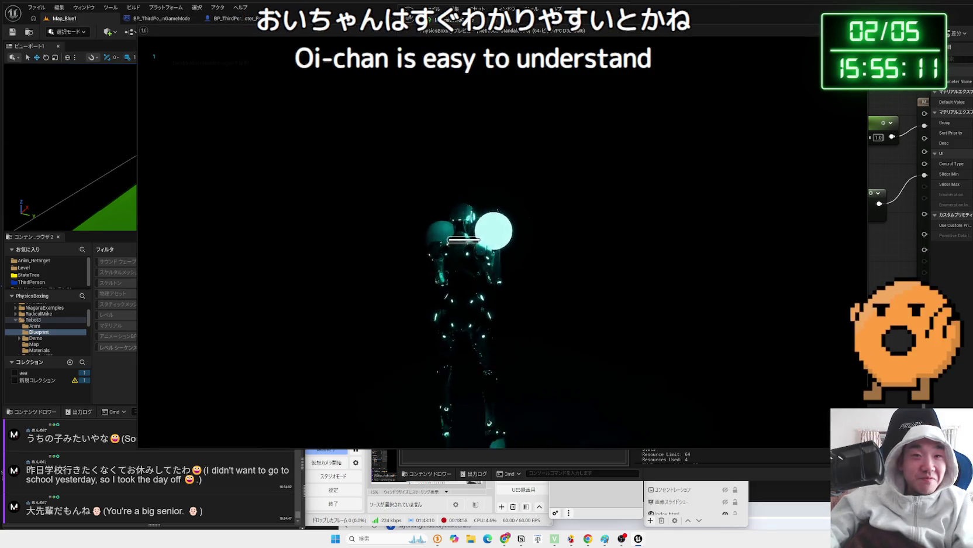
pyautogui.press('Escape')
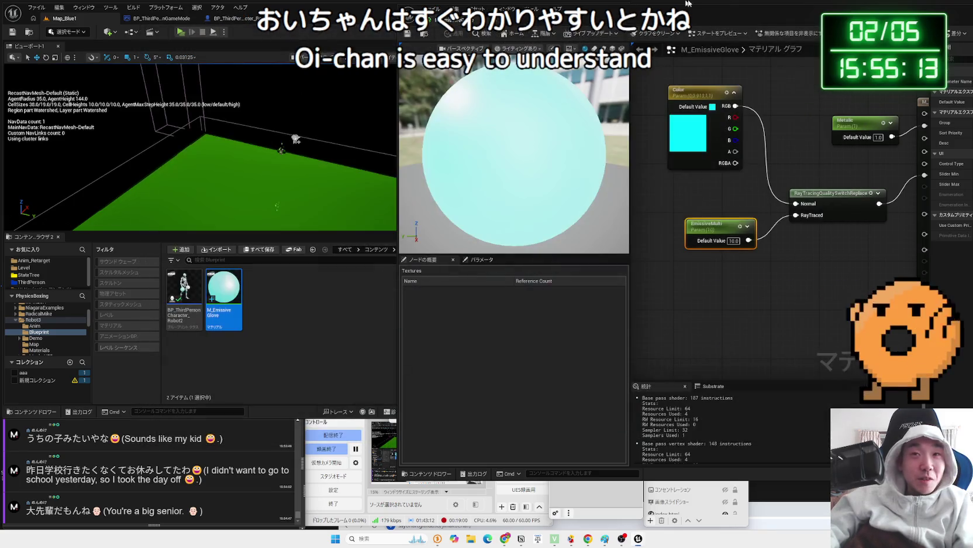
pyautogui.hotkey('alt', 'Tab')
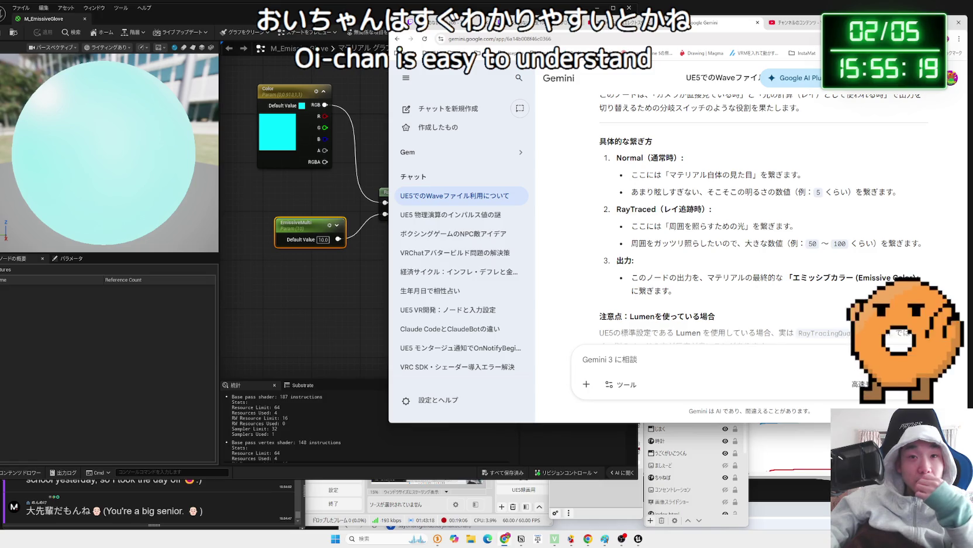
# Tell Gemini that even a 10000 multiplier barely lit the surroundings.
pyautogui.scroll(-2, 782, 246)
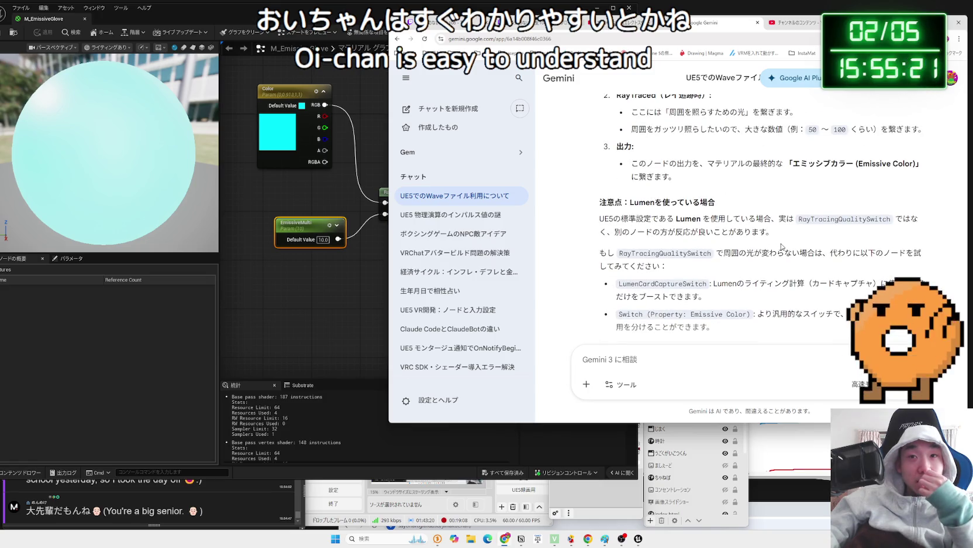
pyautogui.scroll(-3, 781, 246)
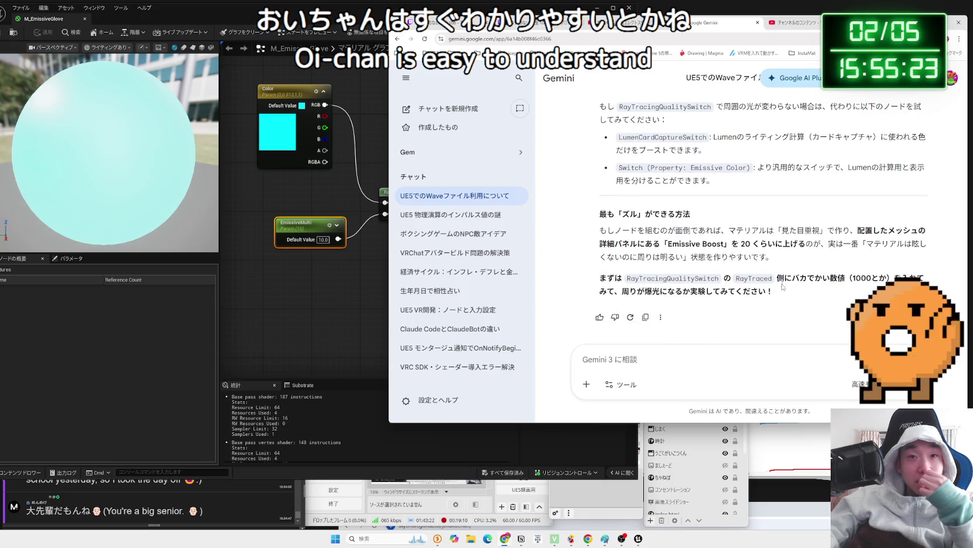
pyautogui.click(770, 357)
pyautogui.write('100')
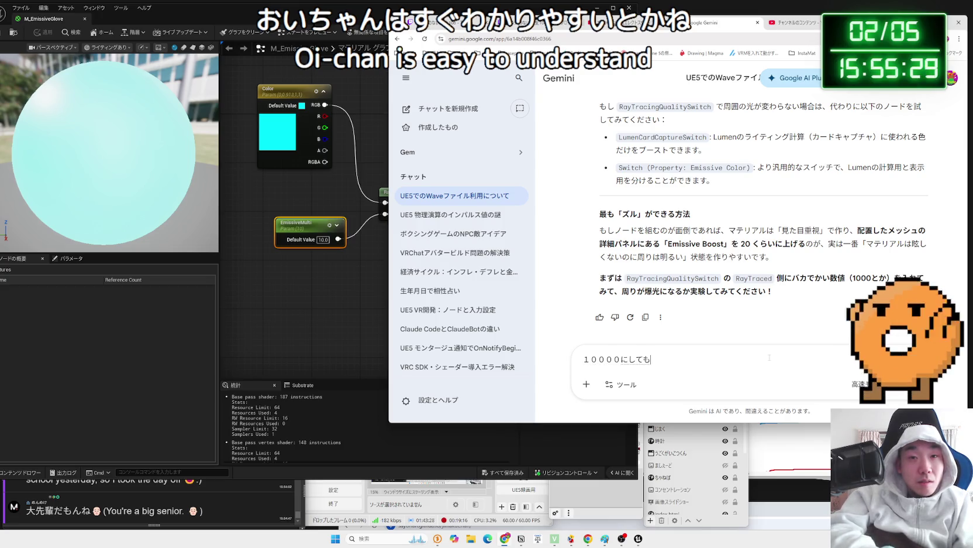
pyautogui.write('ひかってなかった')
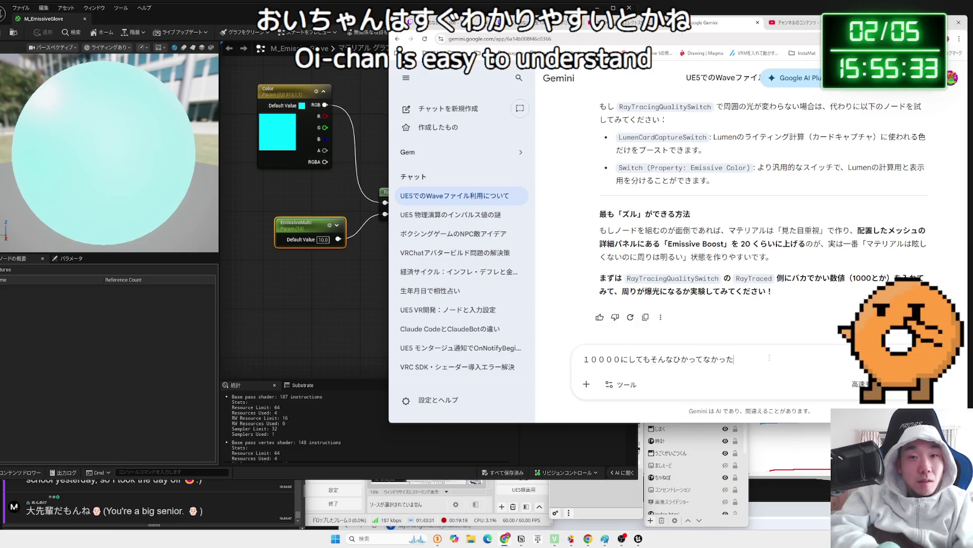
pyautogui.press('Return')
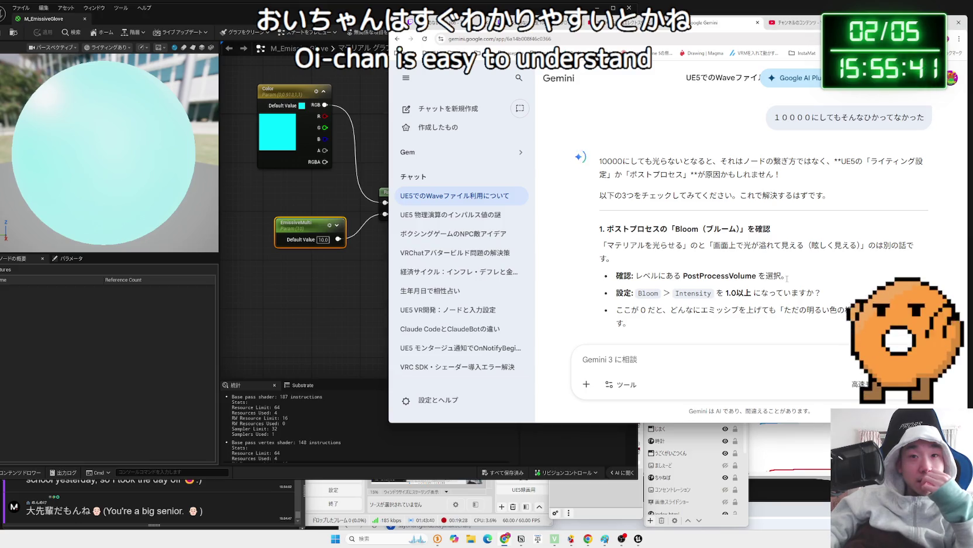
# Read Gemini's advice on Bloom, Lumen and placing a Point or Rect Light beside the mesh.
pyautogui.scroll(-2, 787, 279)
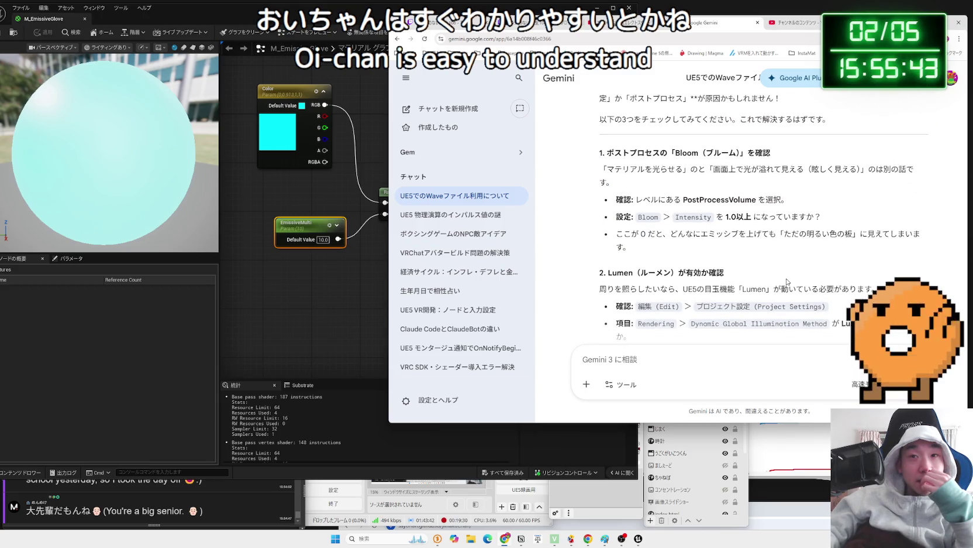
pyautogui.scroll(-2, 787, 281)
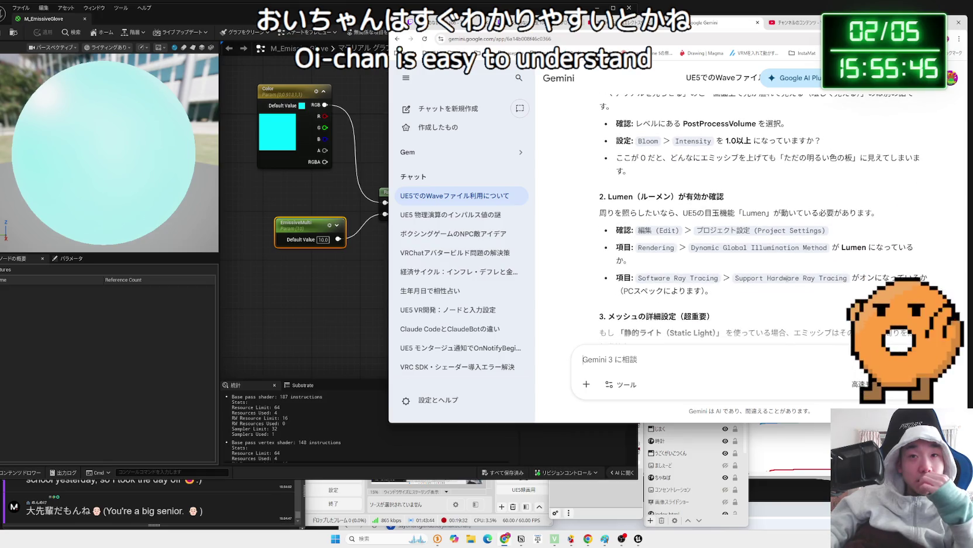
pyautogui.scroll(-3, 786, 279)
pyautogui.scroll(2, 787, 280)
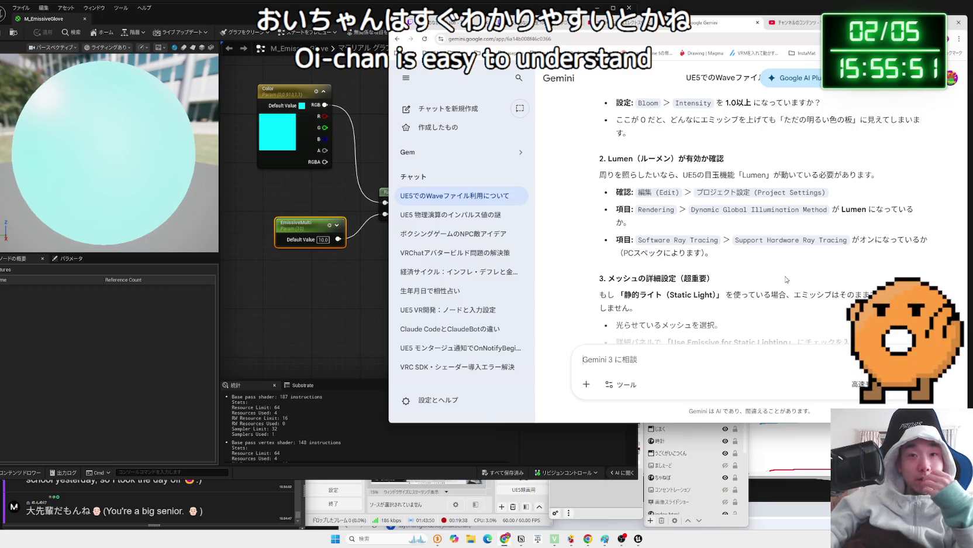
pyautogui.scroll(-4, 787, 279)
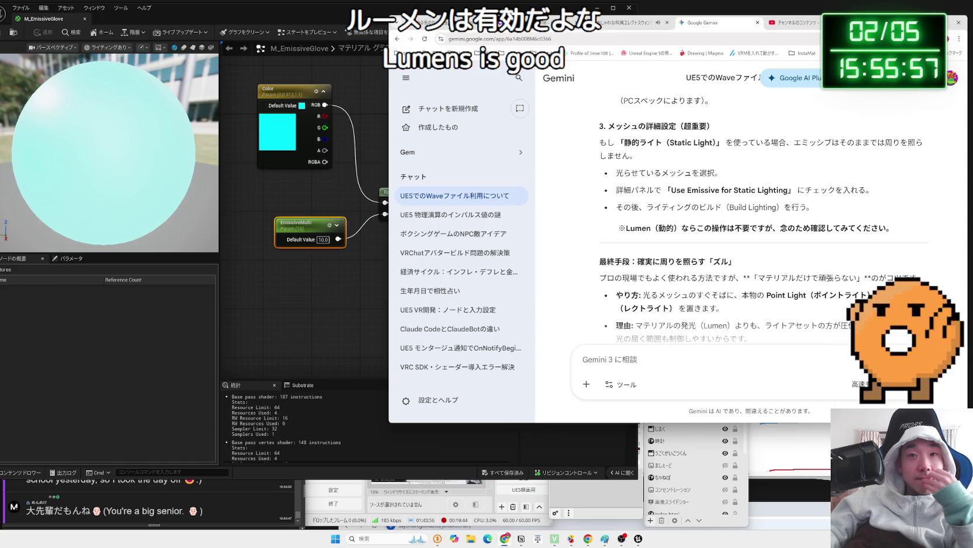
pyautogui.scroll(-2, 778, 255)
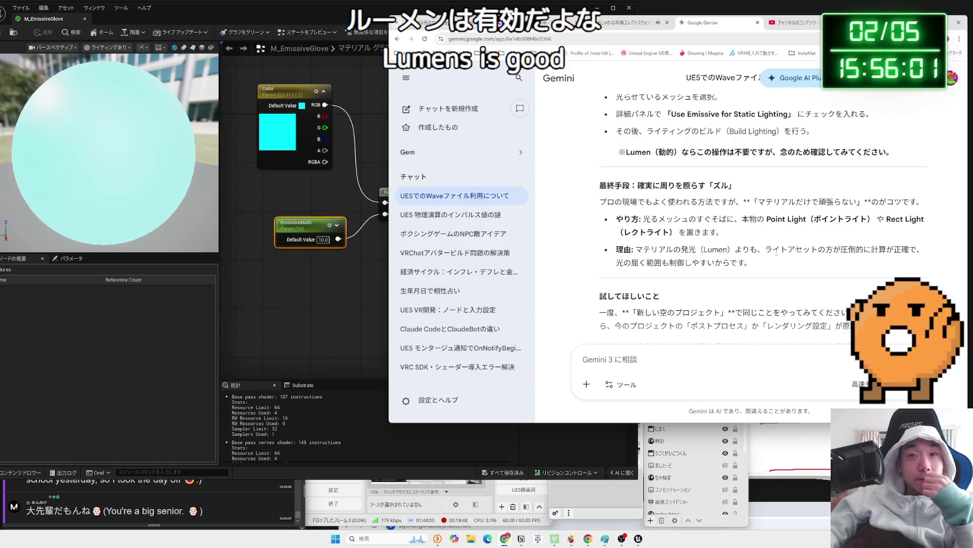
pyautogui.moveTo(751, 262); pyautogui.dragTo(614, 234)
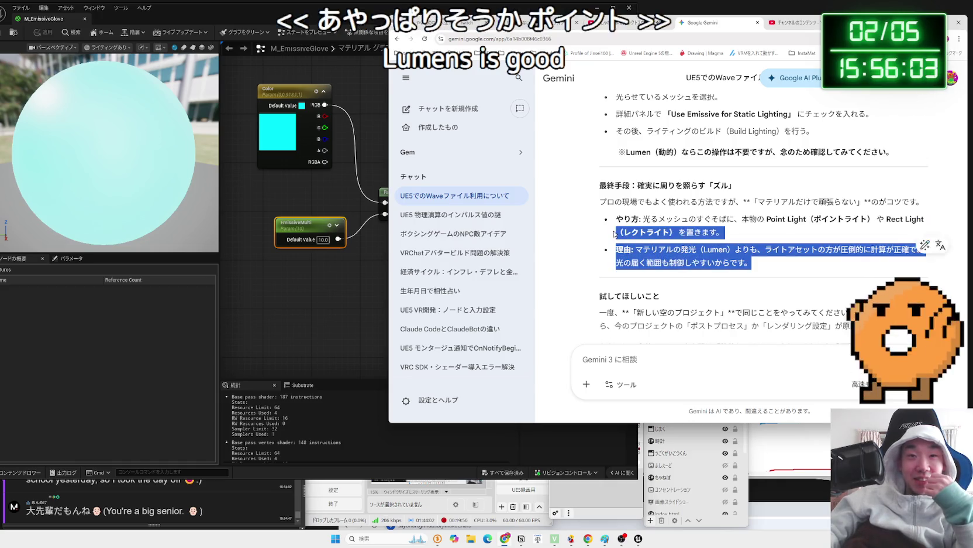
pyautogui.scroll(-2, 614, 234)
pyautogui.click(614, 222)
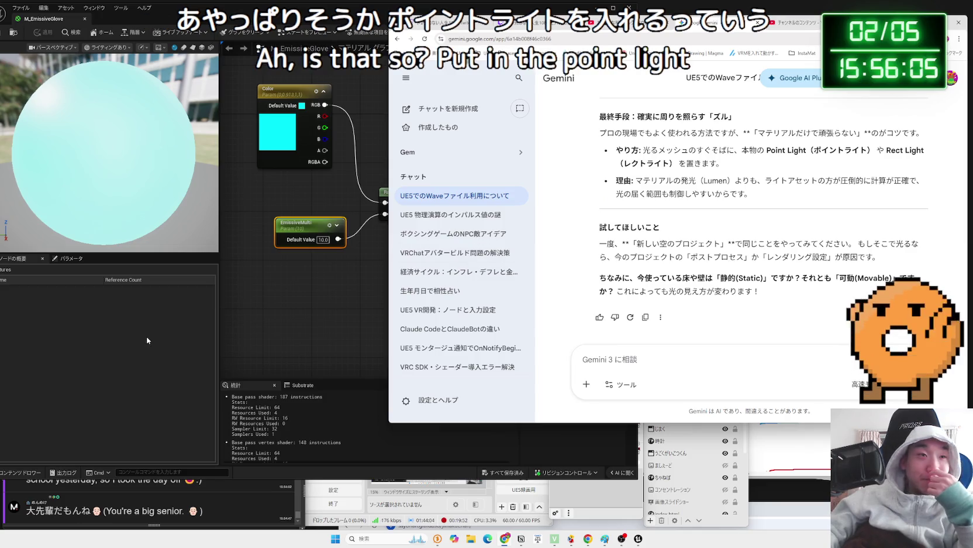
pyautogui.click(146, 339)
pyautogui.moveTo(117, 18); pyautogui.dragTo(496, 16)
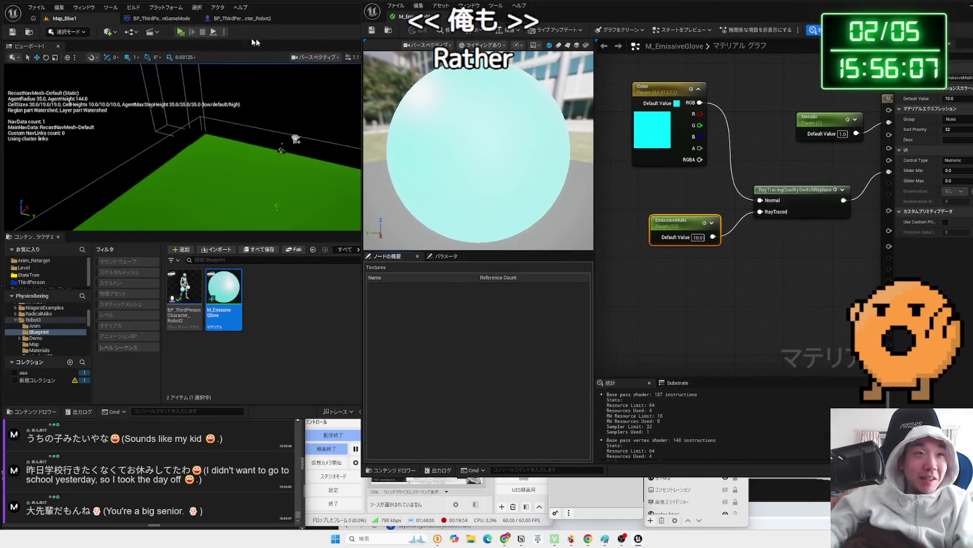
# Disconnect the switch node, wire Color's RGB straight into Emissive Color, and play-test.
pyautogui.moveTo(719, 186); pyautogui.dragTo(794, 249)
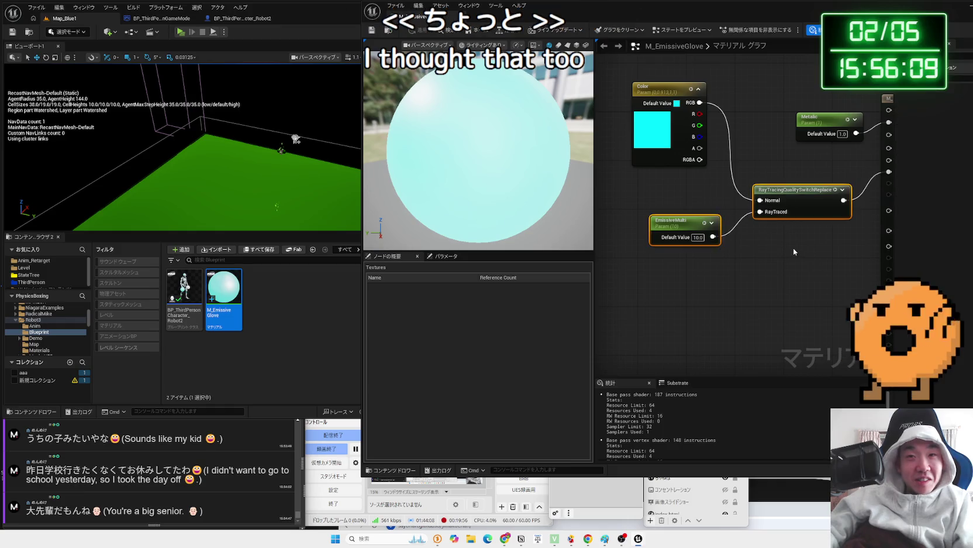
pyautogui.click(794, 247)
pyautogui.keyDown('alt'); pyautogui.click(868, 189); pyautogui.keyUp('alt')
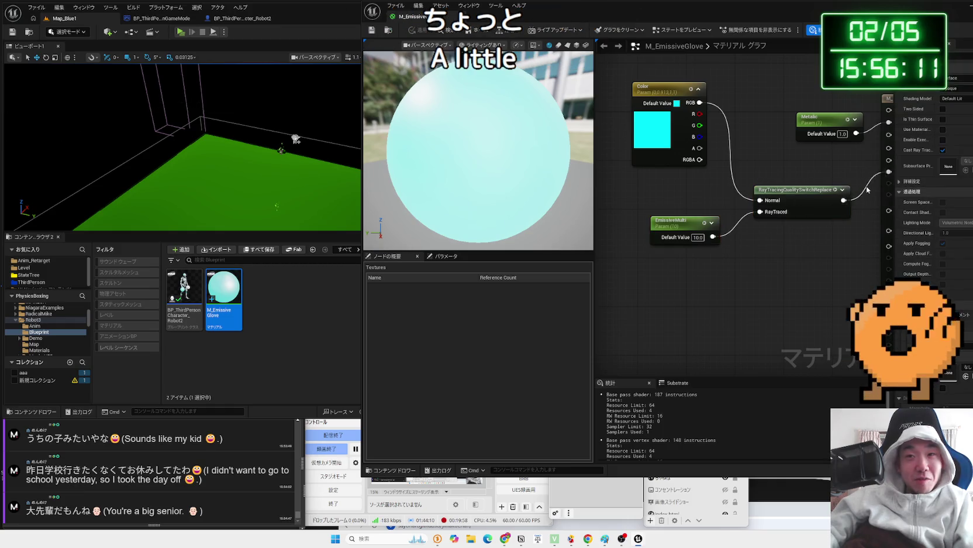
pyautogui.keyDown('alt'); pyautogui.click(728, 179); pyautogui.keyUp('alt')
pyautogui.moveTo(700, 102)
pyautogui.mouseDown()
pyautogui.moveTo(878, 176)
pyautogui.moveTo(857, 176)
pyautogui.mouseUp()
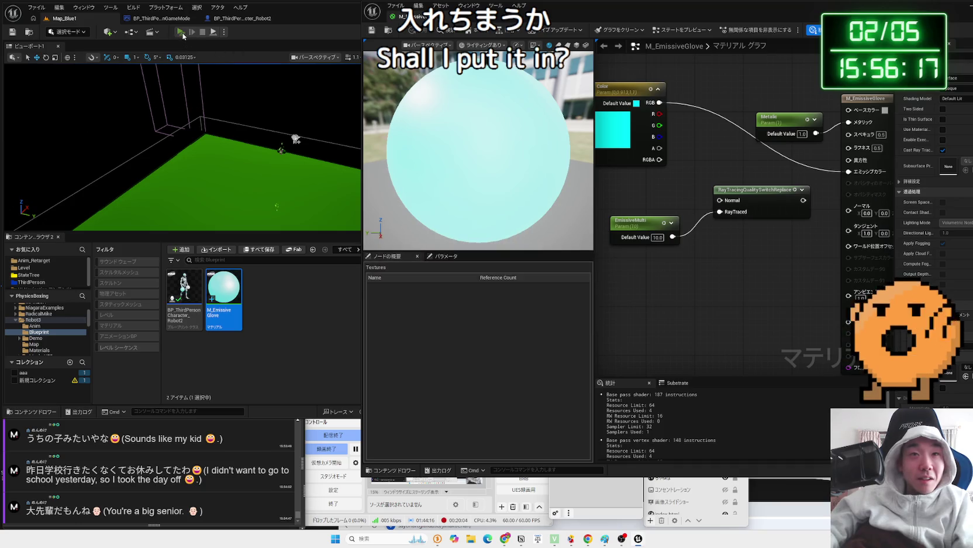
pyautogui.hotkey('alt', 'p')
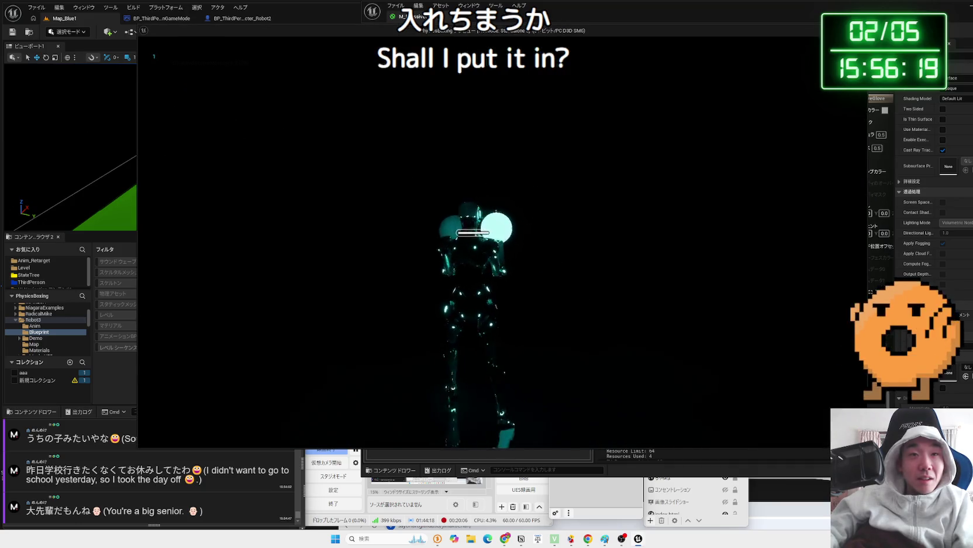
pyautogui.press('Escape')
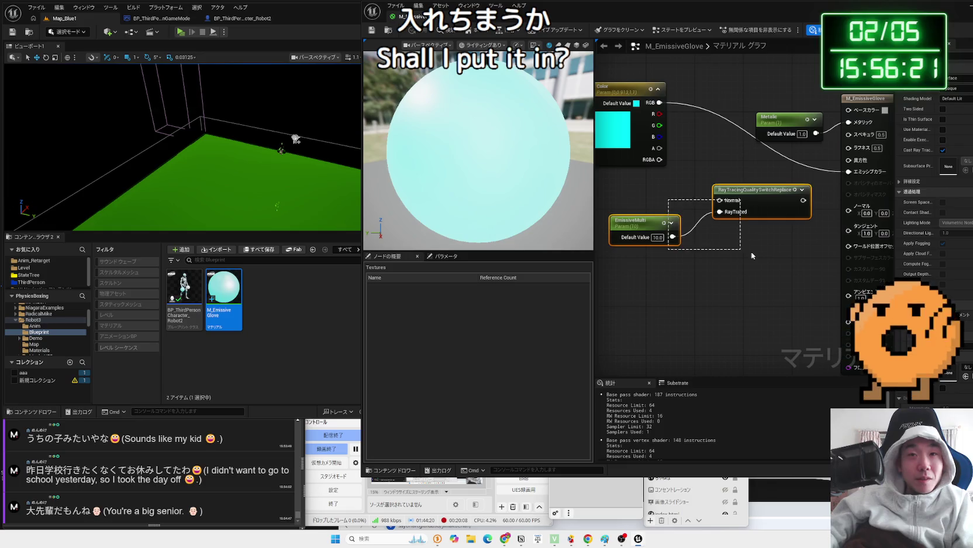
# Delete the unused EmissiveMulti and switch nodes and open BP_ThirdPersonCharacter_Robot2.
pyautogui.press('Delete')
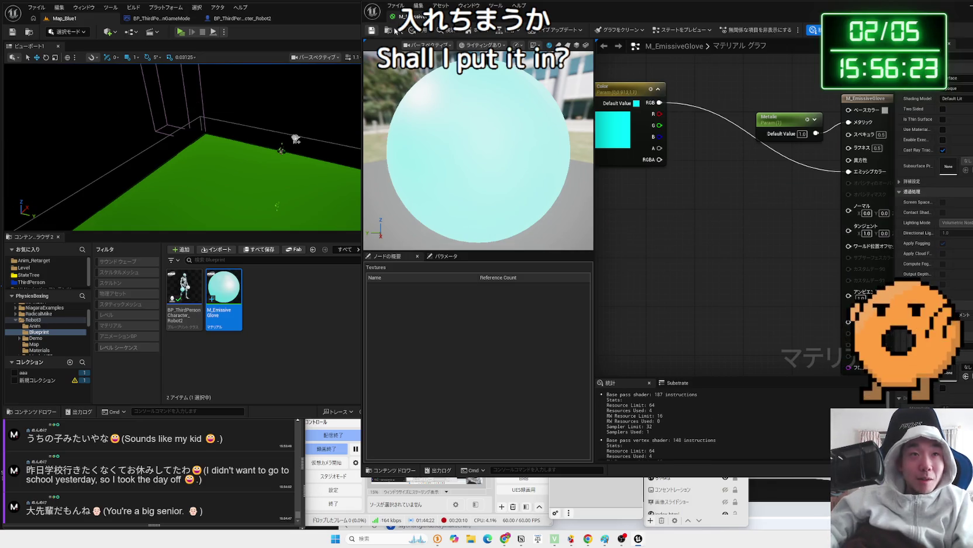
pyautogui.moveTo(410, 16); pyautogui.dragTo(521, 19)
pyautogui.doubleClick(187, 314)
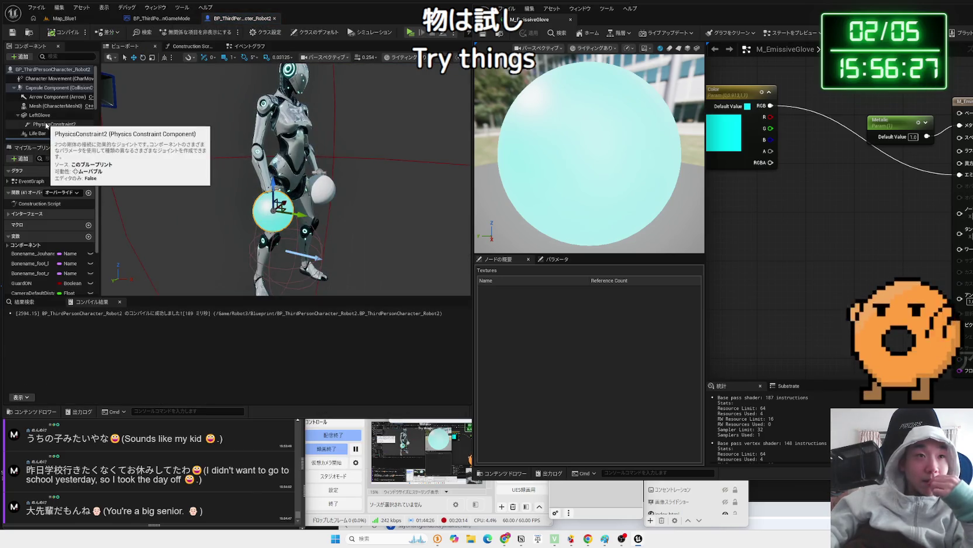
# Launch the level as a standalone game and check the glowing cyan gloves.
pyautogui.click(374, 223)
pyautogui.moveTo(374, 224); pyautogui.dragTo(377, 218)
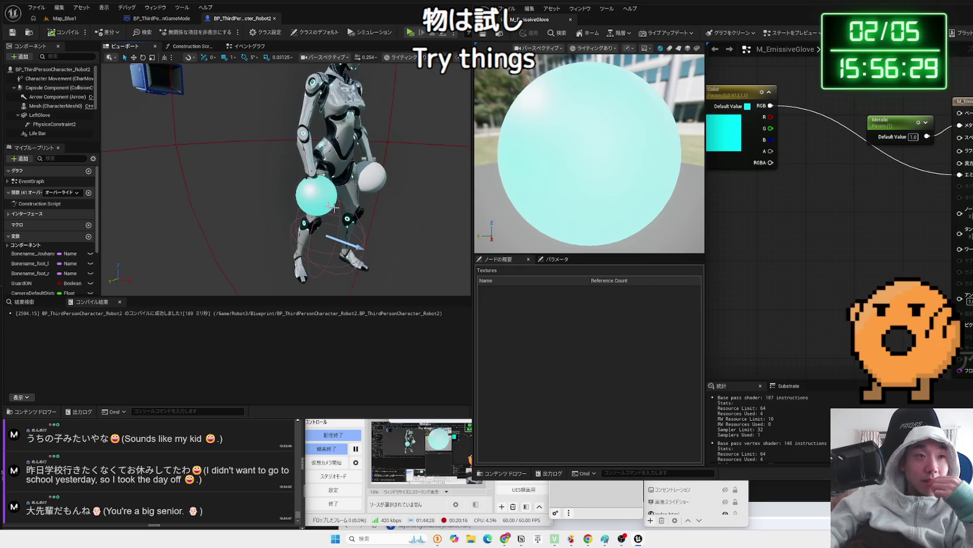
pyautogui.scroll(-1, 53, 105)
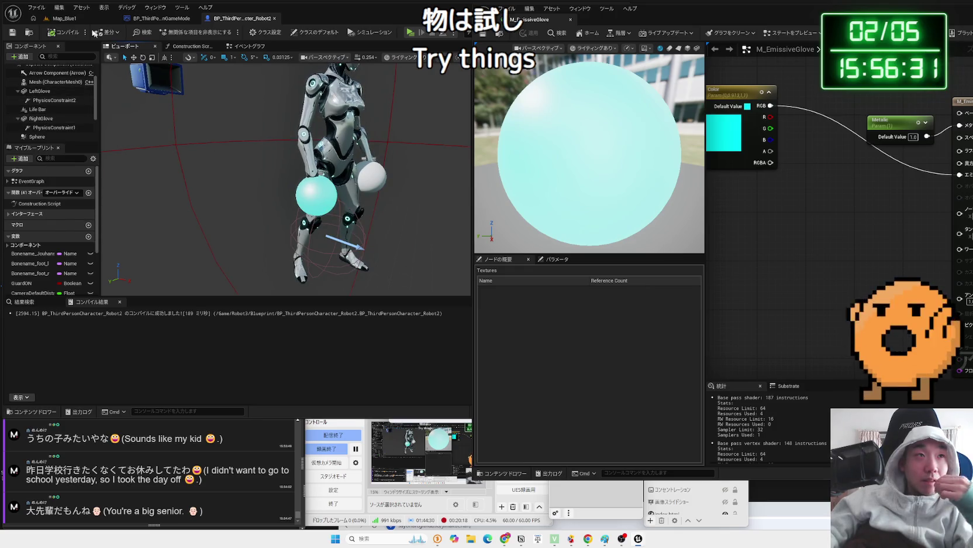
pyautogui.click(65, 18)
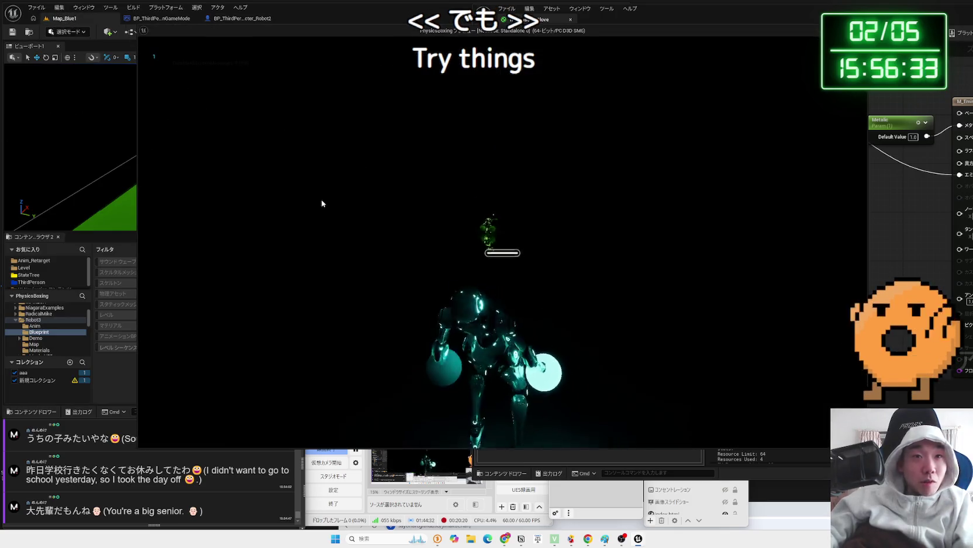
pyautogui.click(321, 203)
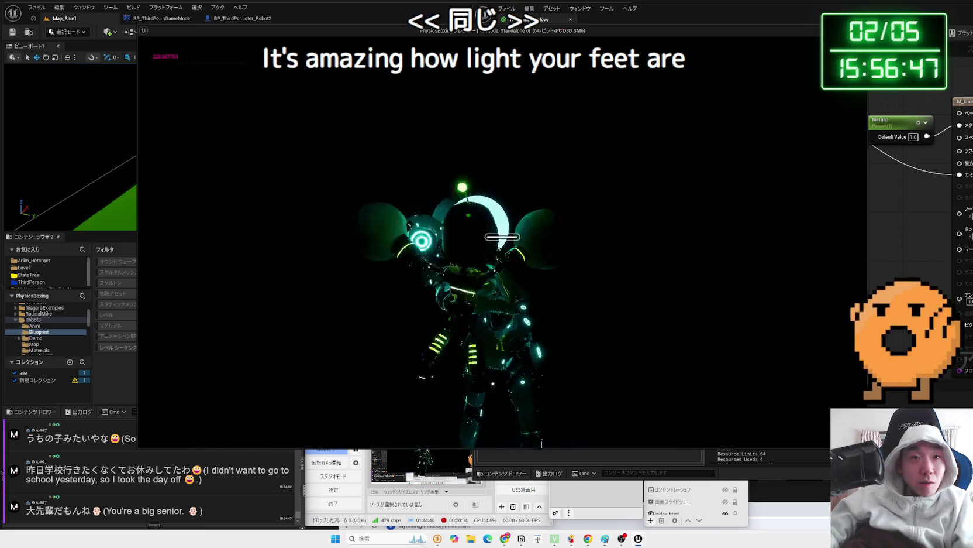
pyautogui.press('Escape')
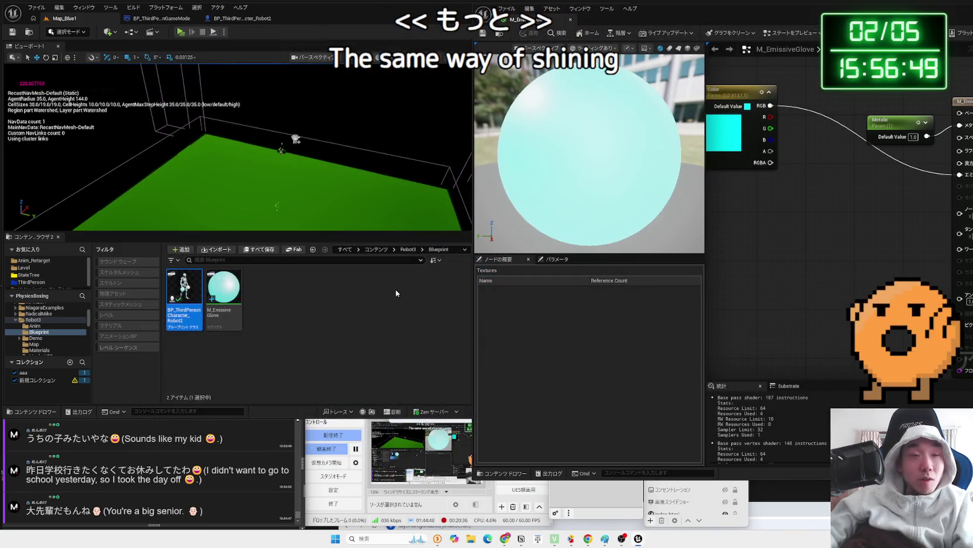
# Reopen the BP_ThirdPersonCharacter_Robot2 blueprint beside the glove material window.
pyautogui.click(262, 301)
pyautogui.doubleClick(205, 299)
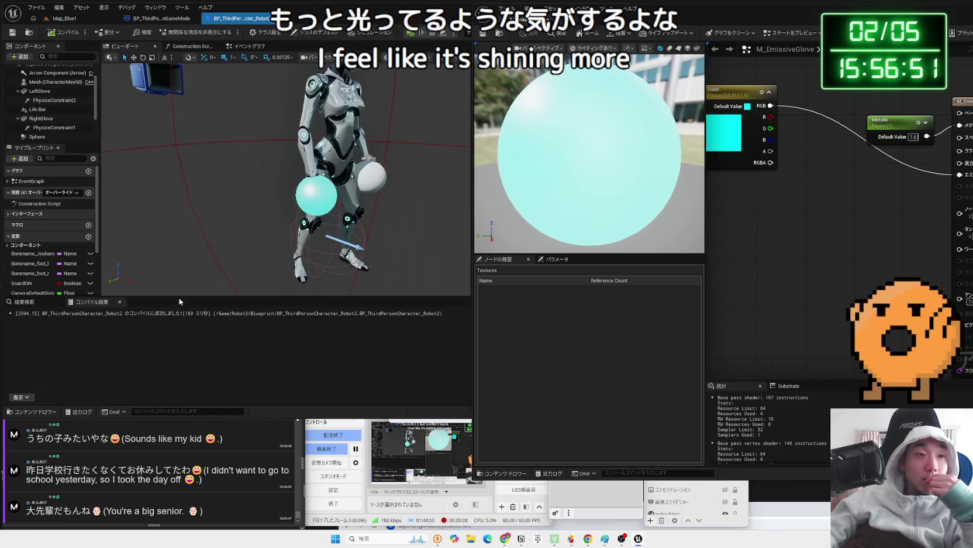
pyautogui.moveTo(663, 16)
pyautogui.mouseDown()
pyautogui.moveTo(819, 34)
pyautogui.moveTo(744, 33)
pyautogui.mouseUp()
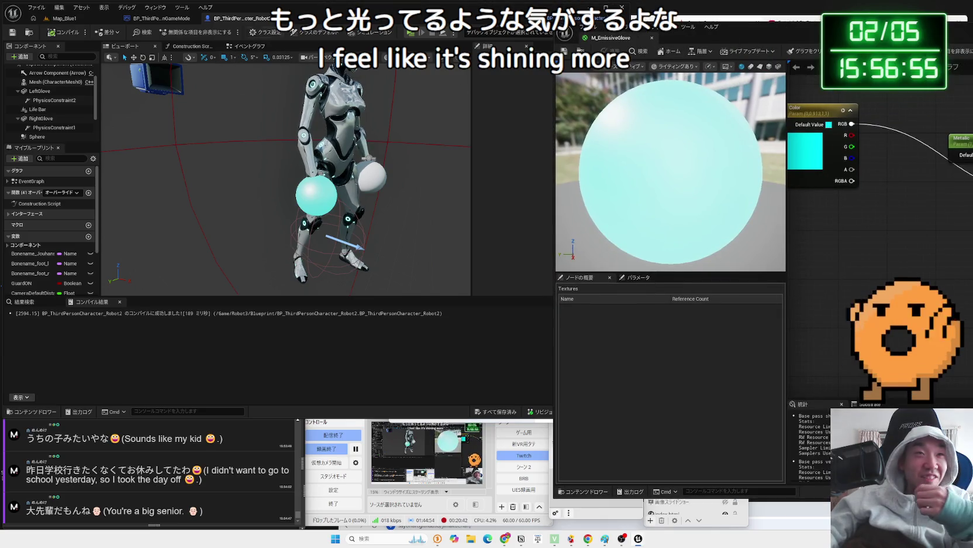
pyautogui.moveTo(624, 41); pyautogui.dragTo(314, 18)
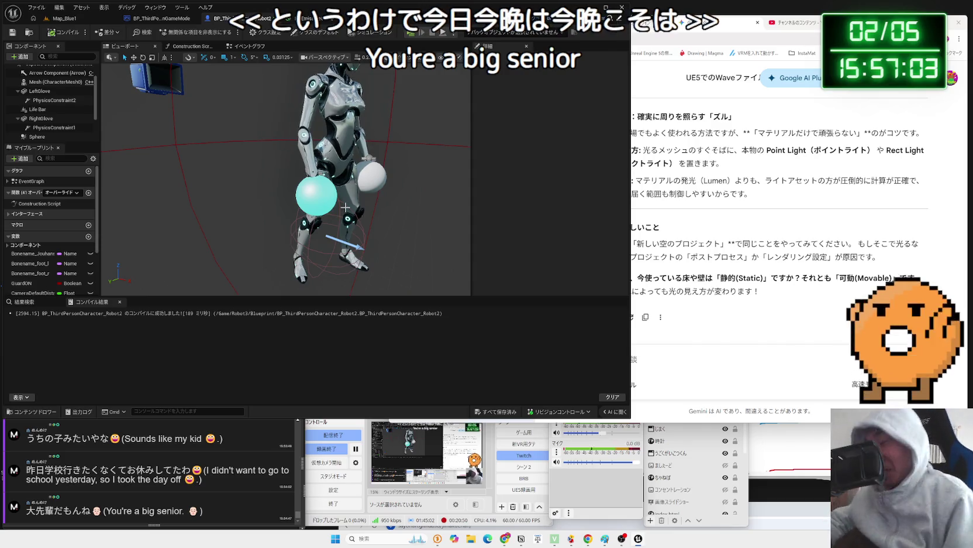
# Select the robot's Mesh component and browse to its skeletal mesh asset.
pyautogui.click(319, 193)
pyautogui.click(337, 169)
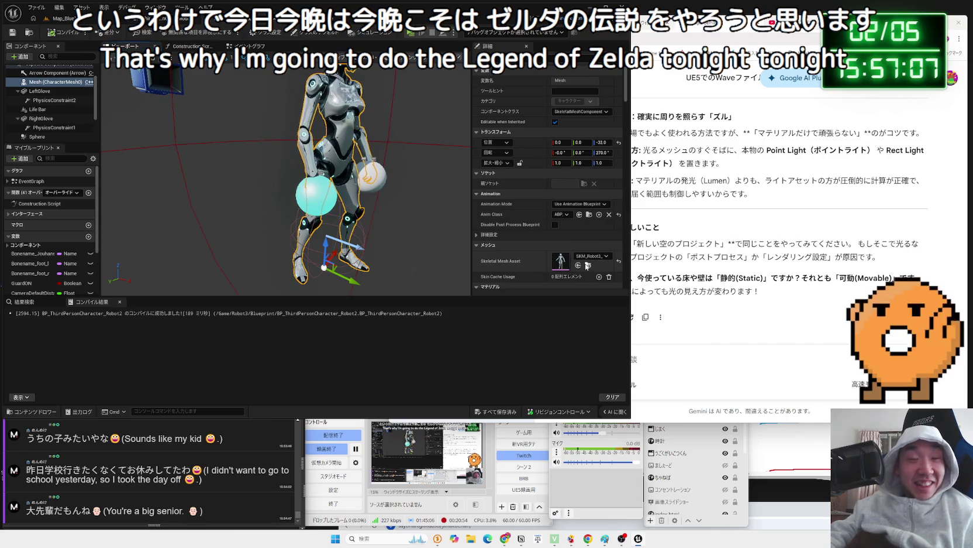
pyautogui.click(588, 266)
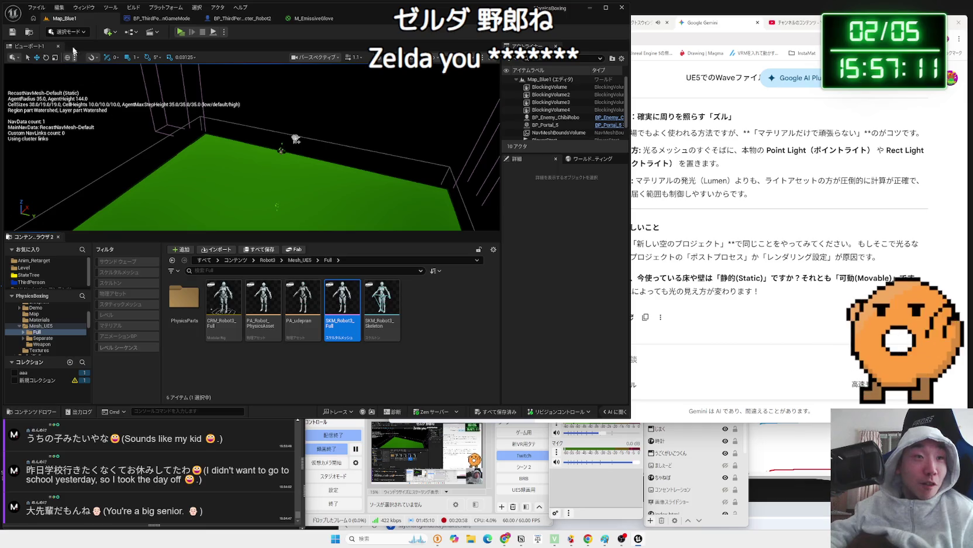
pyautogui.click(151, 24)
pyautogui.click(242, 18)
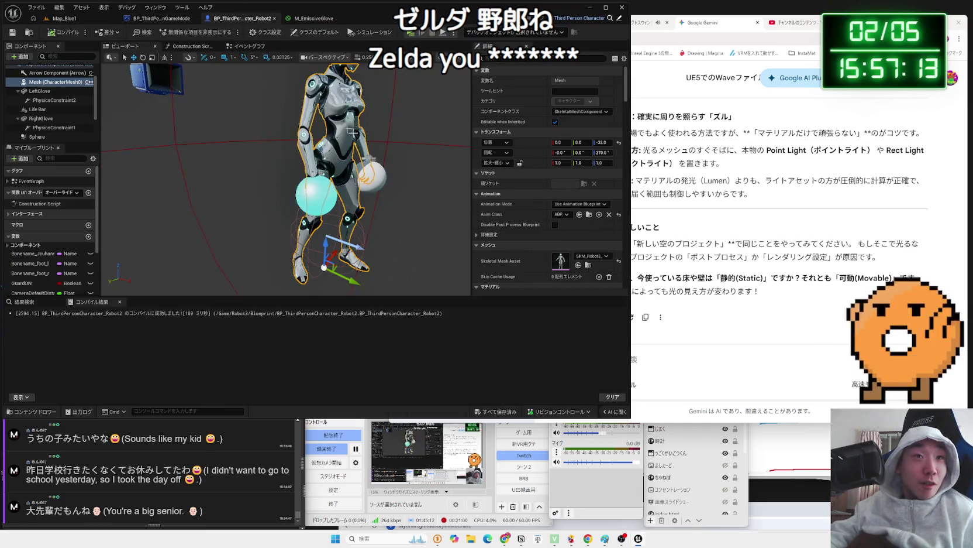
pyautogui.click(588, 265)
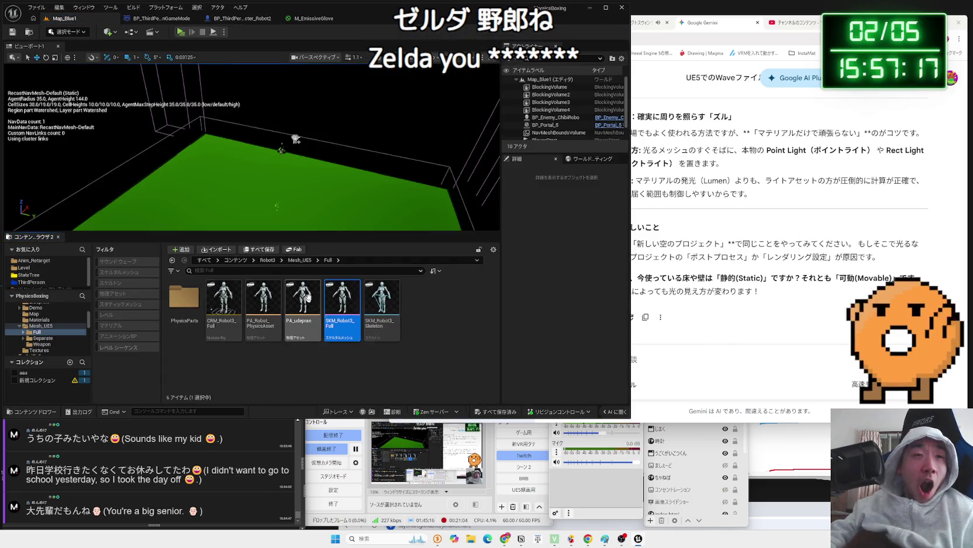
# Go up to Robot3 > Materials and inspect MI_Robot3_Body's Emiss_Color values.
pyautogui.click(303, 261)
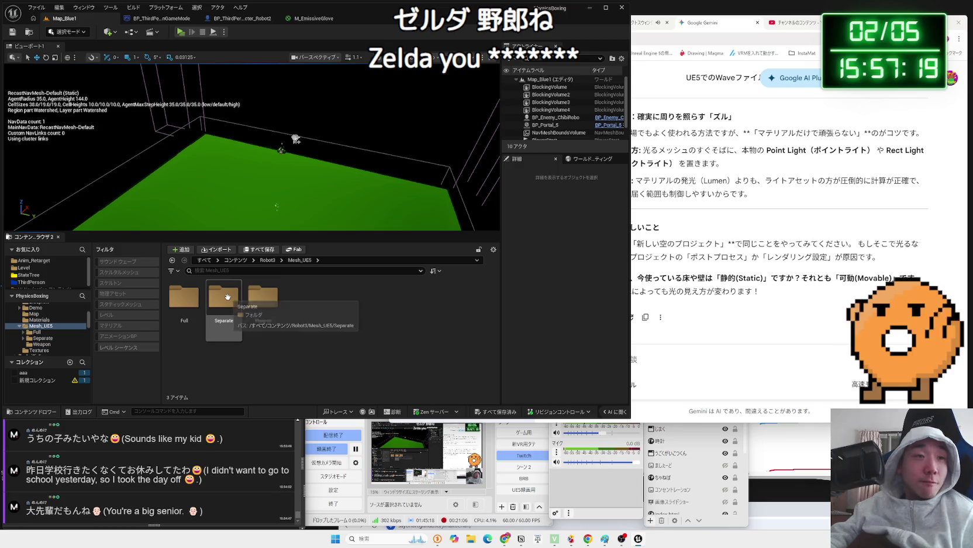
pyautogui.click(267, 260)
pyautogui.doubleClick(342, 288)
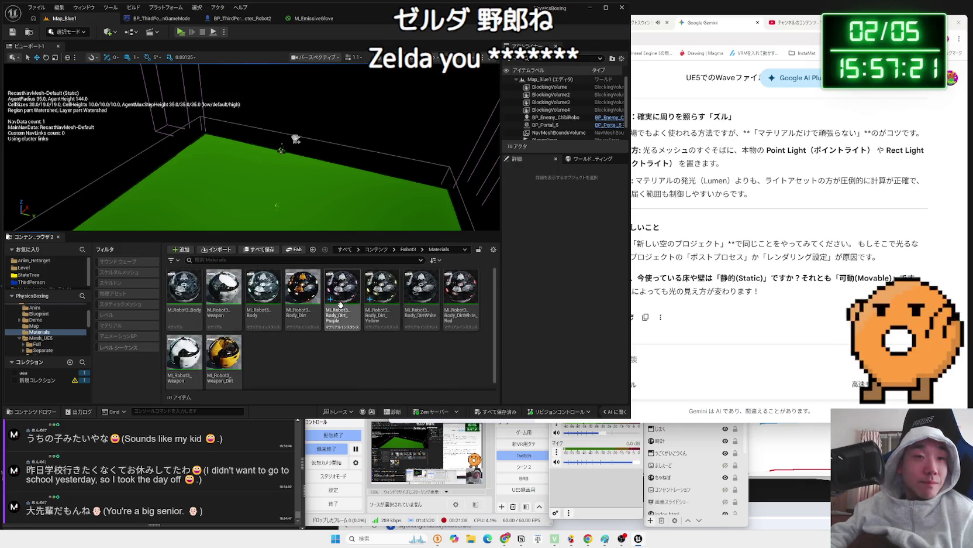
pyautogui.click(258, 307)
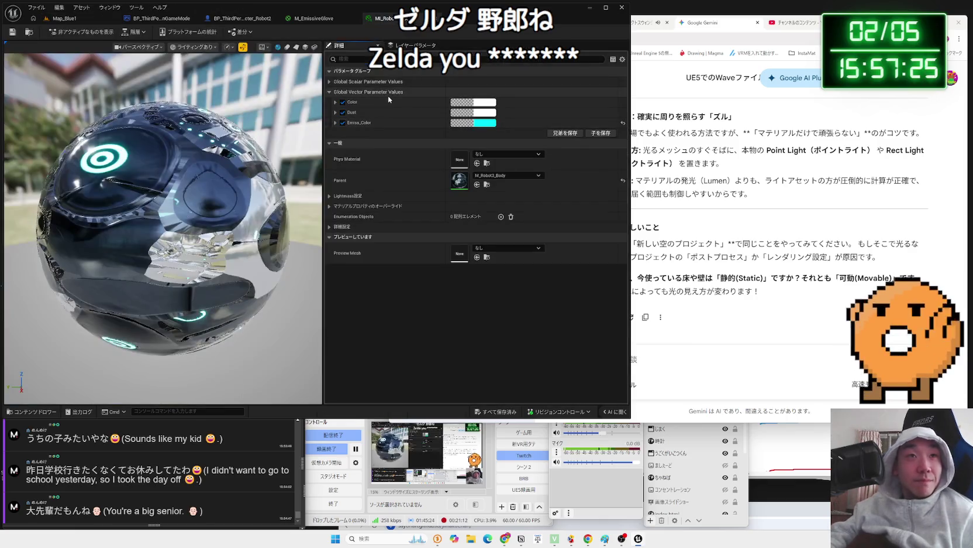
pyautogui.click(337, 123)
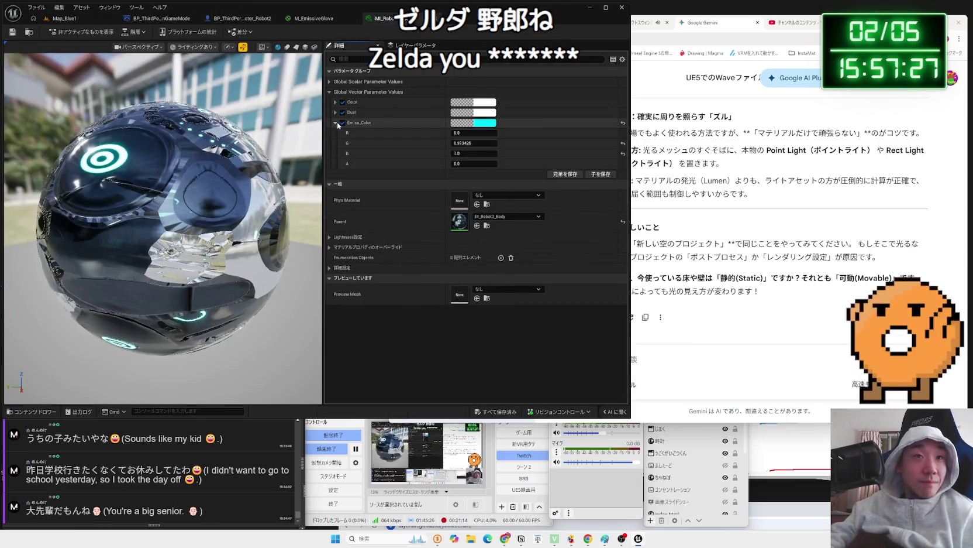
pyautogui.click(336, 124)
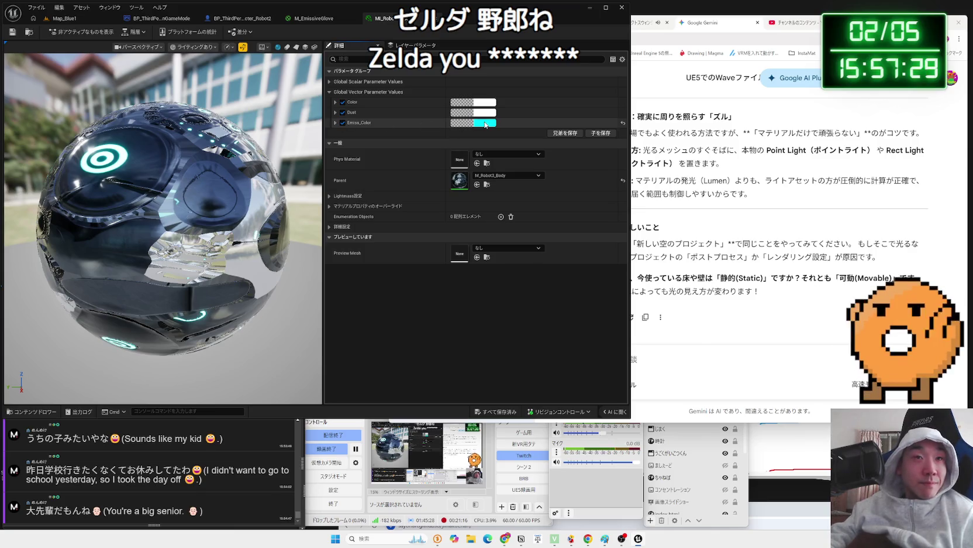
pyautogui.click(64, 18)
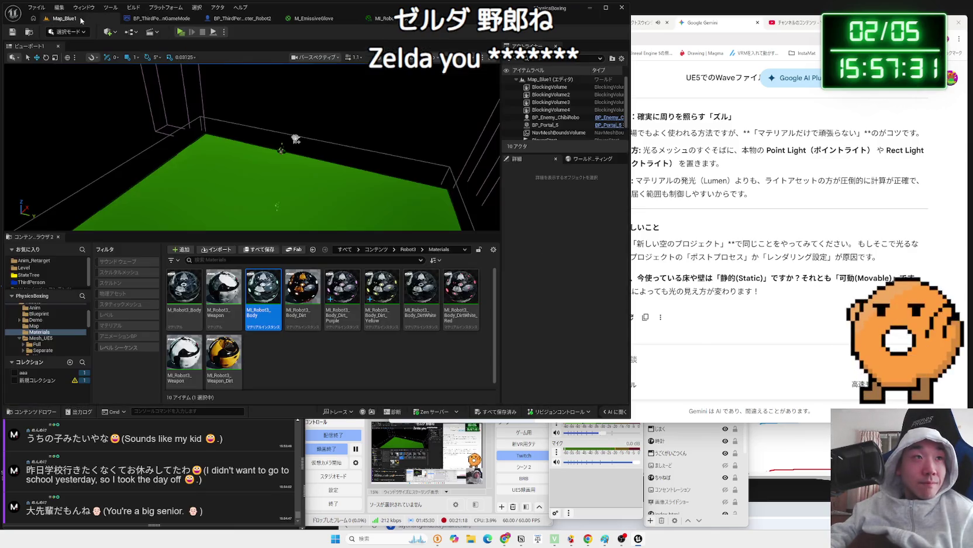
# Open M_Robot3_Body and arrange its Texture Sample and Multiply nodes to view the emissive chain.
pyautogui.click(182, 318)
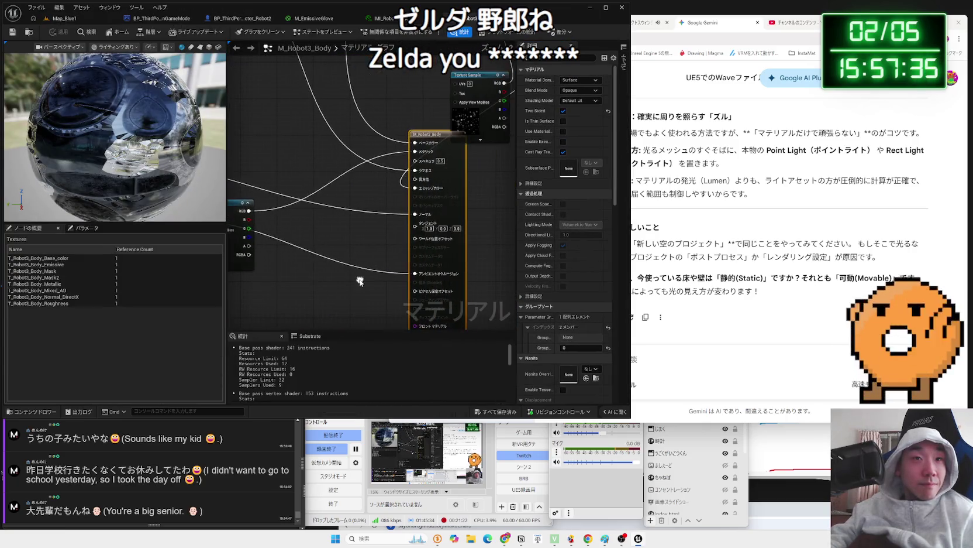
pyautogui.scroll(2, 395, 211)
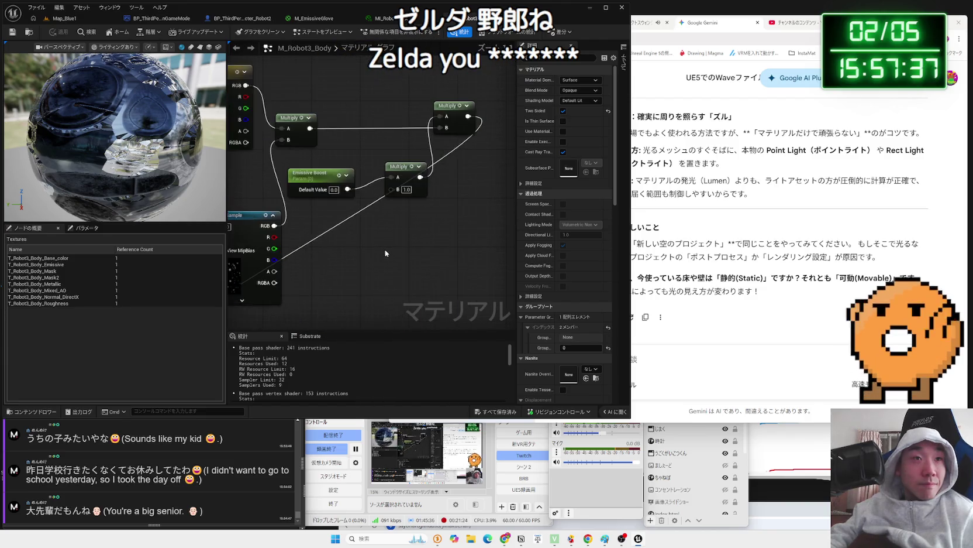
pyautogui.moveTo(326, 231); pyautogui.dragTo(302, 194)
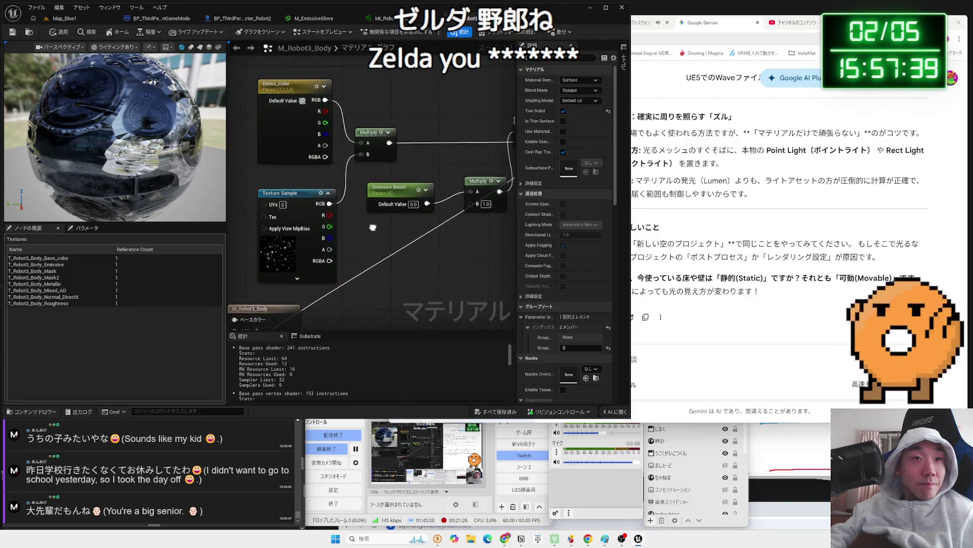
pyautogui.moveTo(433, 205); pyautogui.dragTo(421, 212)
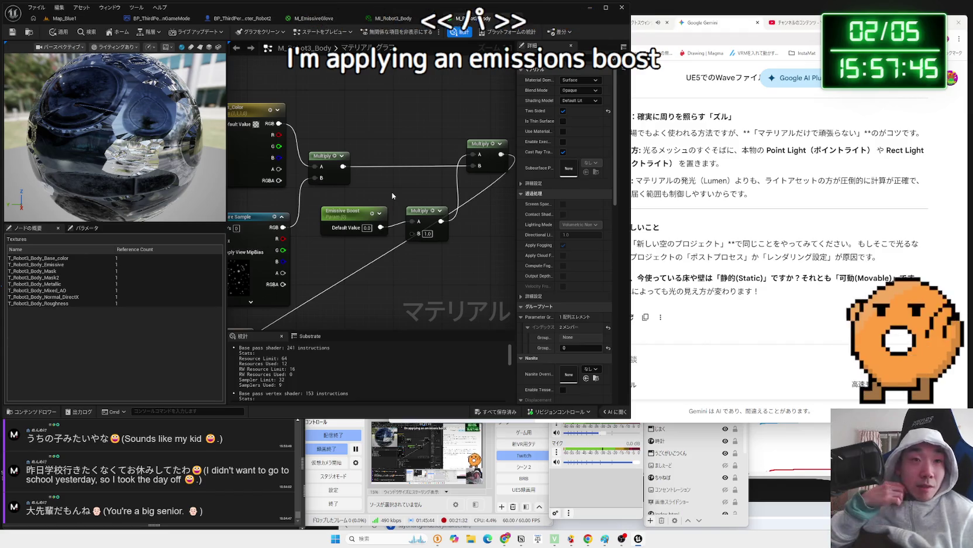
pyautogui.moveTo(392, 192)
pyautogui.mouseDown()
pyautogui.moveTo(444, 181)
pyautogui.moveTo(419, 228)
pyautogui.moveTo(433, 264)
pyautogui.mouseUp()
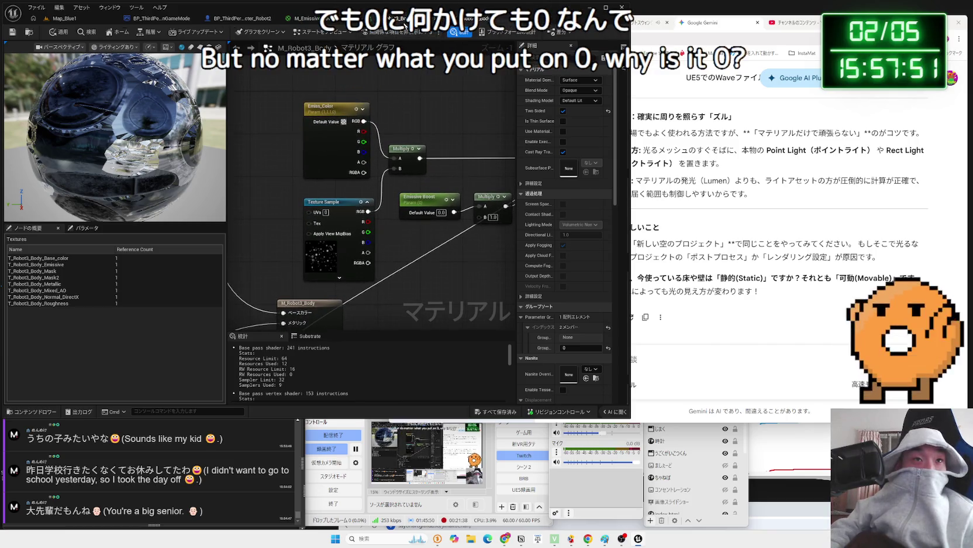
# Recheck the Emiss_Color channel values in the MI_Robot3_Body instance.
pyautogui.click(398, 18)
pyautogui.click(335, 123)
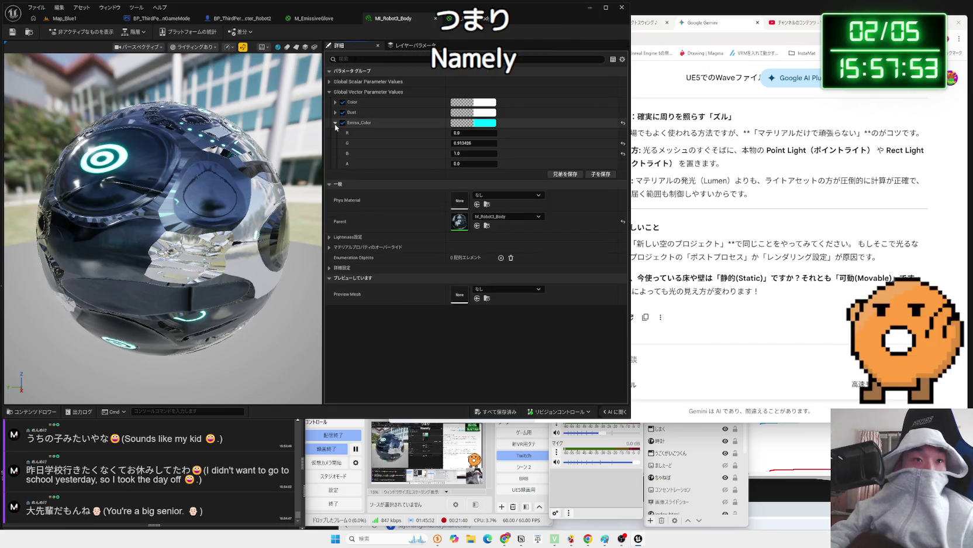
pyautogui.click(335, 123)
pyautogui.click(336, 123)
pyautogui.click(335, 123)
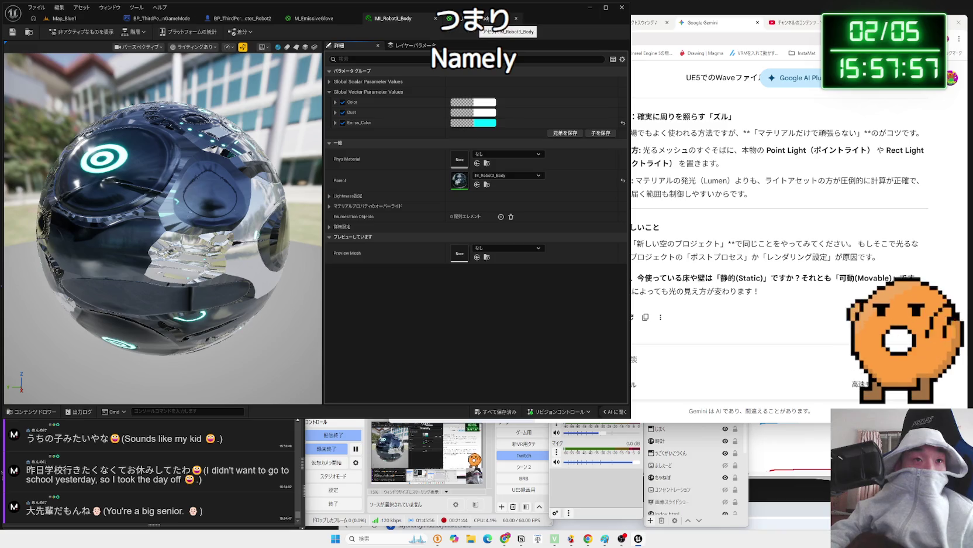
# Back in M_Robot3_Body, inspect the Texture Sample and Emissive Boost chain.
pyautogui.click(477, 19)
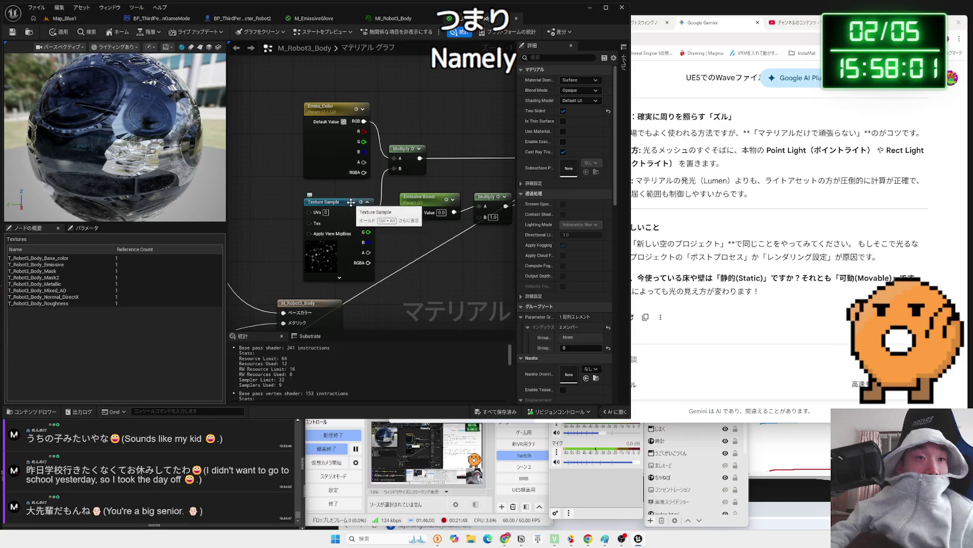
pyautogui.click(352, 202)
pyautogui.click(447, 181)
pyautogui.moveTo(452, 178); pyautogui.dragTo(356, 186)
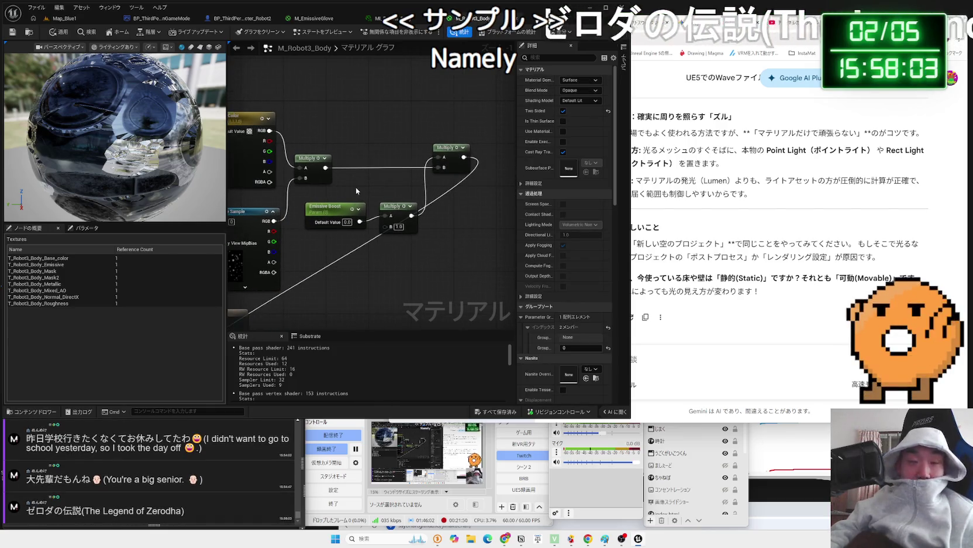
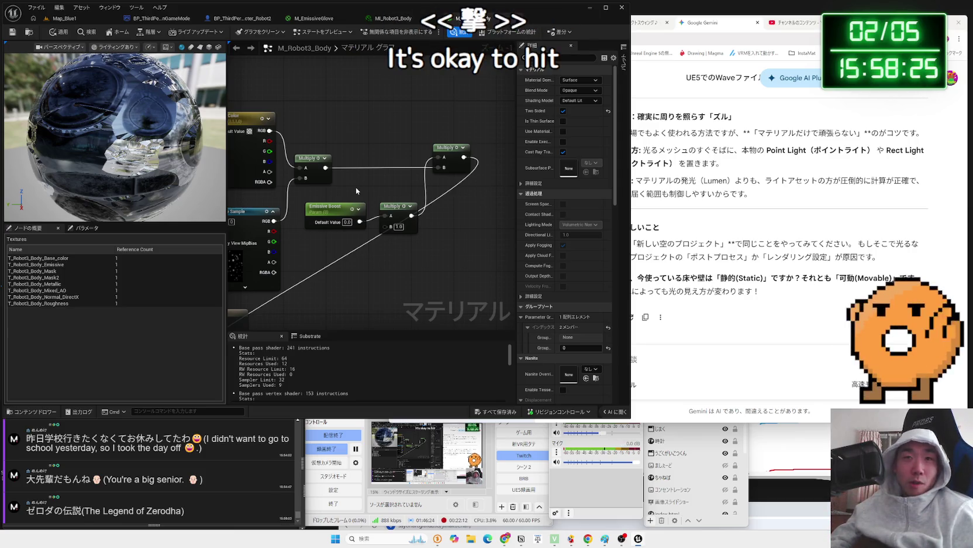
# Play the GROOVE video at a lower volume and skip ahead two videos with Shift+N.
pyautogui.click(394, 22)
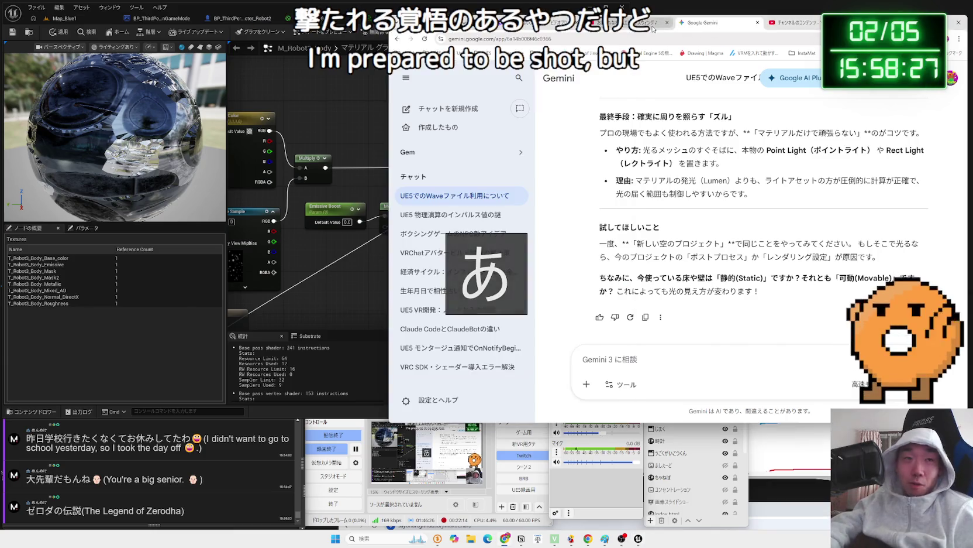
pyautogui.click(445, 192)
pyautogui.click(689, 162)
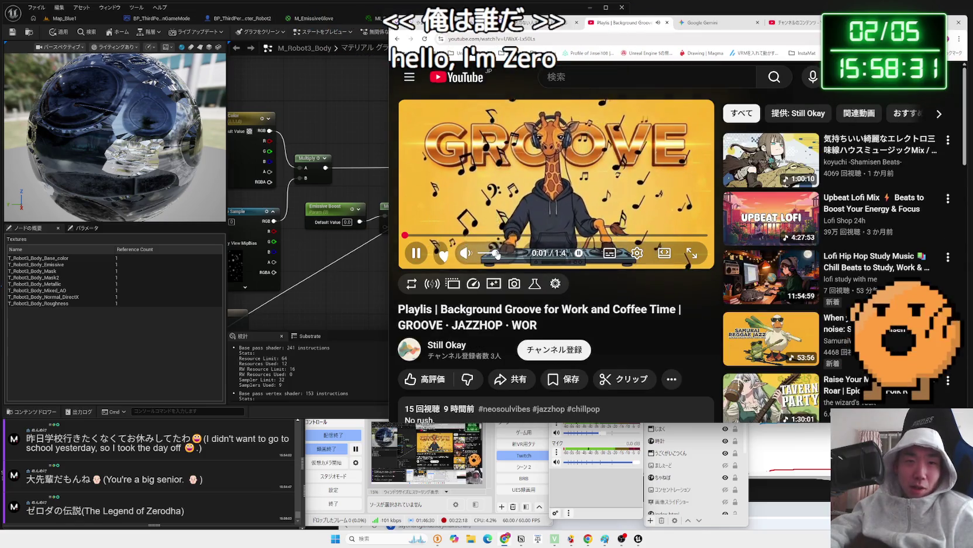
pyautogui.moveTo(494, 255); pyautogui.dragTo(491, 256)
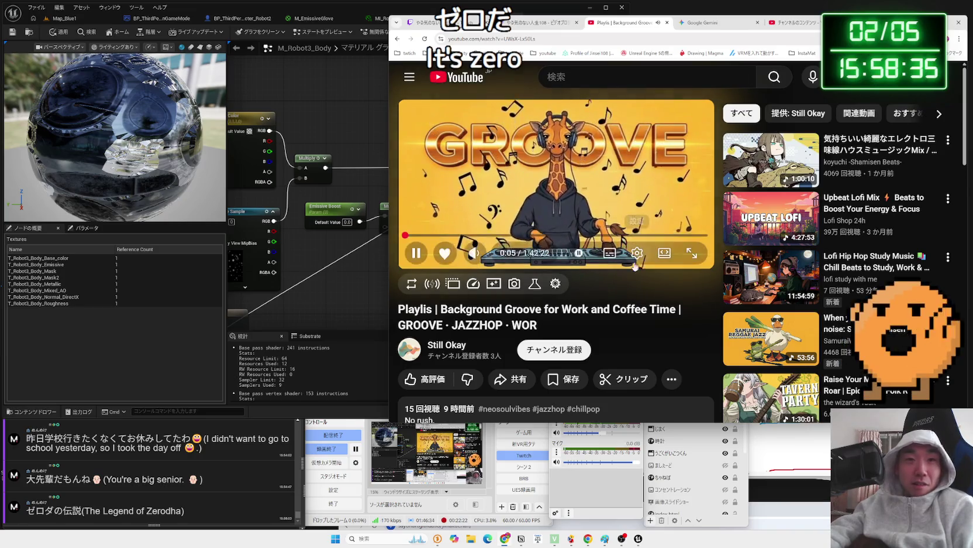
pyautogui.scroll(-3, 617, 271)
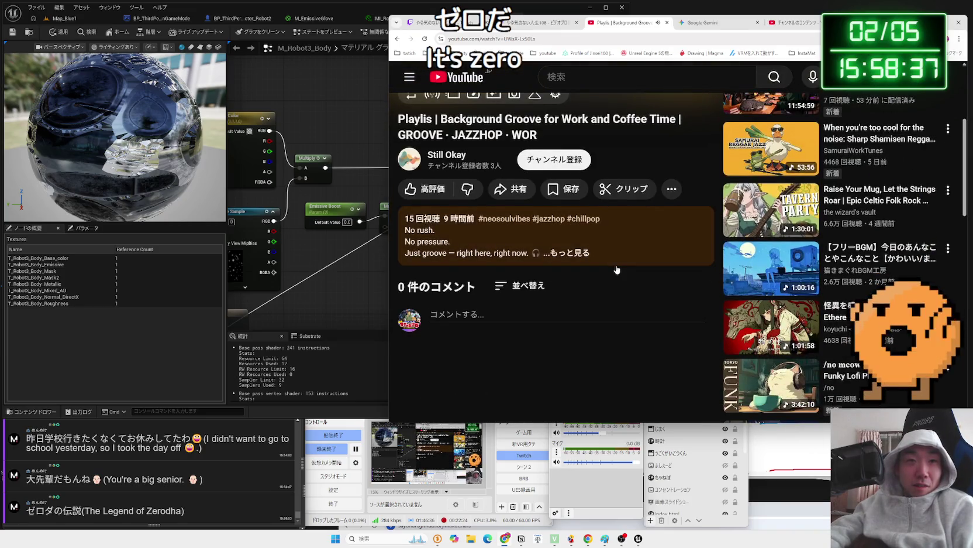
pyautogui.scroll(3, 617, 269)
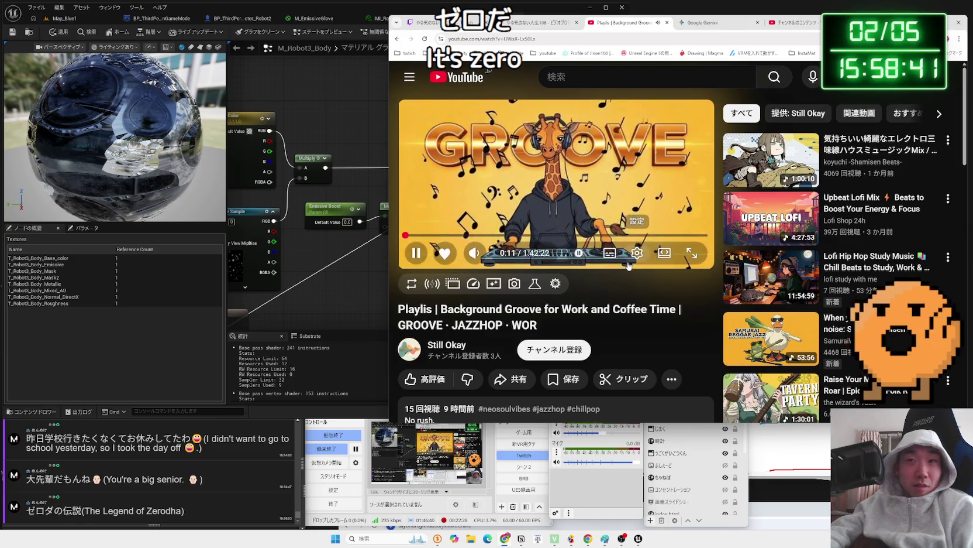
pyautogui.hotkey('shift', 'n')
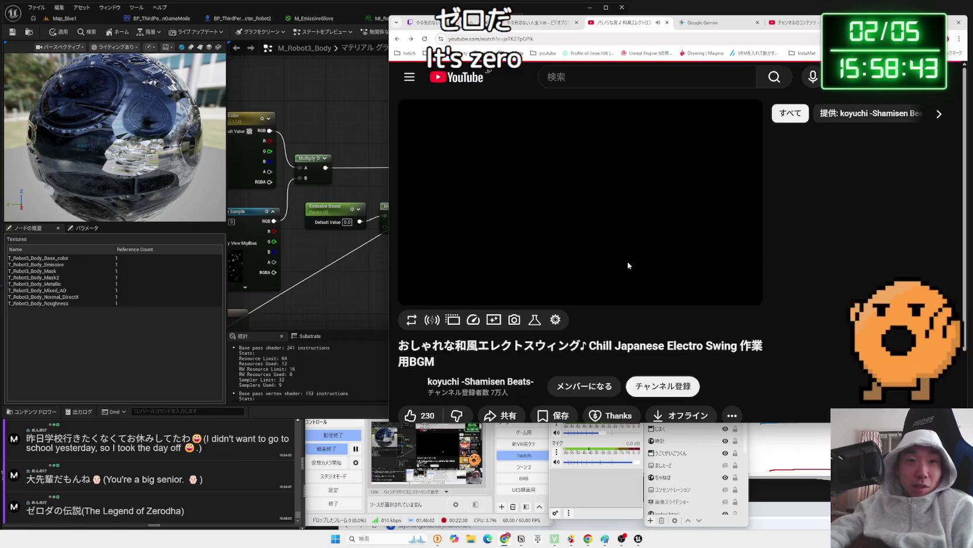
pyautogui.hotkey('shift', 'n')
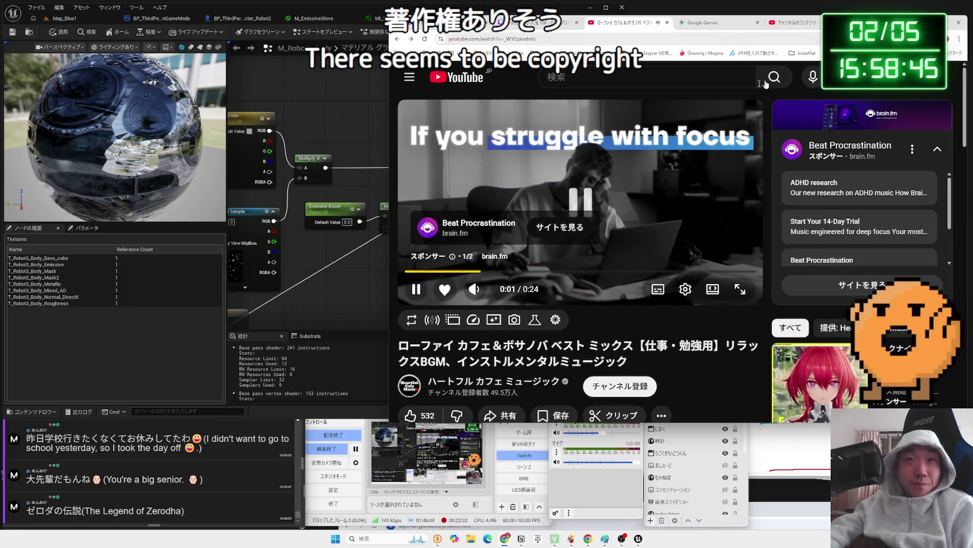
# Search Google for 'jazz lofi free' and open the After All free jazz BGM video.
pyautogui.hotkey('ctrl', 't')
pyautogui.write('じゃっ')
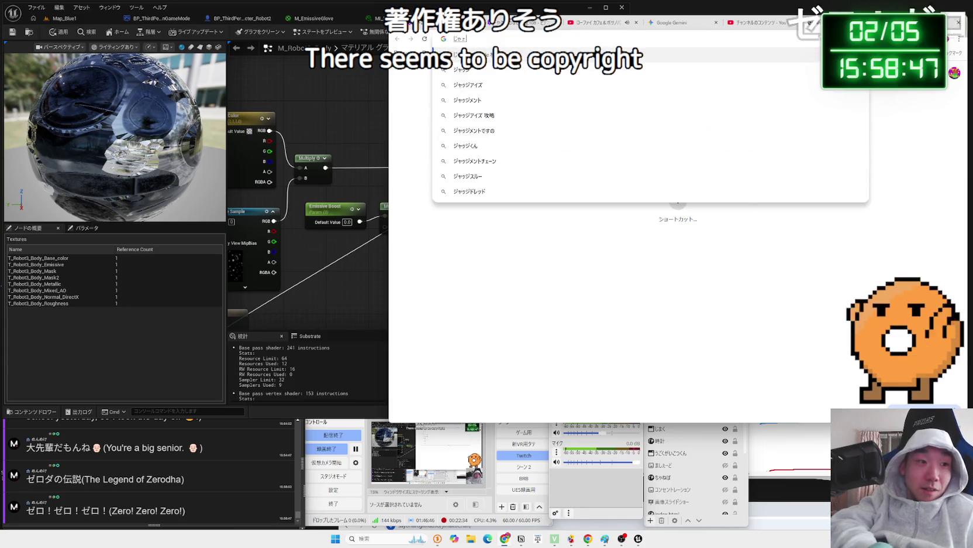
pyautogui.press('BackSpace')
pyautogui.press('BackSpace')
pyautogui.write('jazz')
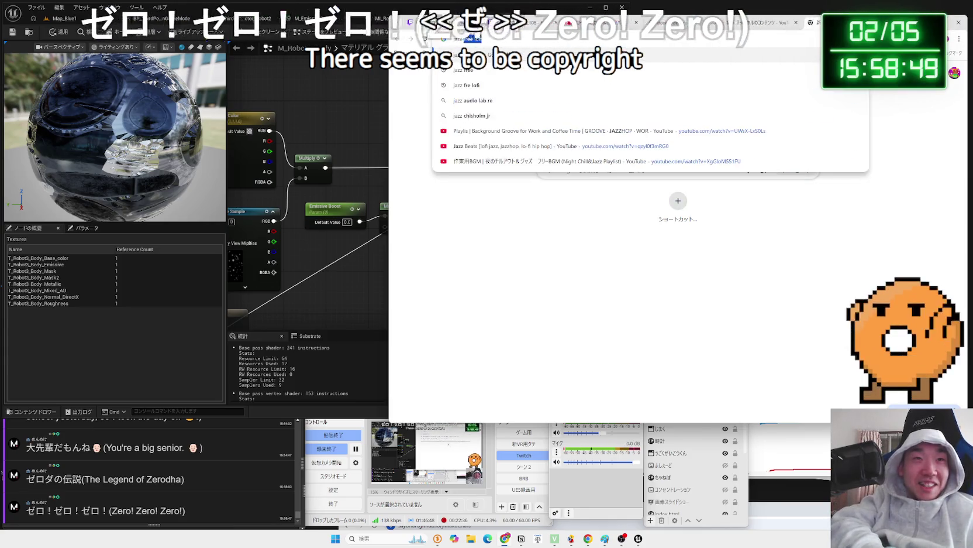
pyautogui.write(' lofi free')
pyautogui.press('Return')
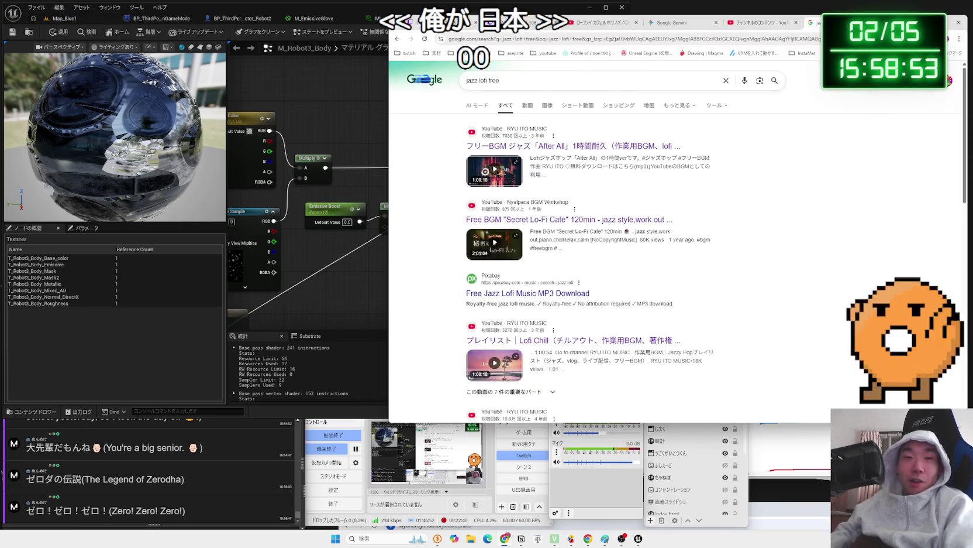
pyautogui.click(613, 150)
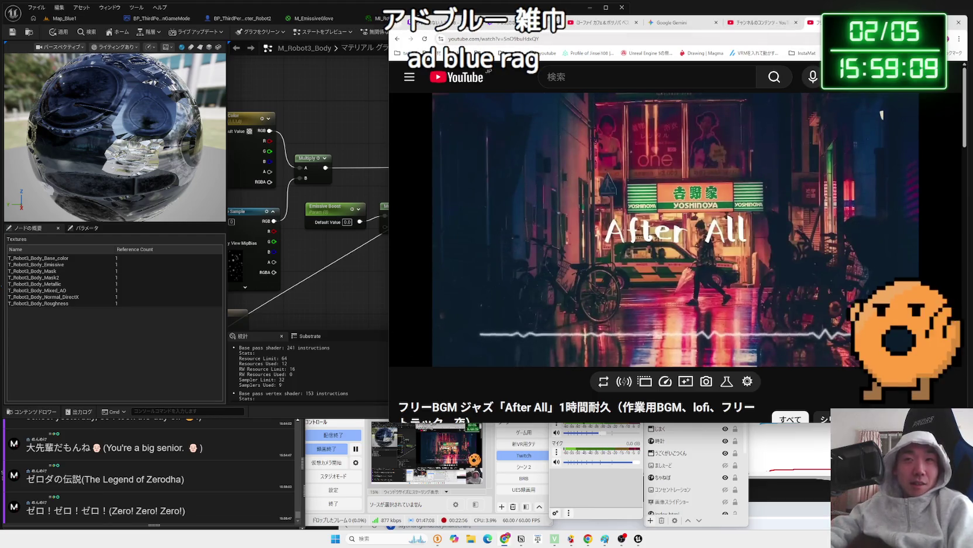
# In a new tab, search for the Code Geass line 散々使い倒して、ボロ雑巾のように捨ててやる in Japanese.
pyautogui.hotkey('alt', 'Tab')
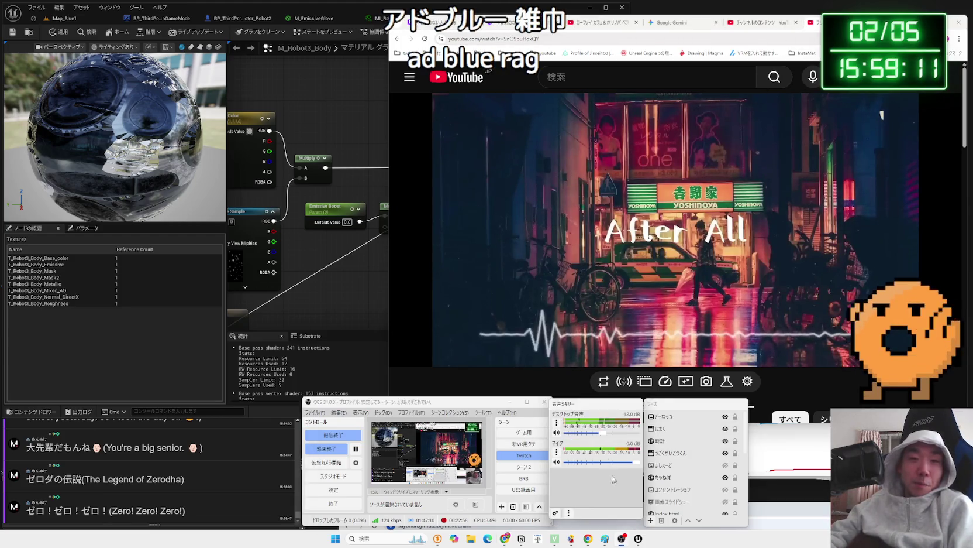
pyautogui.hotkey('alt', 'Tab')
pyautogui.hotkey('ctrl', 't')
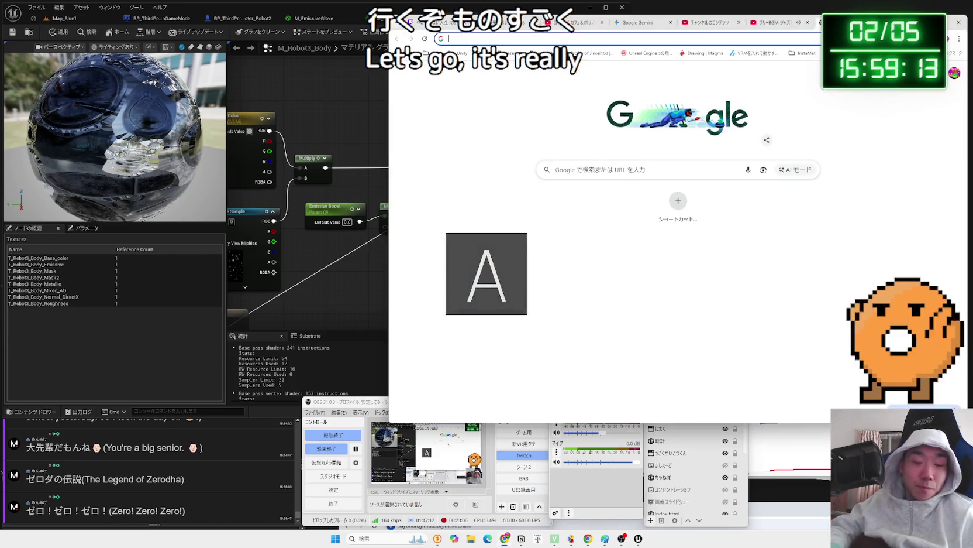
pyautogui.write('sannzan')
pyautogui.press('BackSpace')
pyautogui.press('BackSpace')
pyautogui.press('BackSpace')
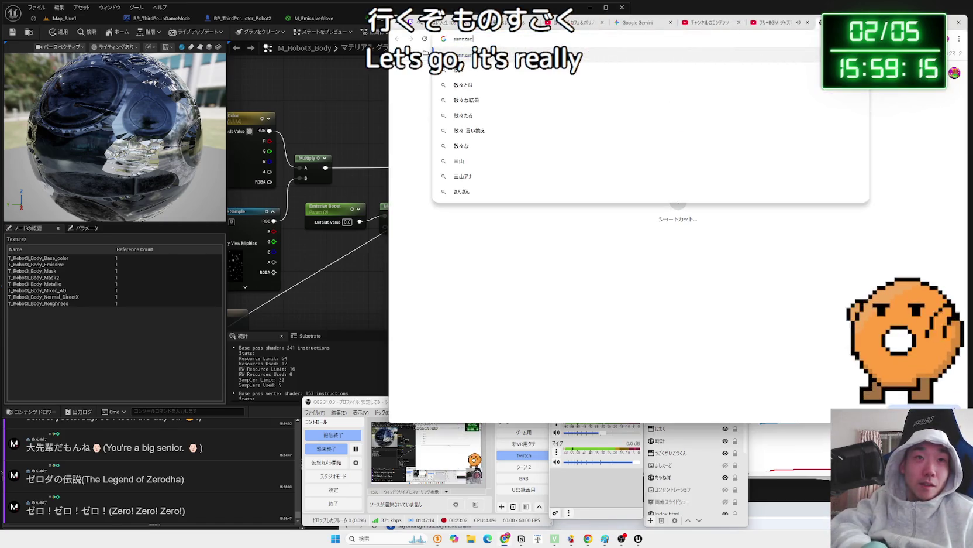
pyautogui.press('Zenkaku_Hankaku')
pyautogui.write('nzan')
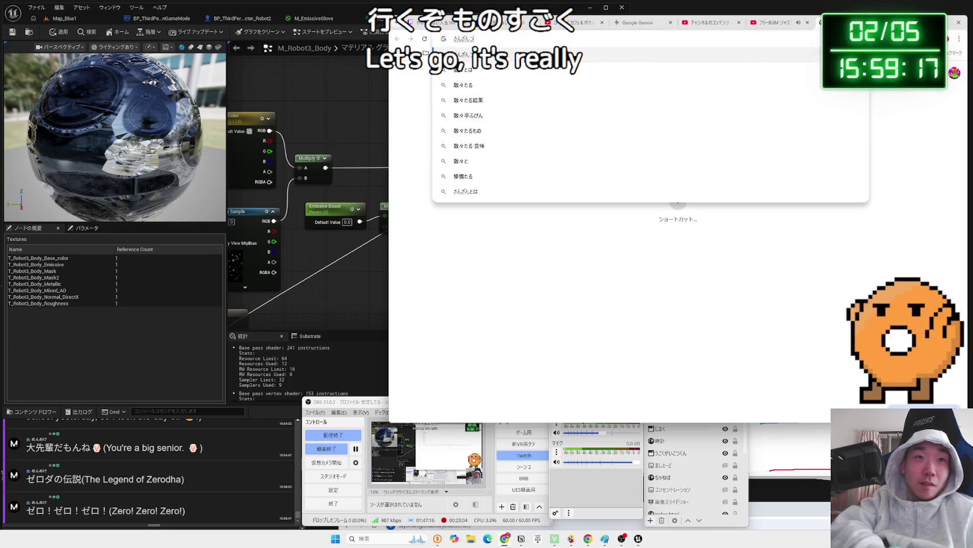
pyautogui.write('kai')
pyautogui.click(530, 70)
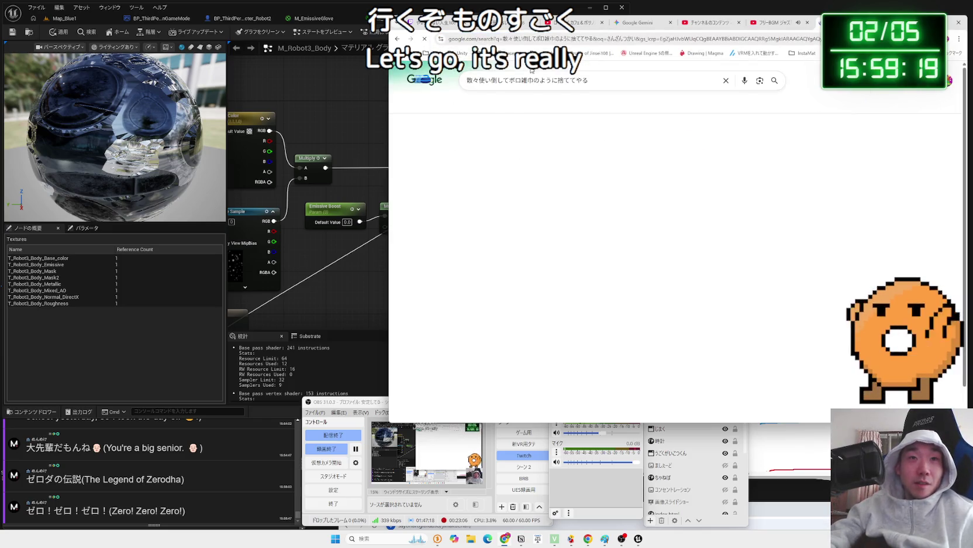
# Open the Code Geass Short from the results and move the browser window left.
pyautogui.scroll(-3, 533, 201)
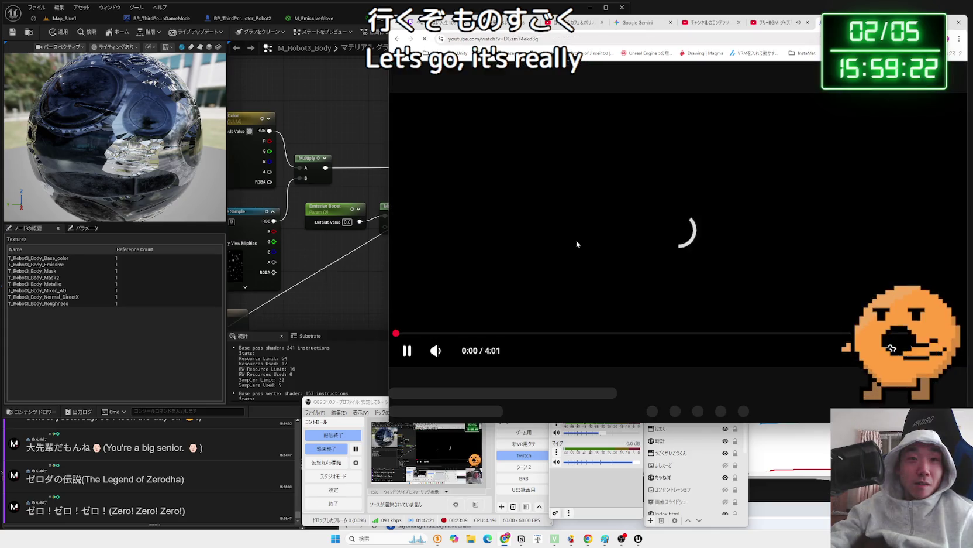
pyautogui.hotkey('alt', 'Left')
pyautogui.click(577, 279)
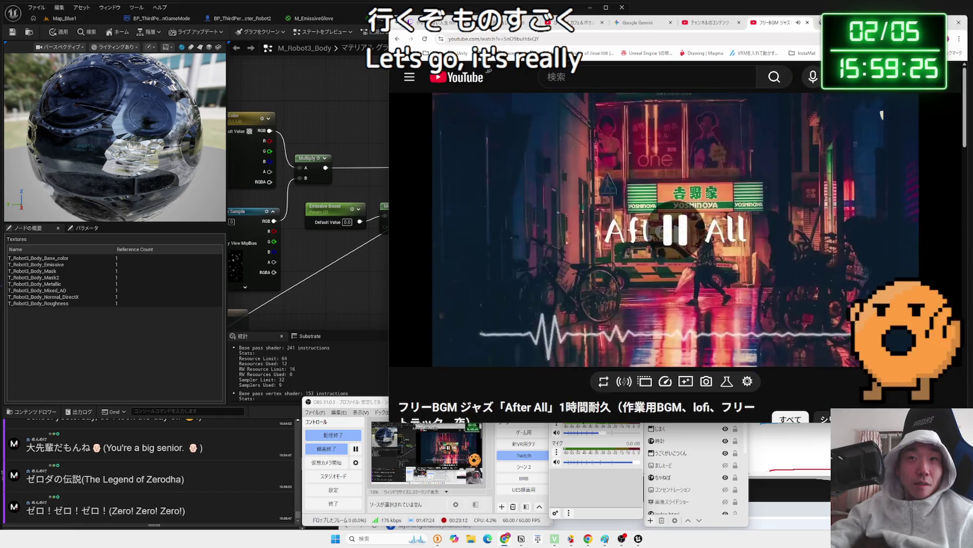
pyautogui.moveTo(671, 121)
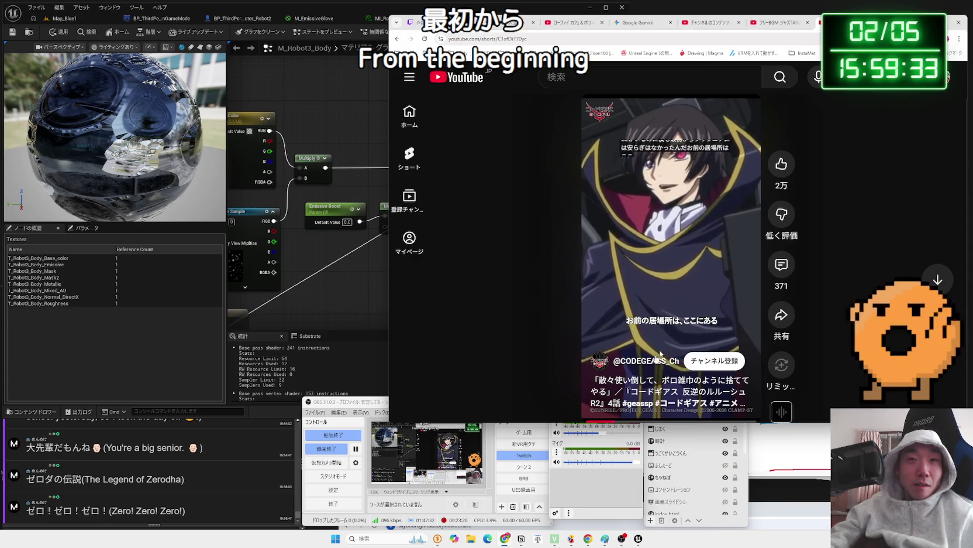
pyautogui.moveTo(509, 22); pyautogui.dragTo(425, 27)
pyautogui.moveTo(819, 34); pyautogui.dragTo(751, 37)
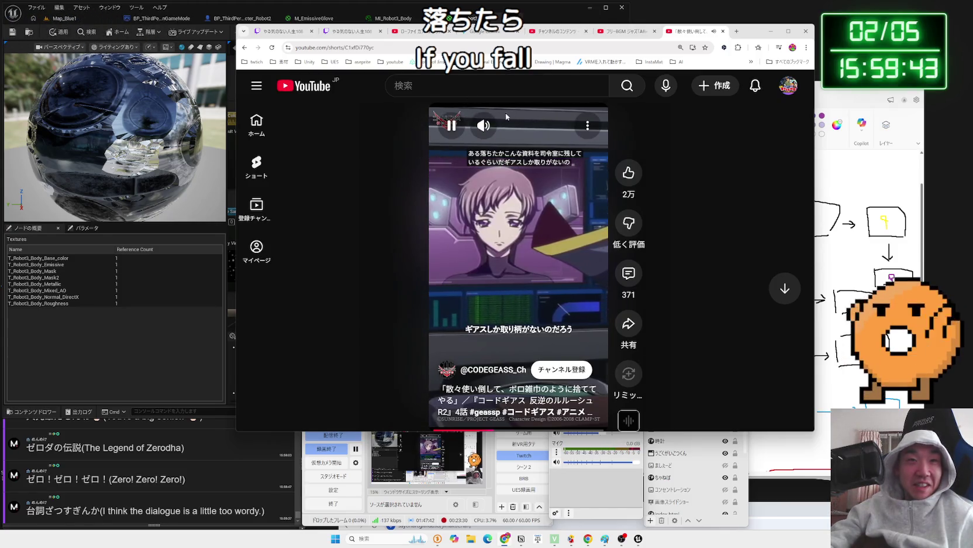
pyautogui.moveTo(502, 131)
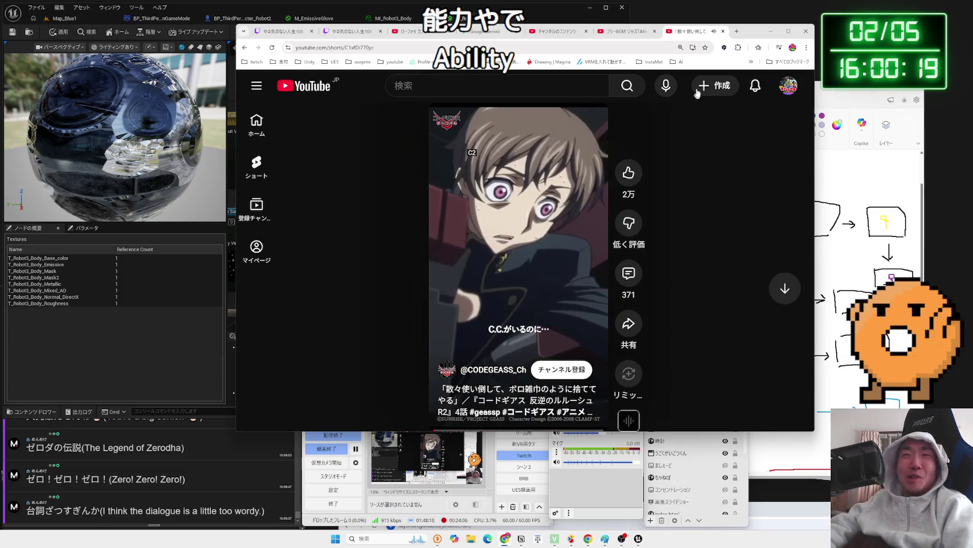
# Close the Code Geass Short and resume the After All background music.
pyautogui.moveTo(723, 34); pyautogui.dragTo(813, 33)
pyautogui.click(751, 33)
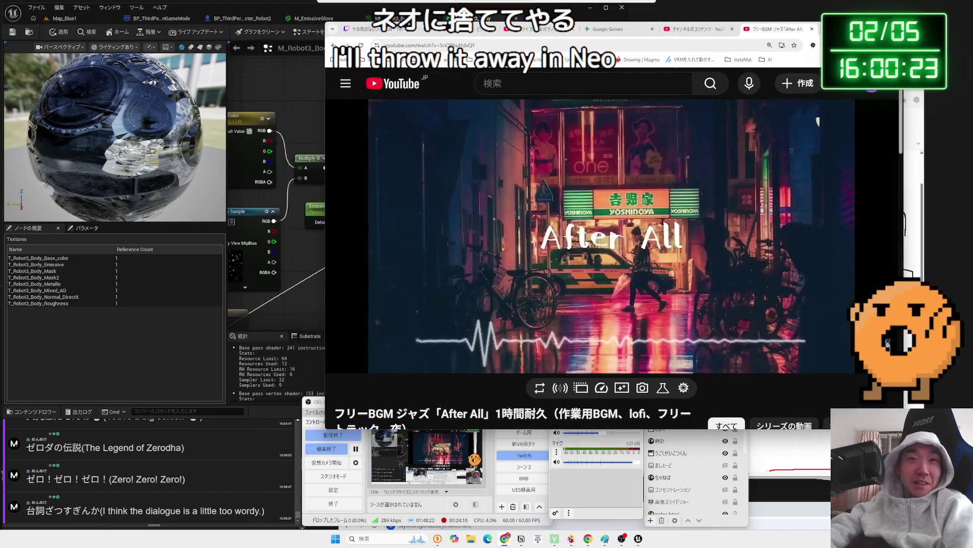
pyautogui.click(736, 138)
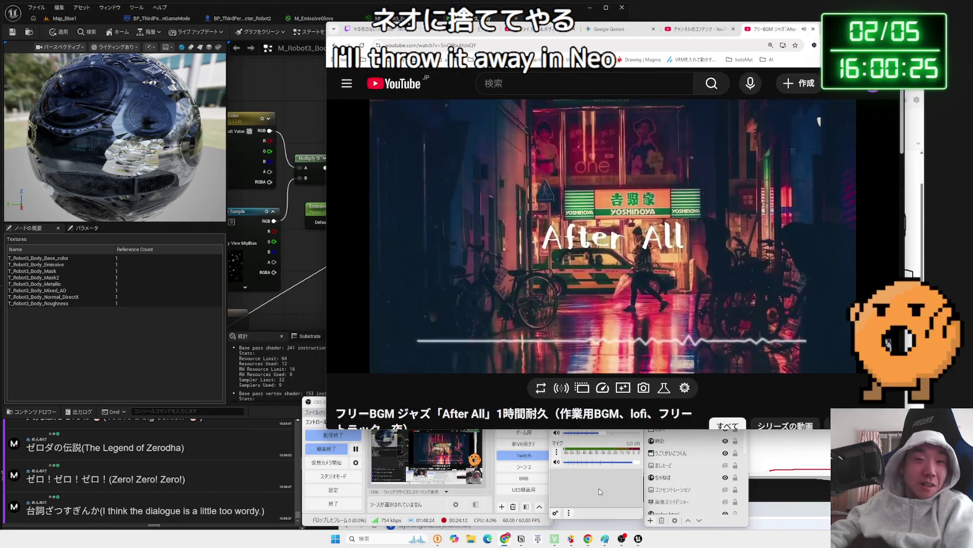
# Close the lo-fi cafe music video tab and return to the Unreal editor.
pyautogui.moveTo(492, 407); pyautogui.dragTo(486, 409)
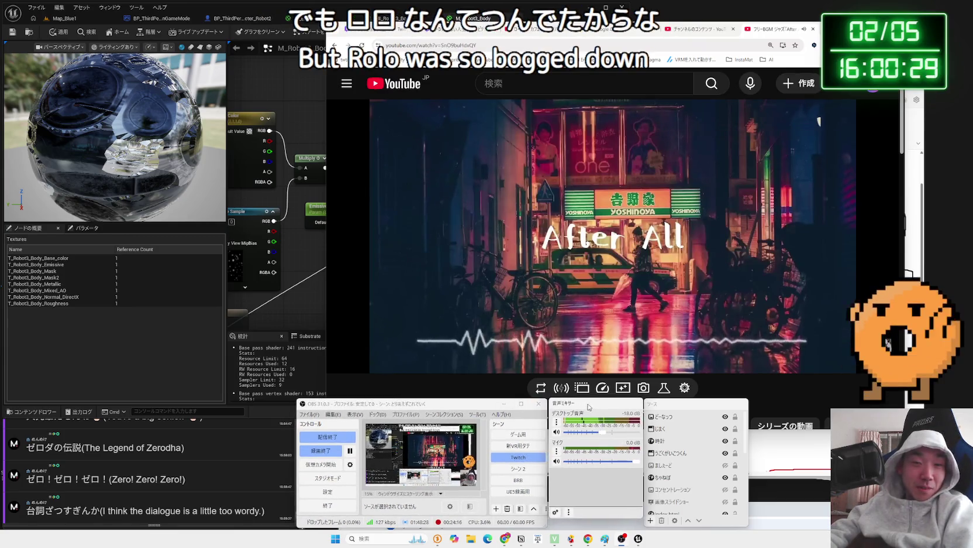
pyautogui.click(673, 380)
pyautogui.click(700, 29)
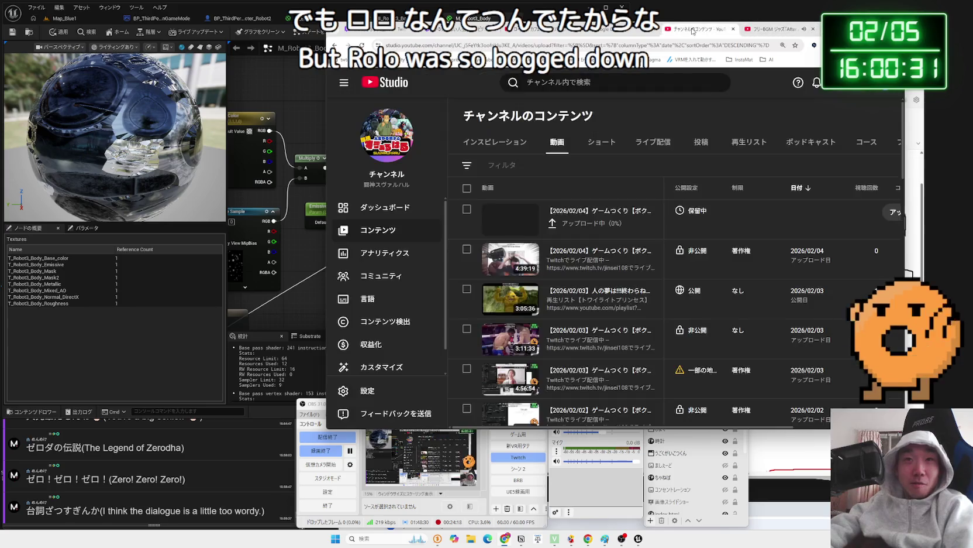
pyautogui.click(624, 34)
pyautogui.click(523, 34)
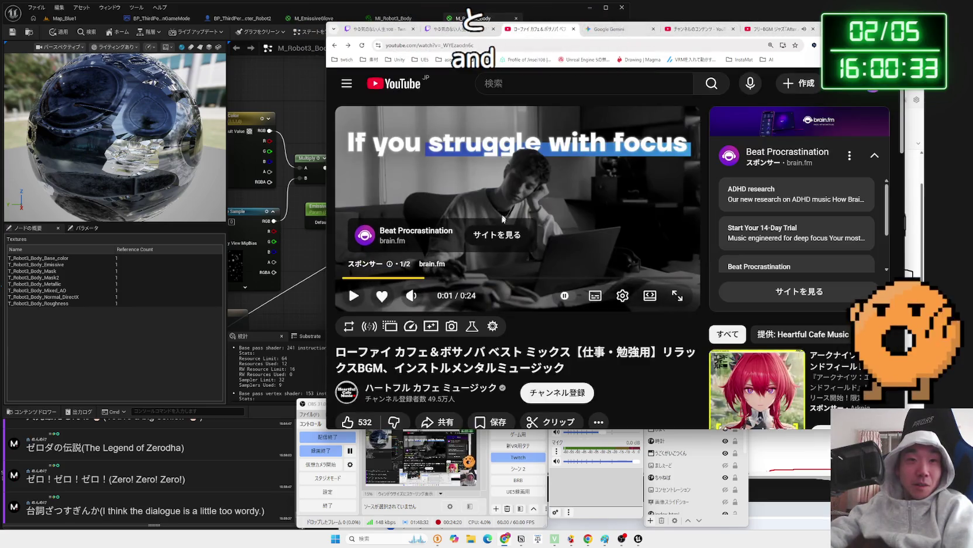
pyautogui.click(574, 30)
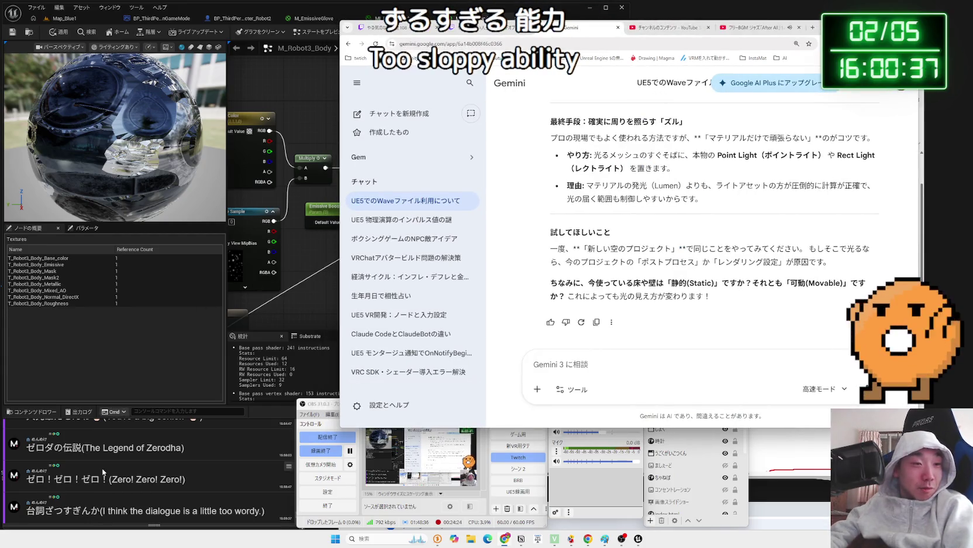
pyautogui.click(102, 471)
pyautogui.click(294, 299)
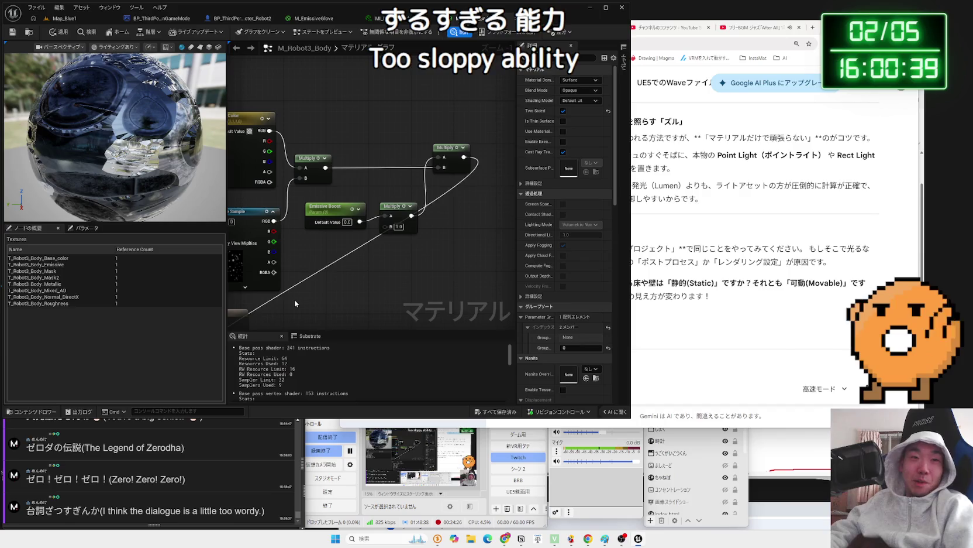
# Inspect the Emissive Boost parameter in the M_Robot3_Body material graph.
pyautogui.moveTo(302, 295)
pyautogui.mouseDown()
pyautogui.moveTo(377, 277)
pyautogui.moveTo(384, 285)
pyautogui.mouseUp()
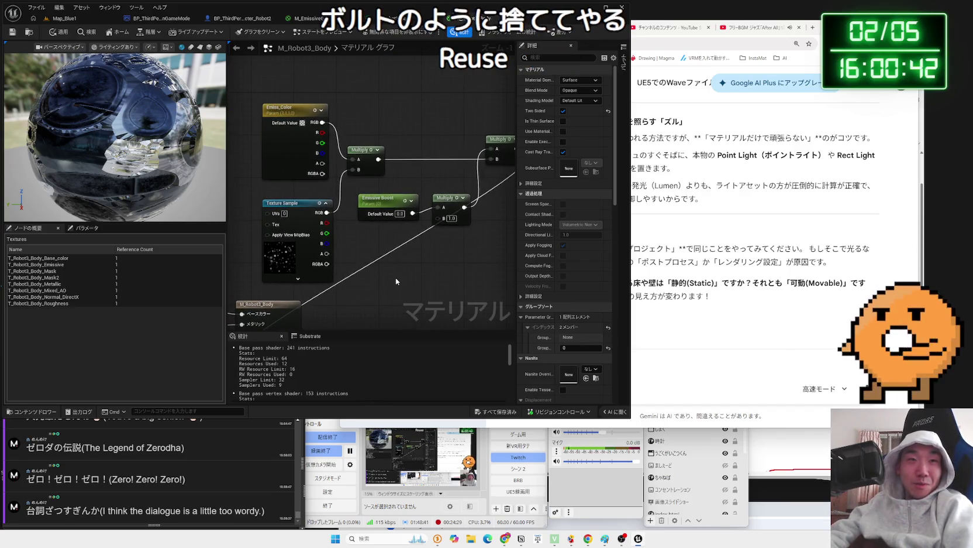
pyautogui.click(392, 197)
pyautogui.click(411, 183)
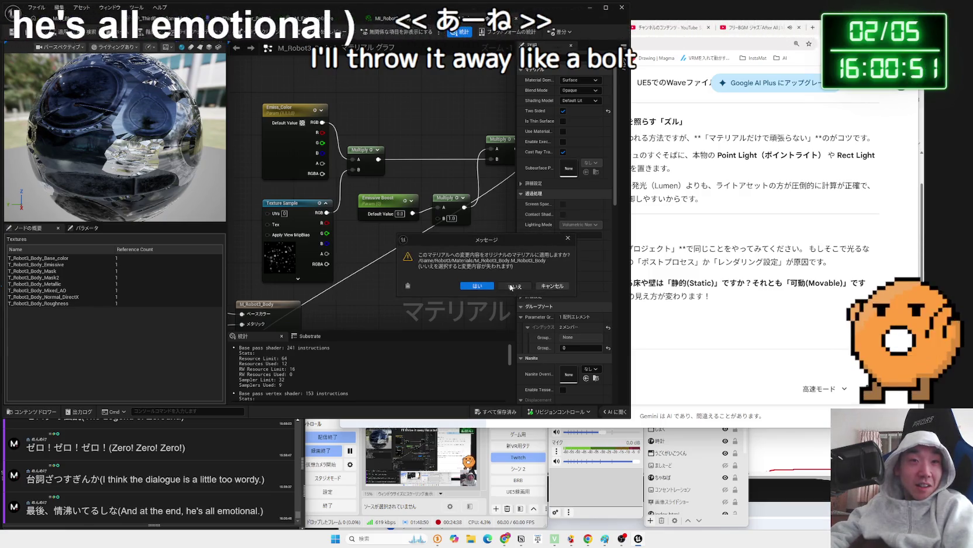
# Review MI_Robot3_Body's Emiss_Color, Lightmass and Advanced settings, then switch to M_EmissiveGlove.
pyautogui.hotkey('ctrl', 'Tab')
pyautogui.click(336, 124)
pyautogui.click(335, 123)
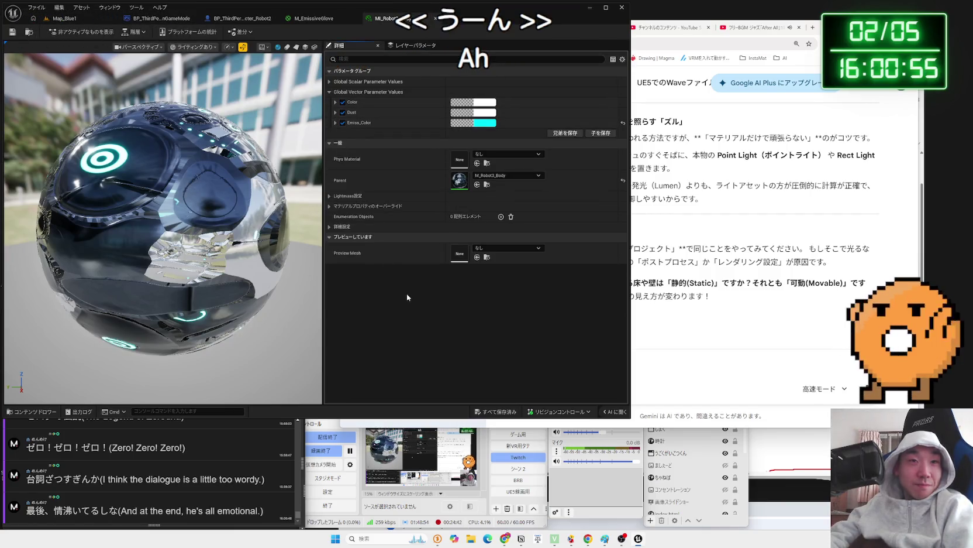
pyautogui.click(329, 197)
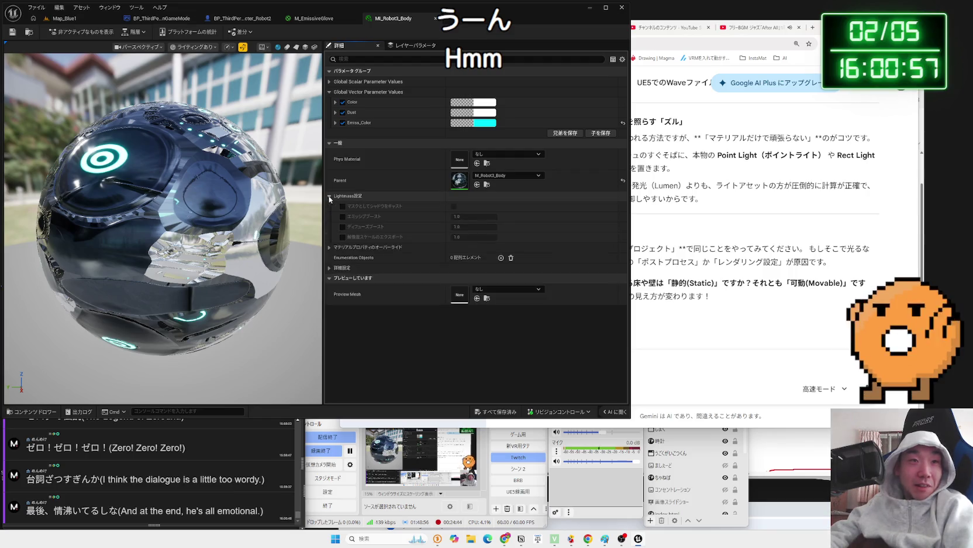
pyautogui.click(330, 197)
pyautogui.click(329, 227)
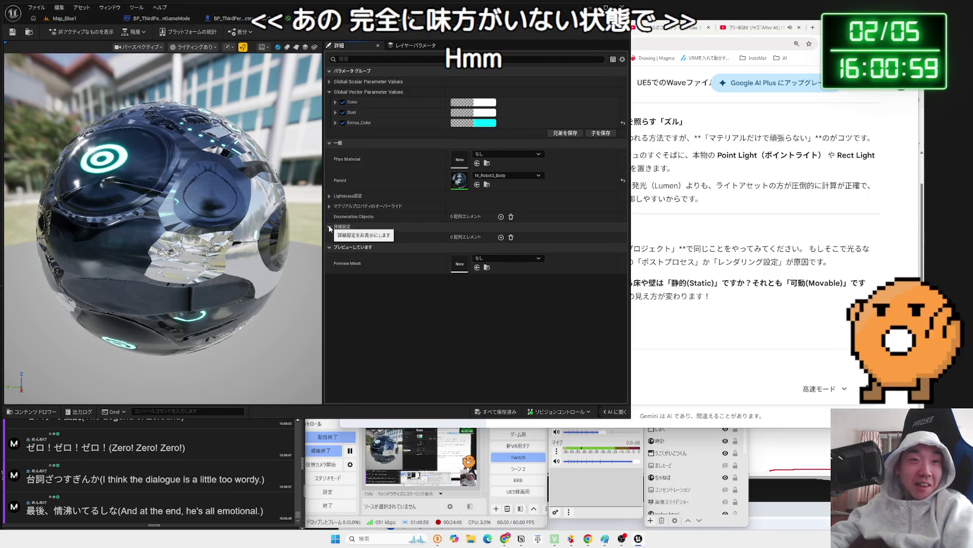
pyautogui.click(330, 227)
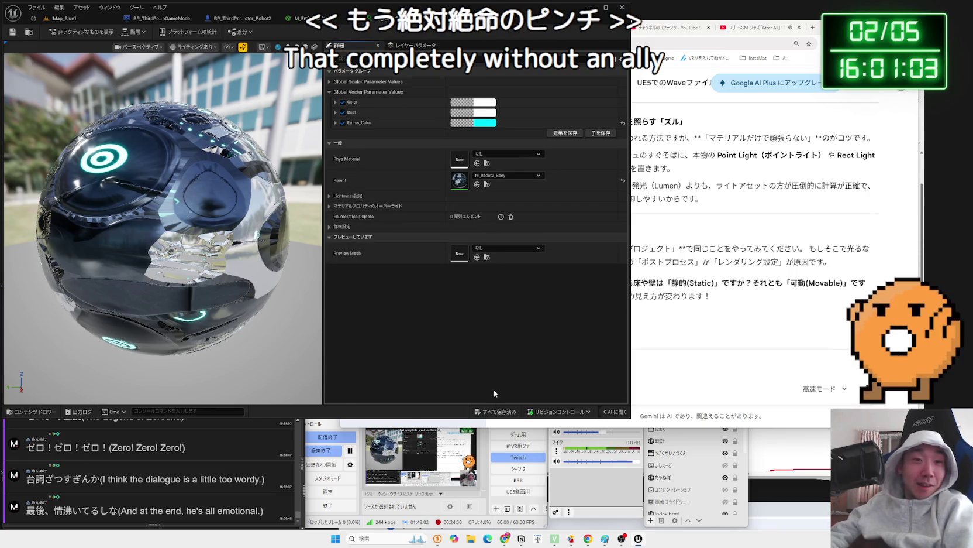
pyautogui.click(314, 18)
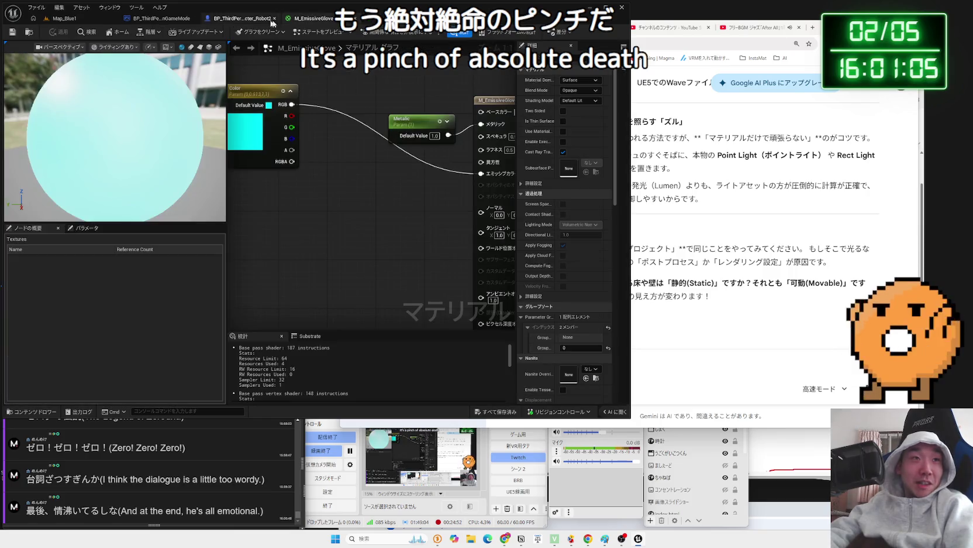
# Move the cyan Color parameter node beside the M_EmissiveGlove output node.
pyautogui.scroll(-1, 351, 146)
pyautogui.click(362, 117)
pyautogui.moveTo(361, 117)
pyautogui.mouseDown()
pyautogui.moveTo(394, 164)
pyautogui.moveTo(361, 146)
pyautogui.mouseUp()
pyautogui.moveTo(469, 140)
pyautogui.mouseDown()
pyautogui.moveTo(383, 146)
pyautogui.moveTo(381, 136)
pyautogui.mouseUp()
pyautogui.moveTo(281, 147)
pyautogui.mouseDown()
pyautogui.moveTo(326, 174)
pyautogui.moveTo(365, 177)
pyautogui.moveTo(286, 145)
pyautogui.moveTo(272, 149)
pyautogui.mouseUp()
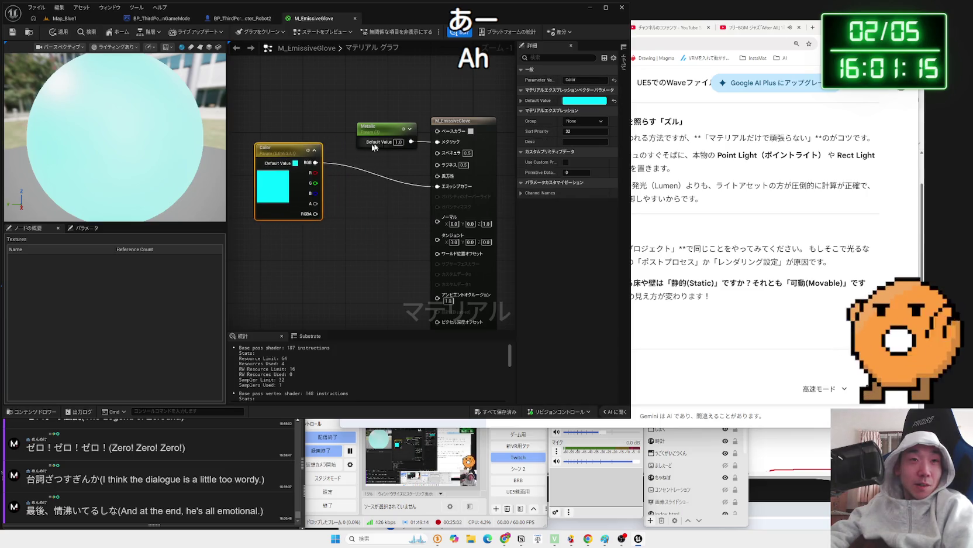
pyautogui.moveTo(392, 133); pyautogui.dragTo(370, 137)
pyautogui.click(393, 163)
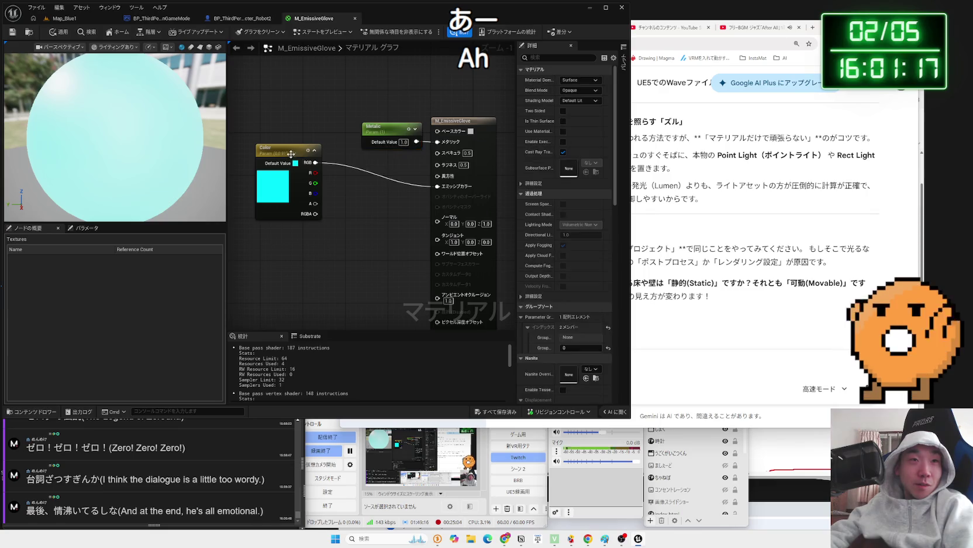
pyautogui.moveTo(287, 151); pyautogui.dragTo(292, 151)
pyautogui.click(372, 186)
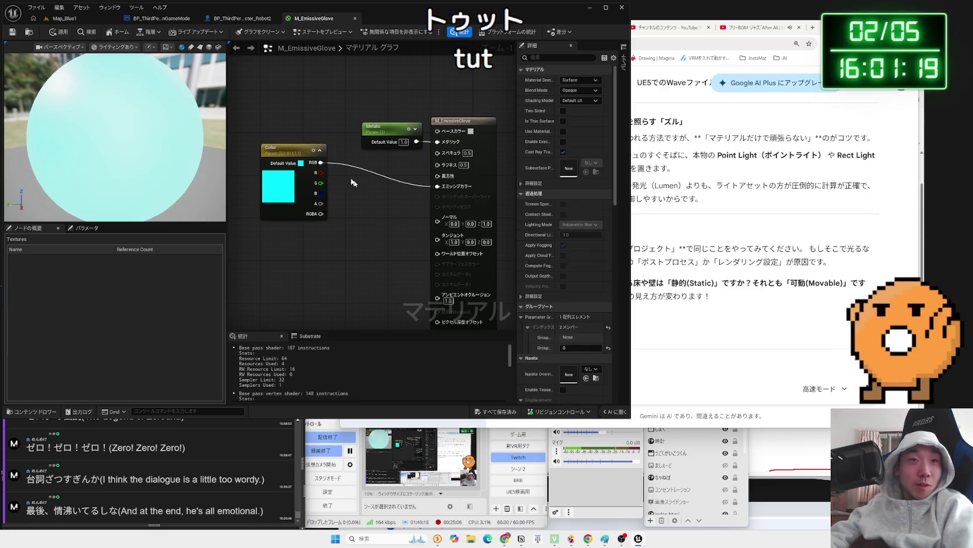
pyautogui.moveTo(308, 157); pyautogui.dragTo(357, 153)
pyautogui.click(351, 150)
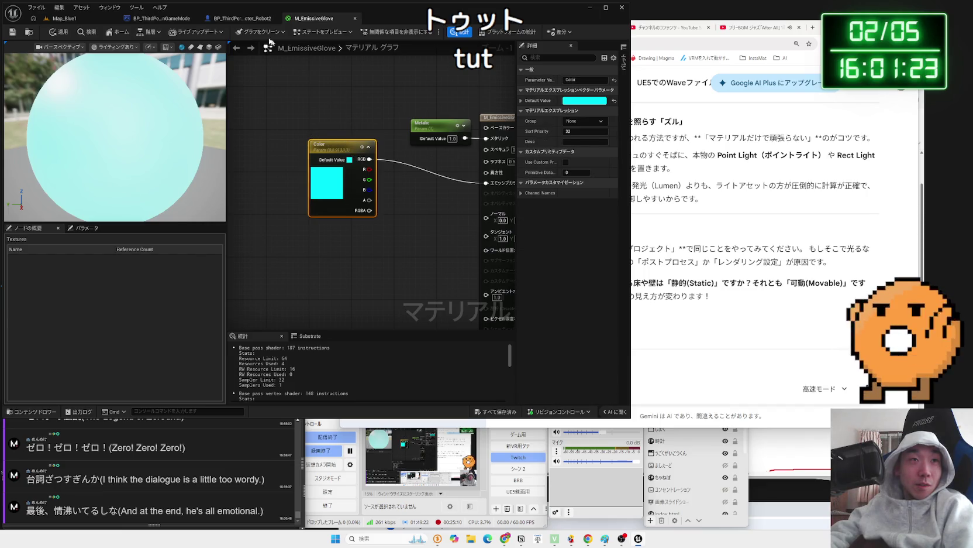
# Look over the Map_Blue1 level and the Robot3 body materials, then return to M_EmissiveGlove.
pyautogui.click(242, 18)
pyautogui.click(158, 19)
pyautogui.click(65, 18)
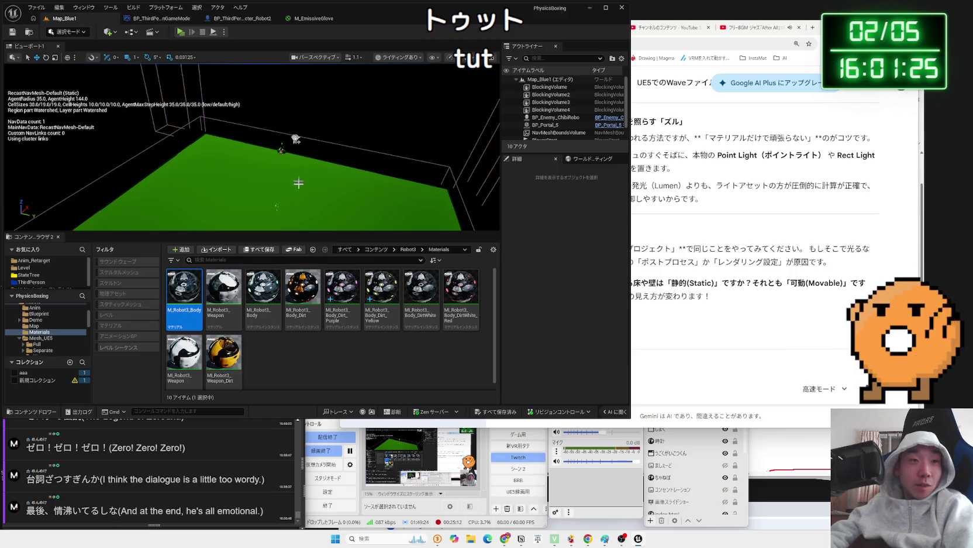
pyautogui.click(393, 313)
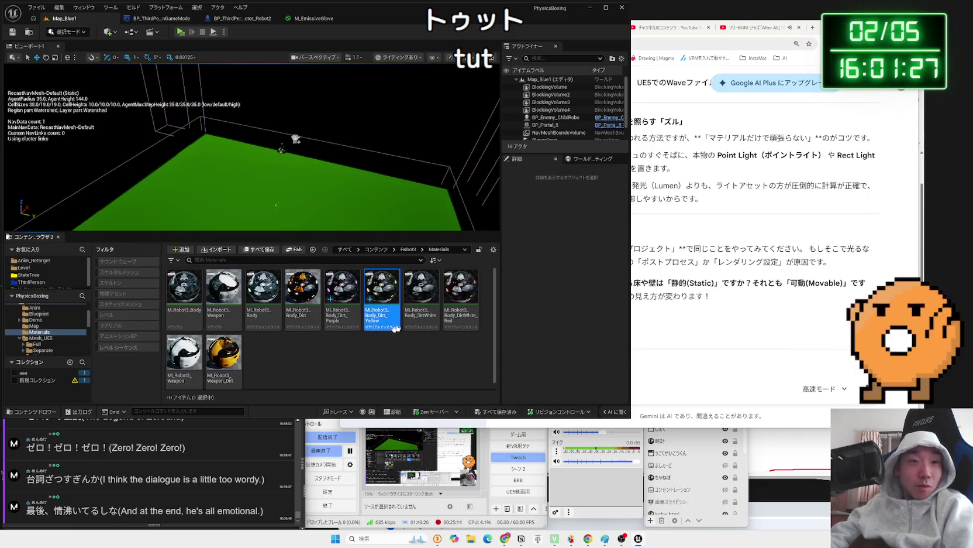
pyautogui.click(452, 321)
pyautogui.scroll(-1, 270, 362)
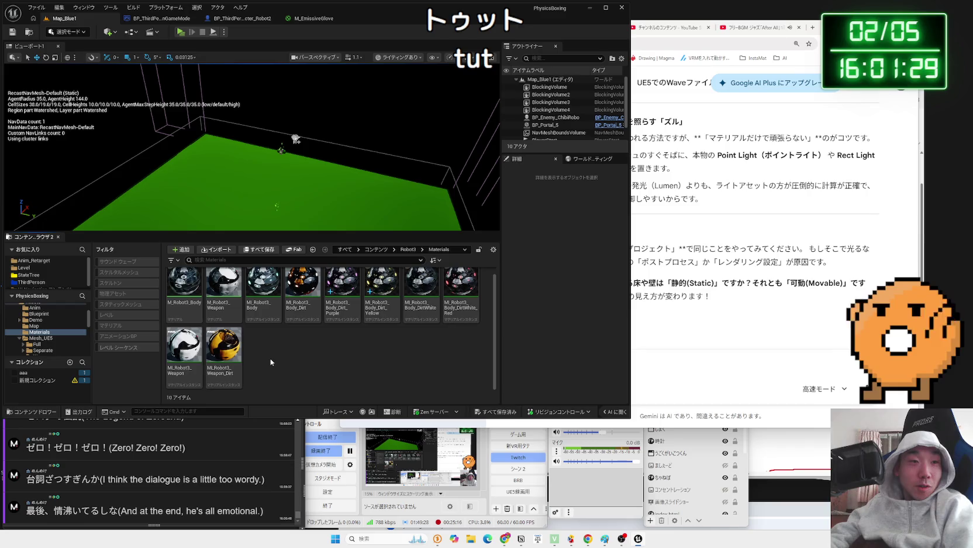
pyautogui.click(272, 351)
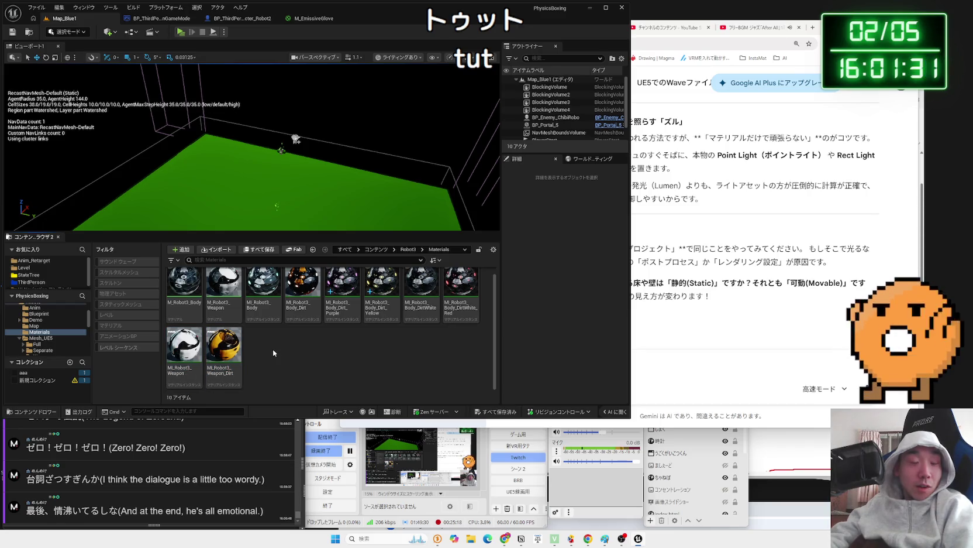
pyautogui.click(244, 19)
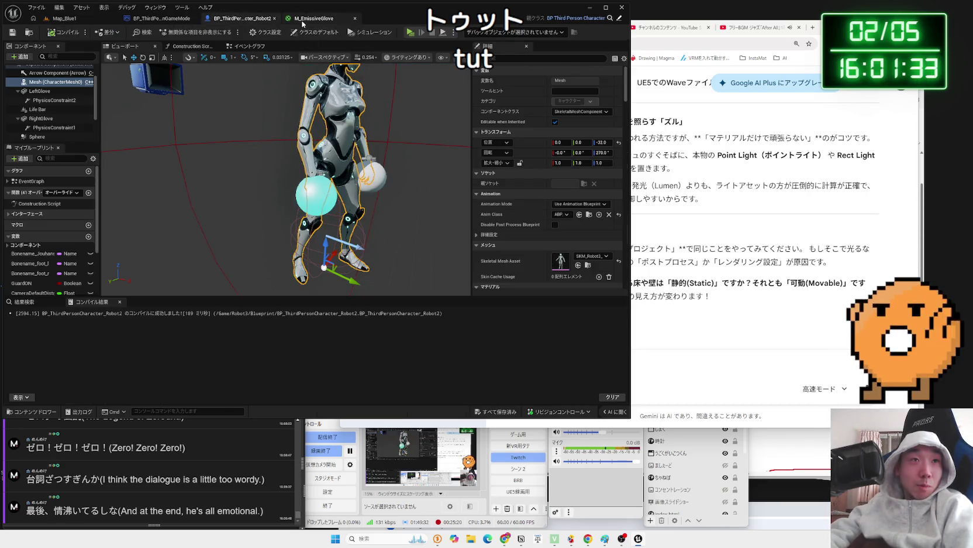
pyautogui.click(302, 21)
# Try node searches for 'emissive' from Emissive Color and 'boost', cancelling both.
pyautogui.click(427, 200)
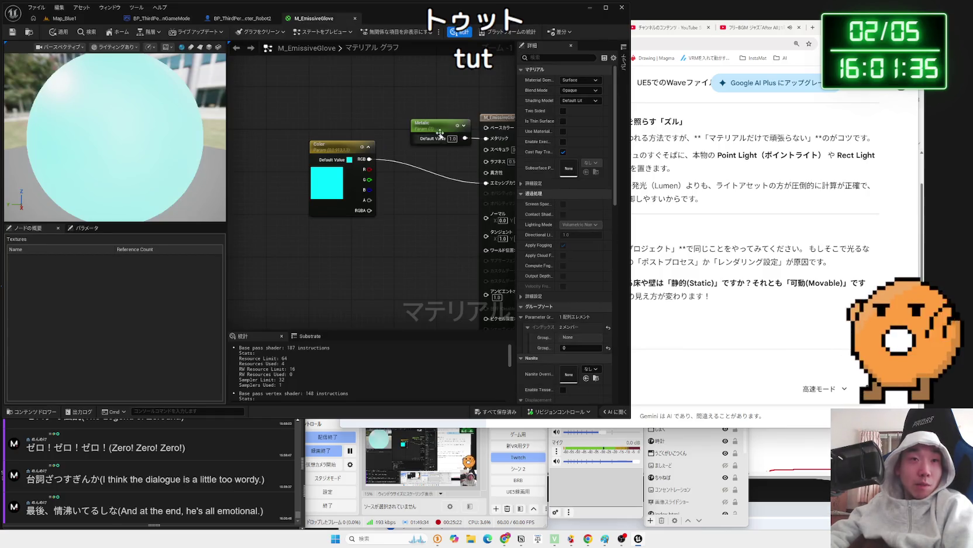
pyautogui.moveTo(427, 200)
pyautogui.mouseDown()
pyautogui.moveTo(365, 227)
pyautogui.moveTo(398, 159)
pyautogui.mouseUp()
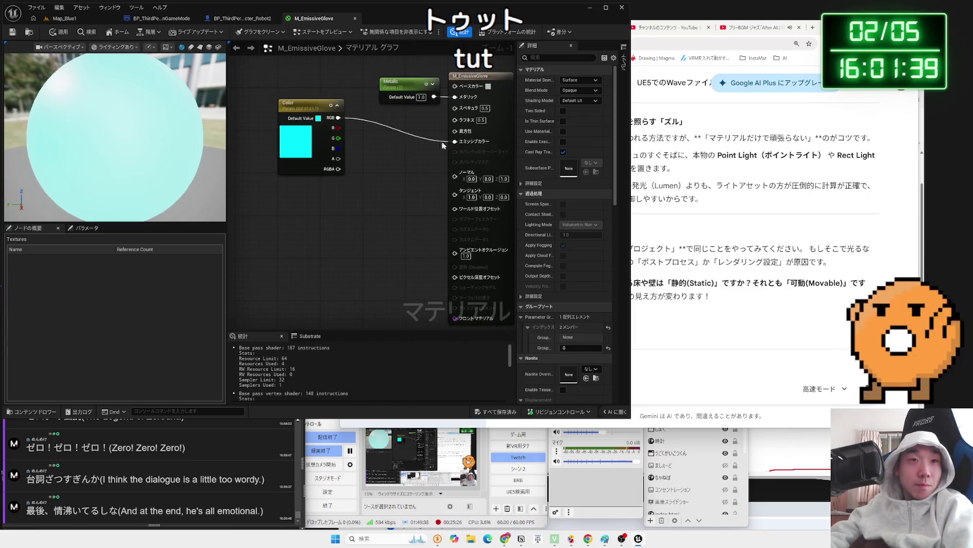
pyautogui.moveTo(454, 142); pyautogui.dragTo(397, 187)
pyautogui.write('emi')
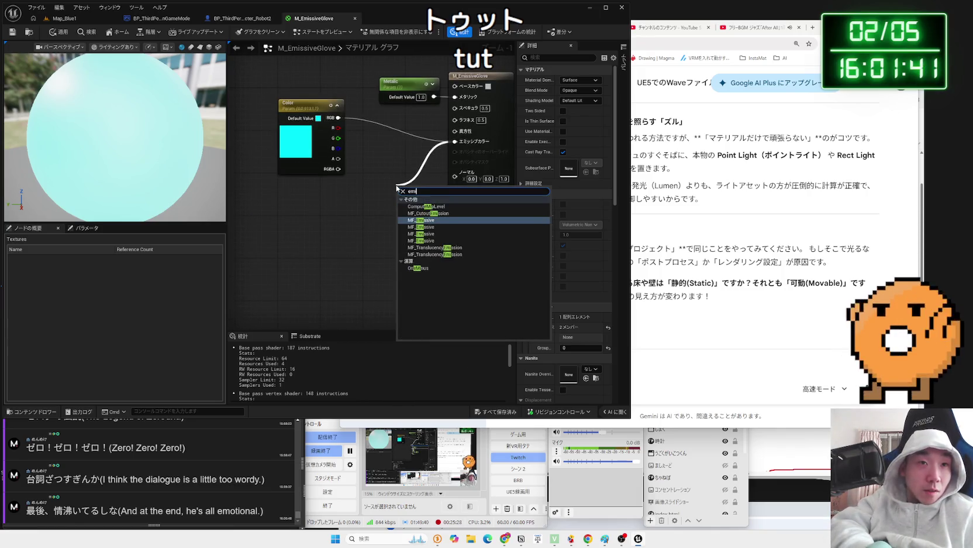
pyautogui.write('ssive')
pyautogui.press('Escape')
pyautogui.rightClick(370, 186)
pyautogui.write('boost')
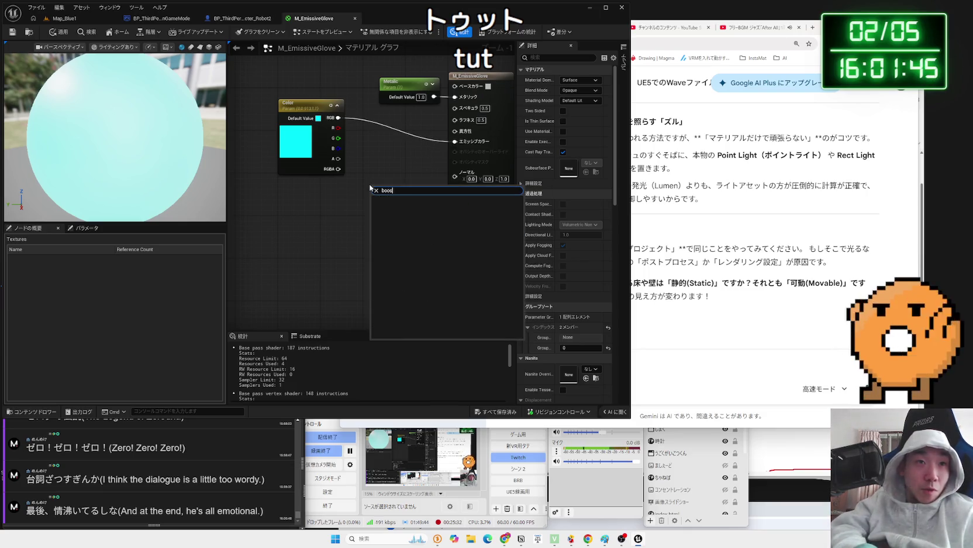
pyautogui.press('BackSpace')
pyautogui.press('BackSpace')
pyautogui.press('BackSpace')
pyautogui.press('Escape')
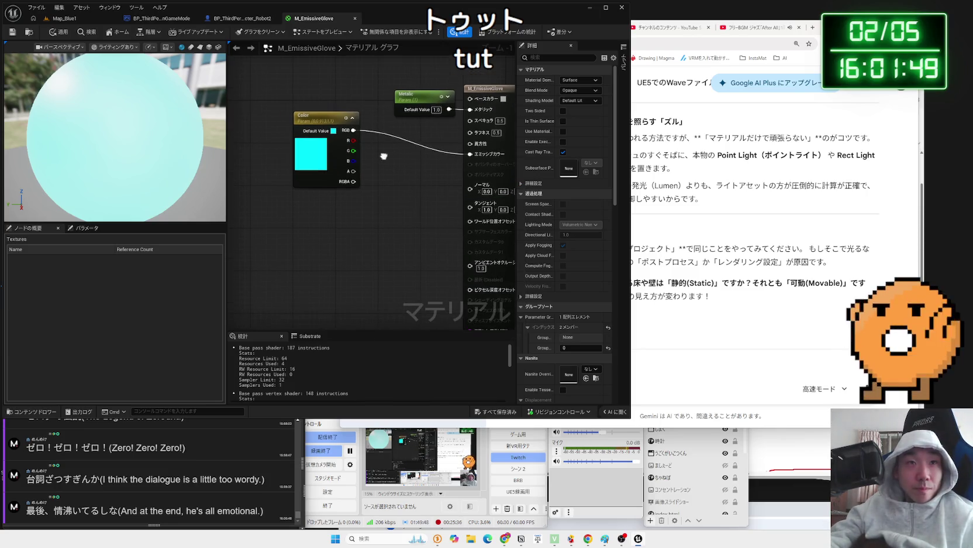
pyautogui.click(740, 222)
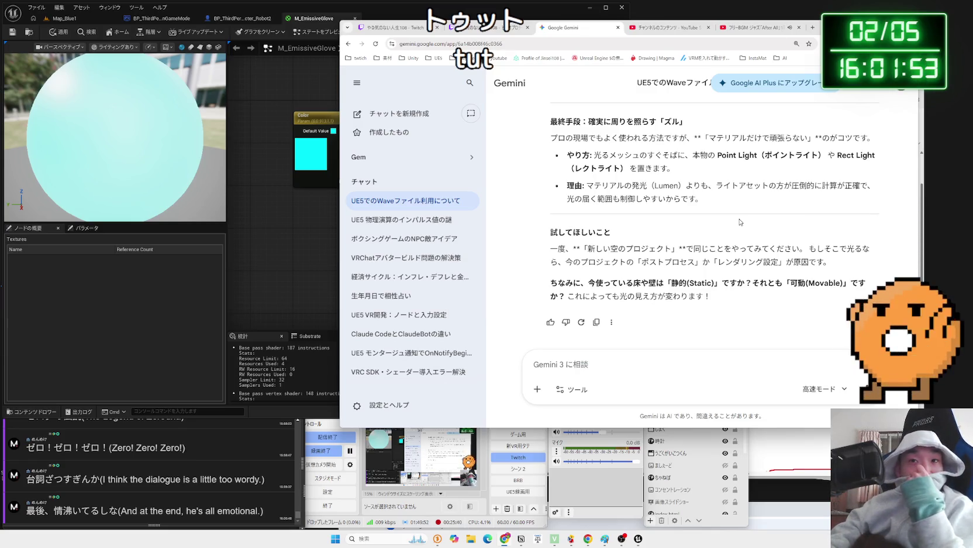
# Read Gemini's explanation of why real lights beat emissive and its Use Emissive for Static Lighting tips.
pyautogui.moveTo(704, 202)
pyautogui.mouseDown()
pyautogui.moveTo(596, 186)
pyautogui.moveTo(701, 198)
pyautogui.mouseUp()
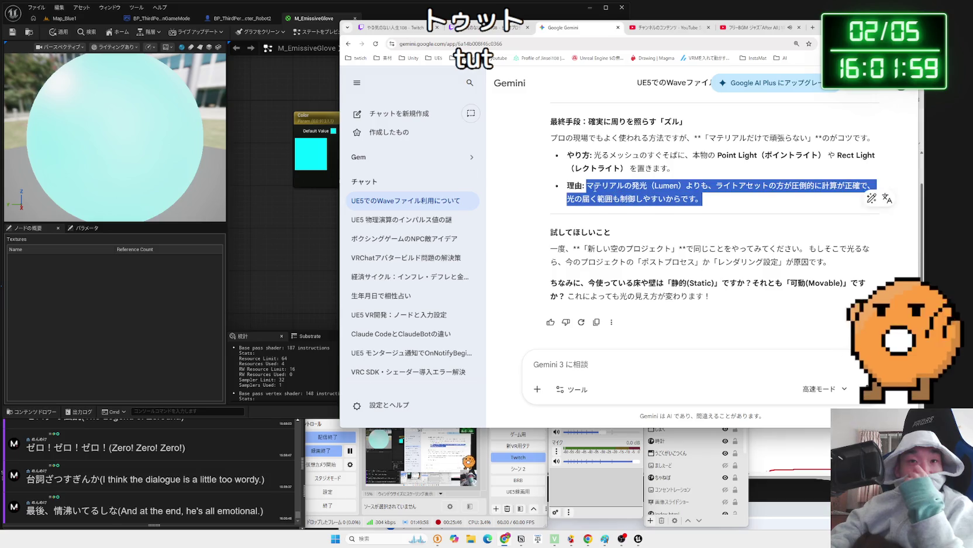
pyautogui.moveTo(587, 186); pyautogui.dragTo(714, 205)
pyautogui.click(715, 205)
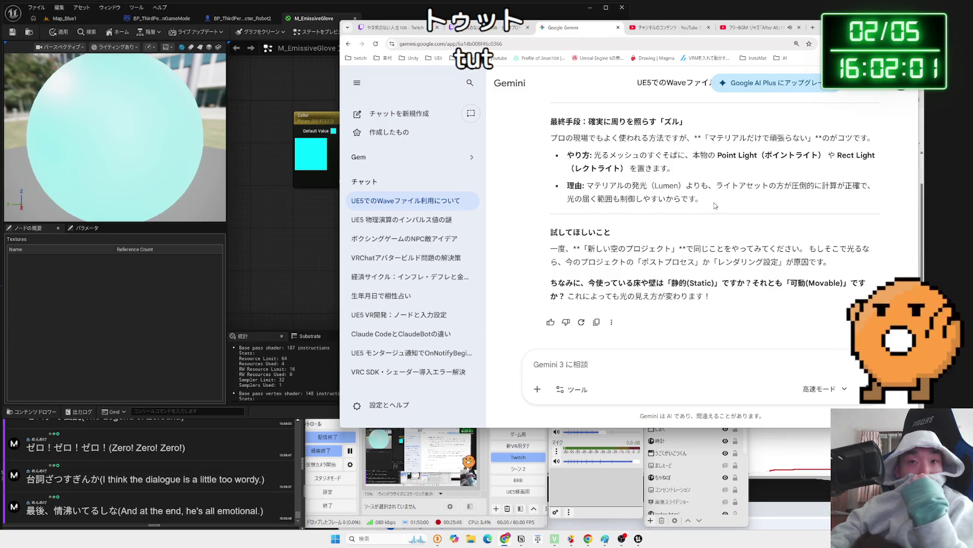
pyautogui.scroll(1, 715, 205)
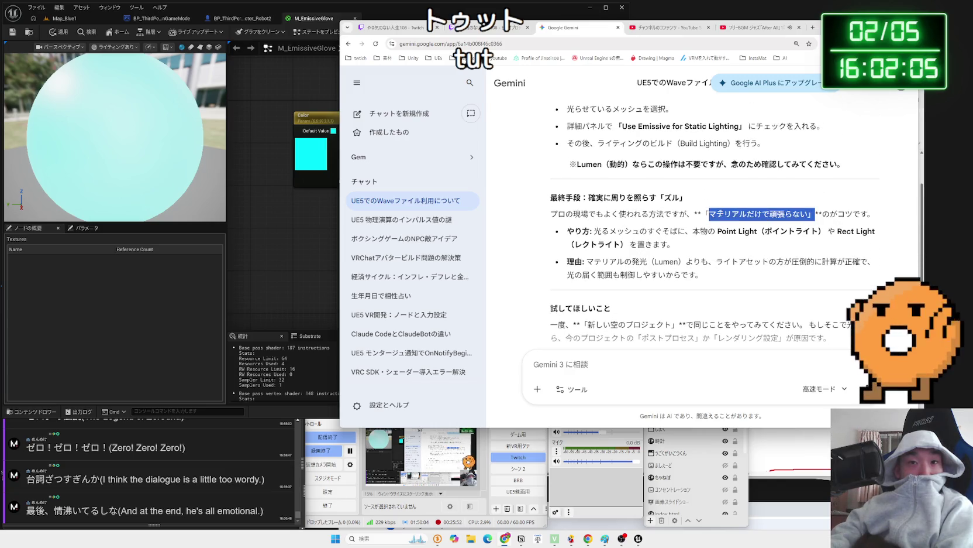
pyautogui.scroll(2, 715, 224)
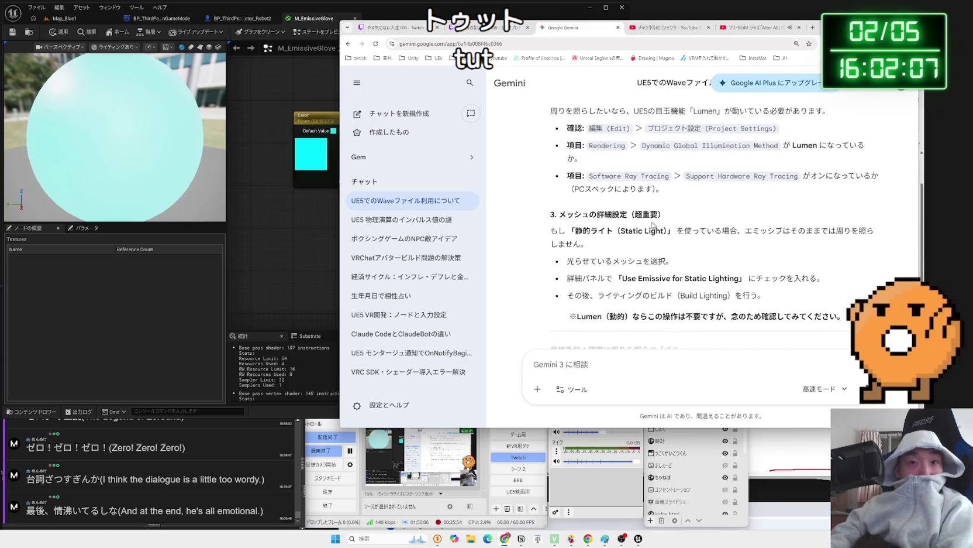
pyautogui.click(249, 103)
pyautogui.click(92, 20)
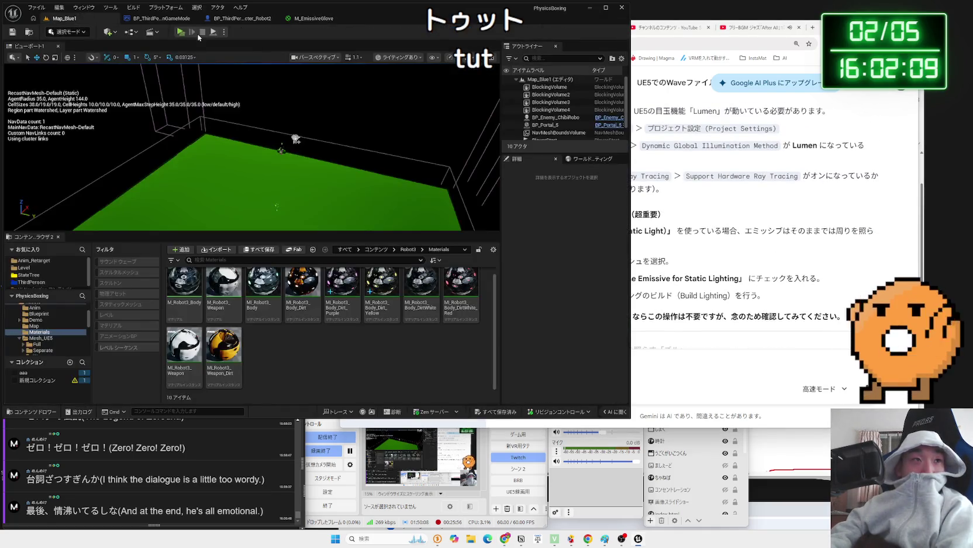
# Play-test the level with Alt+P to check the cyan glove glow, then stop the preview.
pyautogui.hotkey('alt', 'p')
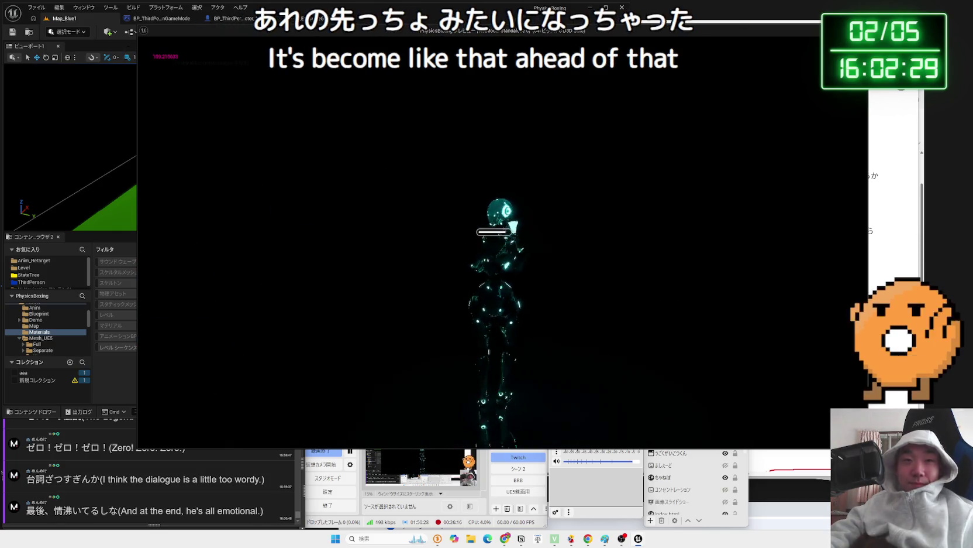
pyautogui.press('Escape')
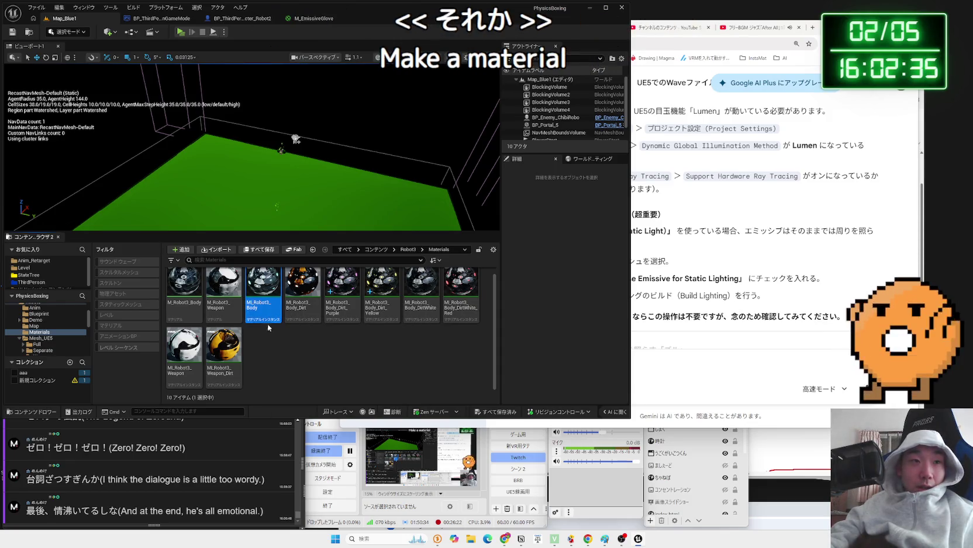
pyautogui.click(314, 18)
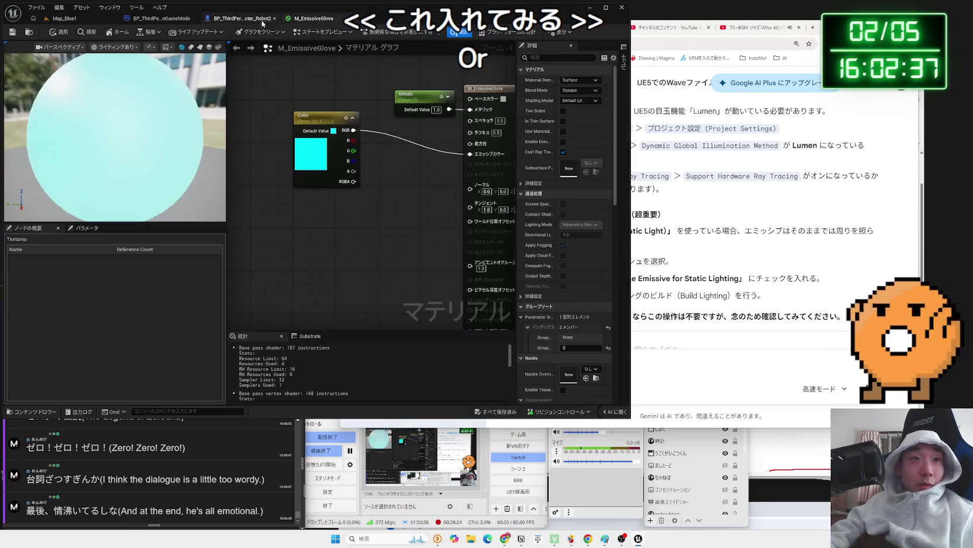
# Nudge the glove Color node slightly right, then move to the Robot2 character blueprint.
pyautogui.click(324, 119)
pyautogui.moveTo(324, 119); pyautogui.dragTo(330, 120)
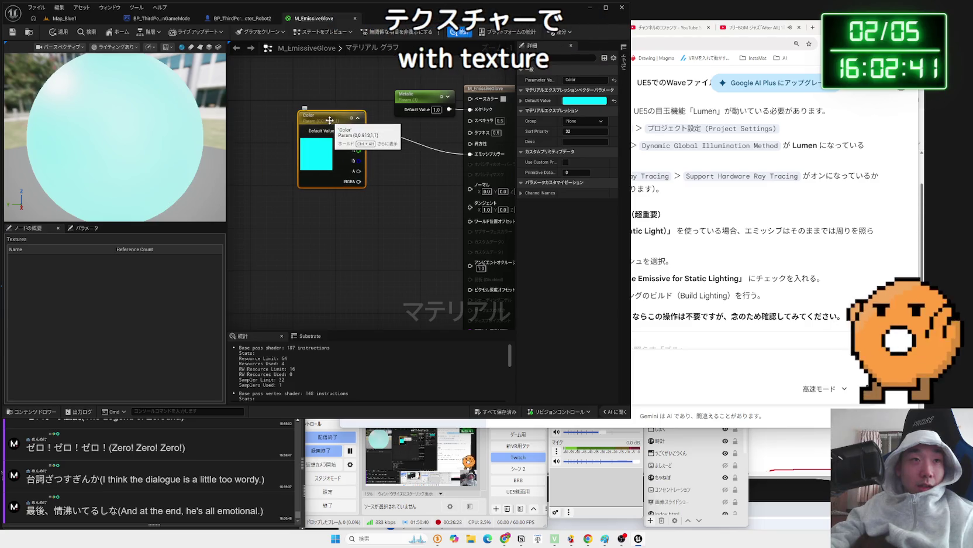
pyautogui.click(79, 21)
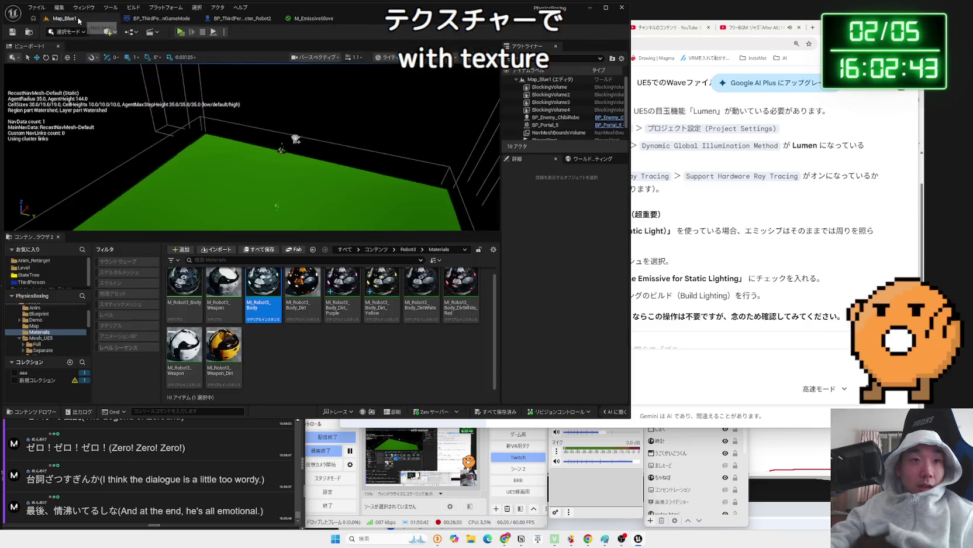
pyautogui.click(242, 19)
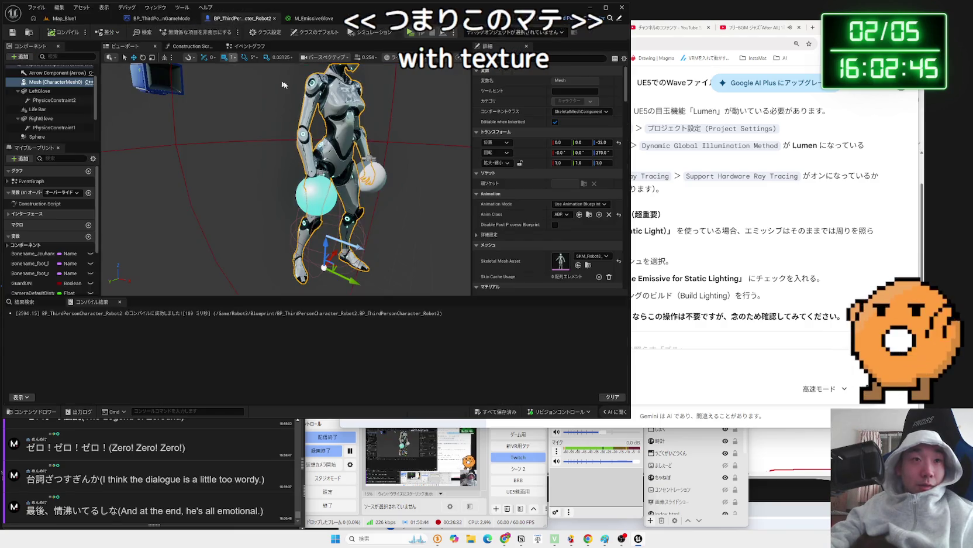
pyautogui.scroll(-2, 594, 255)
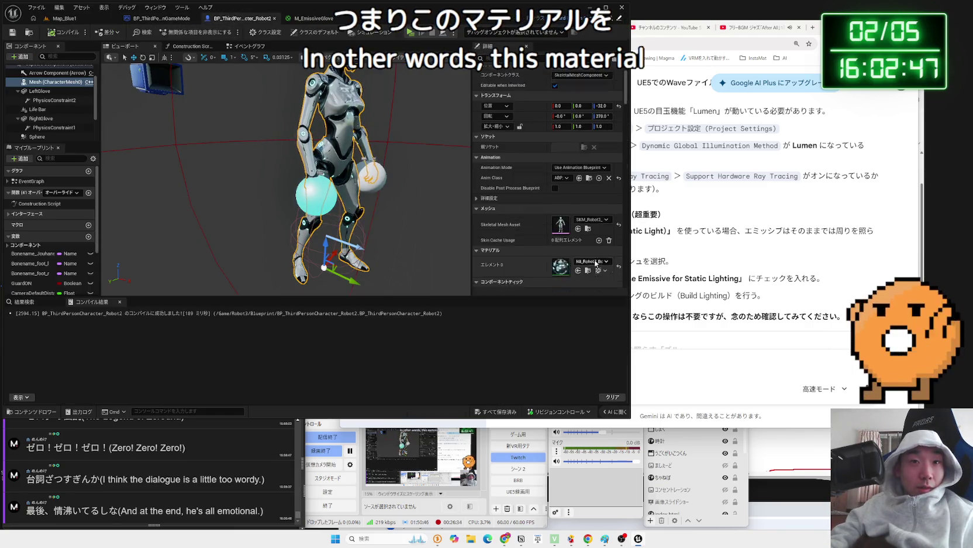
# Select the right glove sphere and give it the robot body material.
pyautogui.click(316, 194)
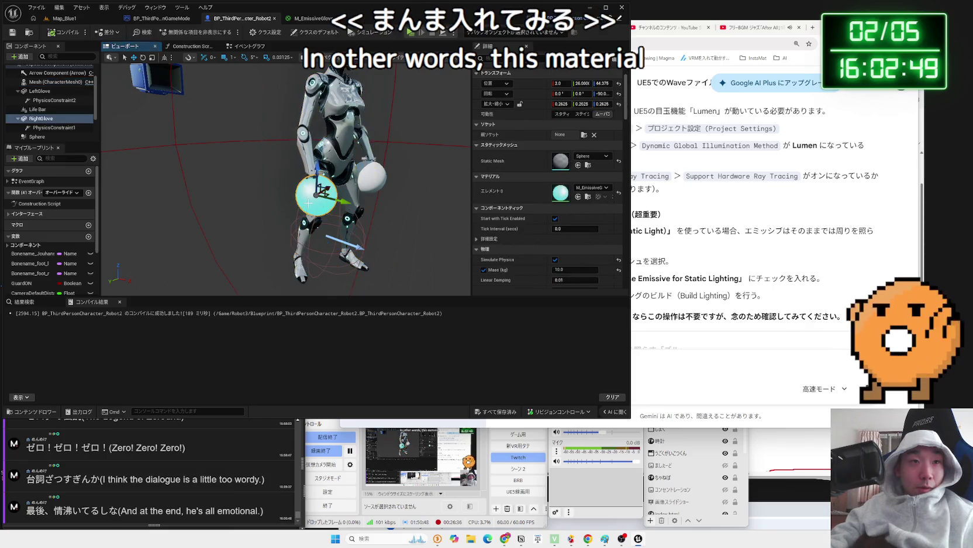
pyautogui.click(590, 187)
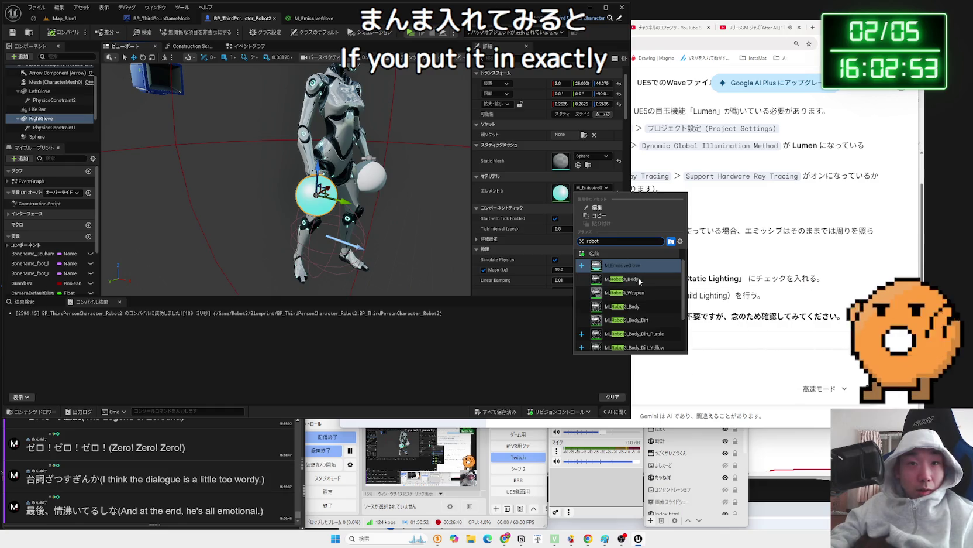
pyautogui.scroll(-2, 644, 293)
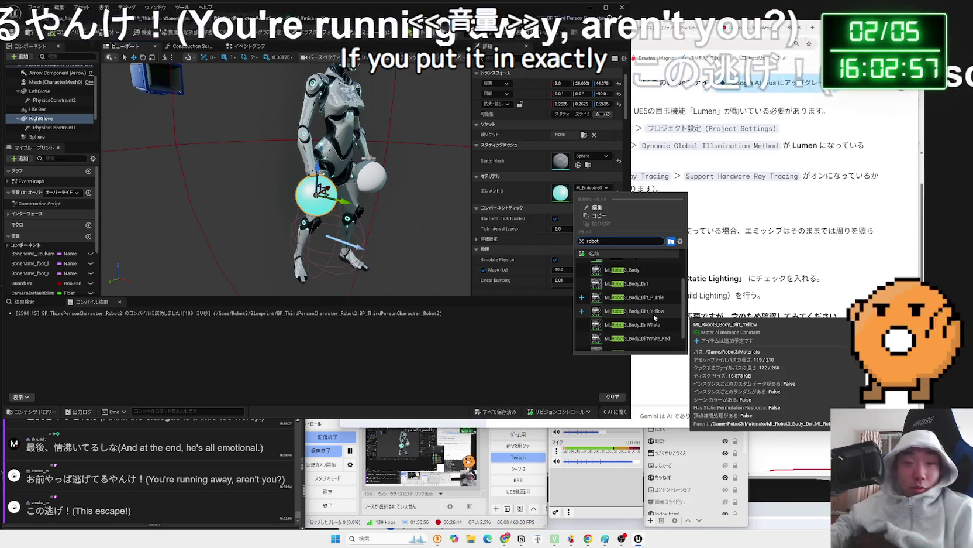
pyautogui.scroll(-1, 654, 313)
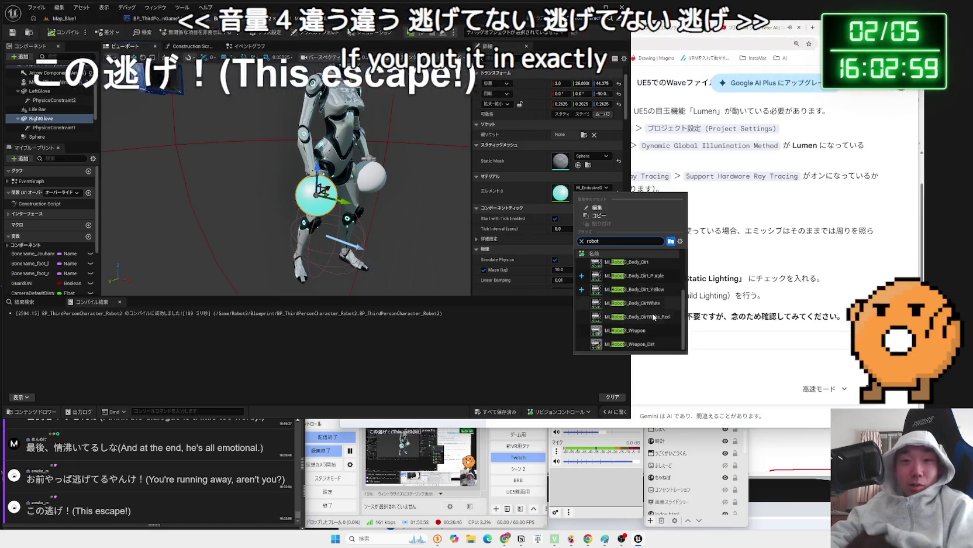
pyautogui.scroll(1, 641, 332)
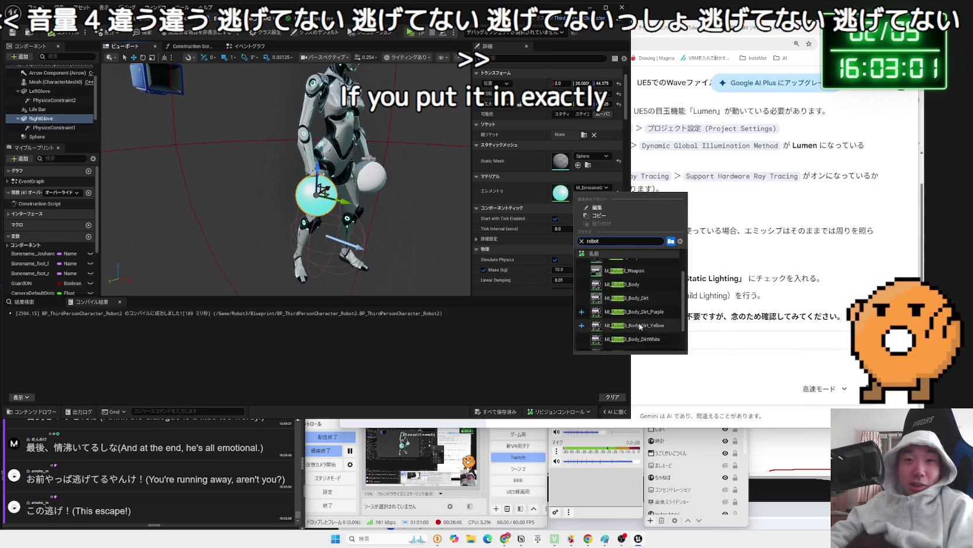
pyautogui.click(640, 276)
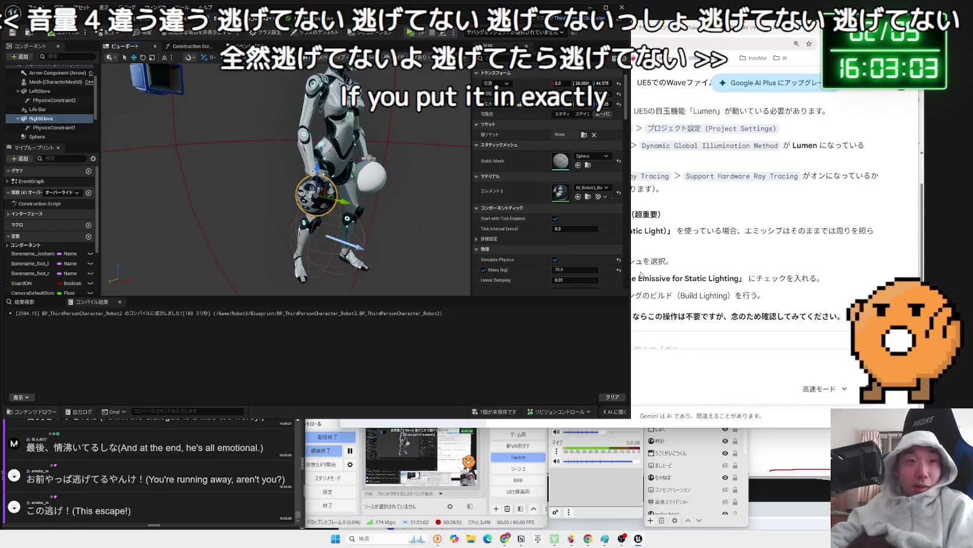
# Search 'robot' in the glove's material list and apply ML_Robot3_Weapon instead.
pyautogui.click(592, 187)
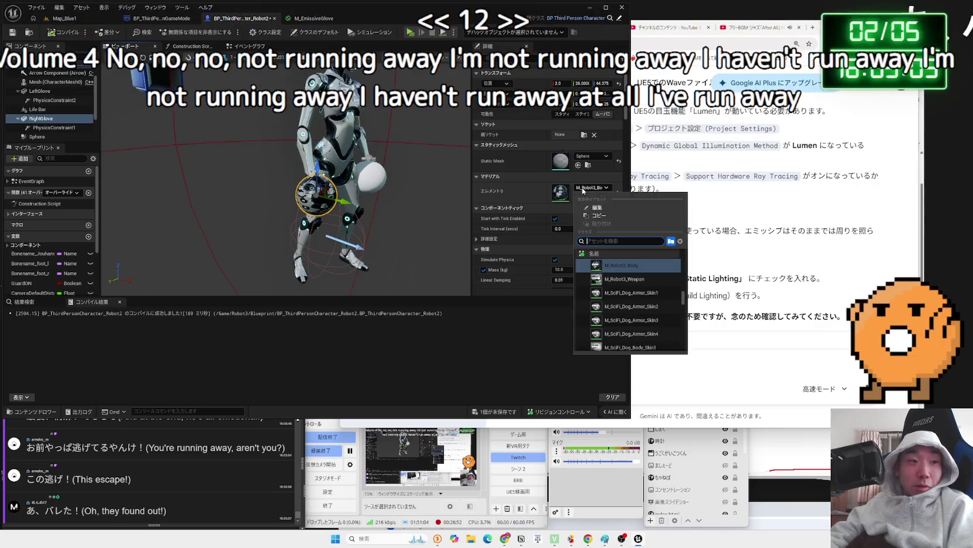
pyautogui.scroll(-10, 641, 329)
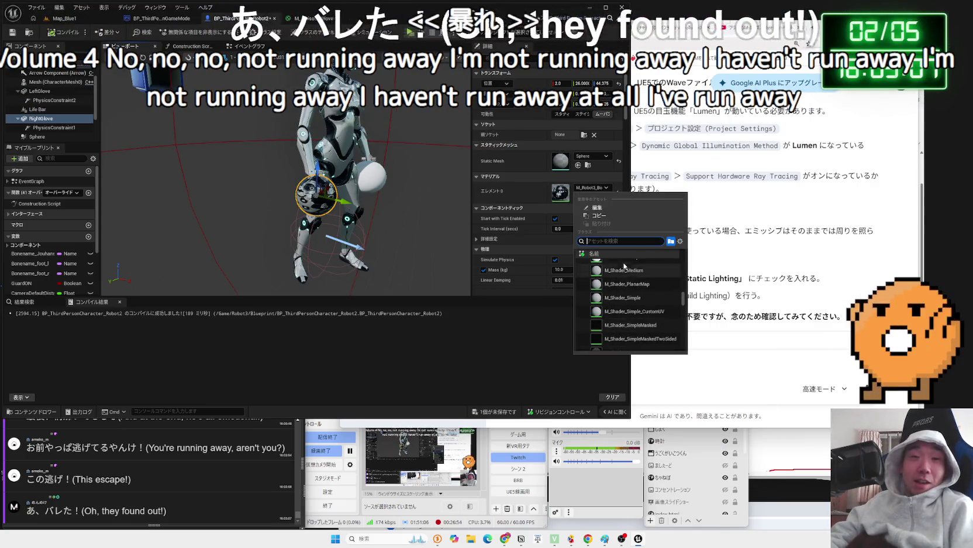
pyautogui.write('robot')
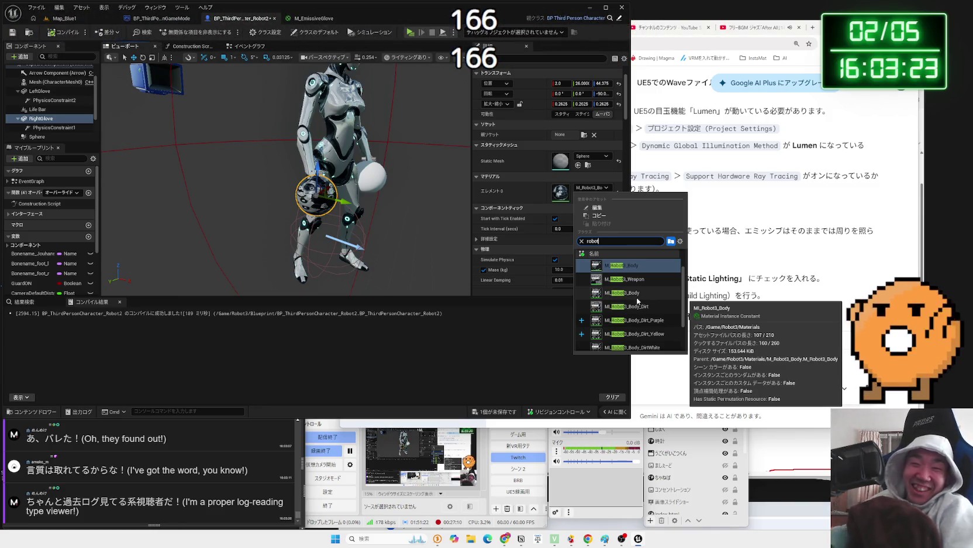
pyautogui.scroll(-3, 640, 310)
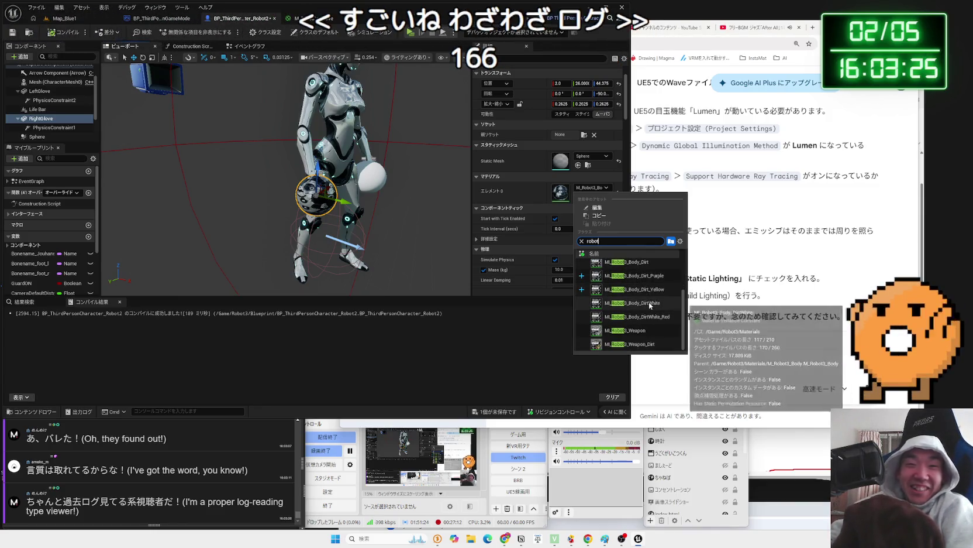
pyautogui.click(647, 331)
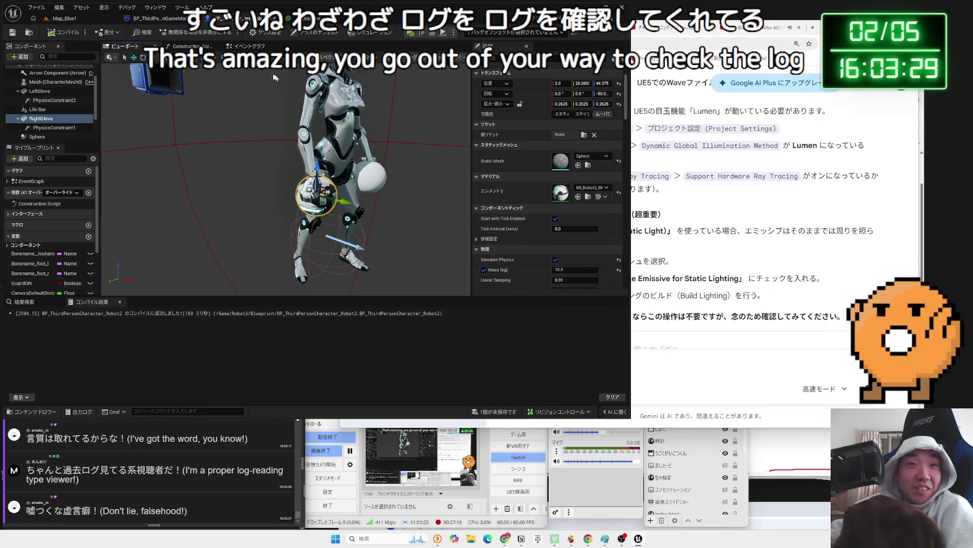
pyautogui.click(64, 18)
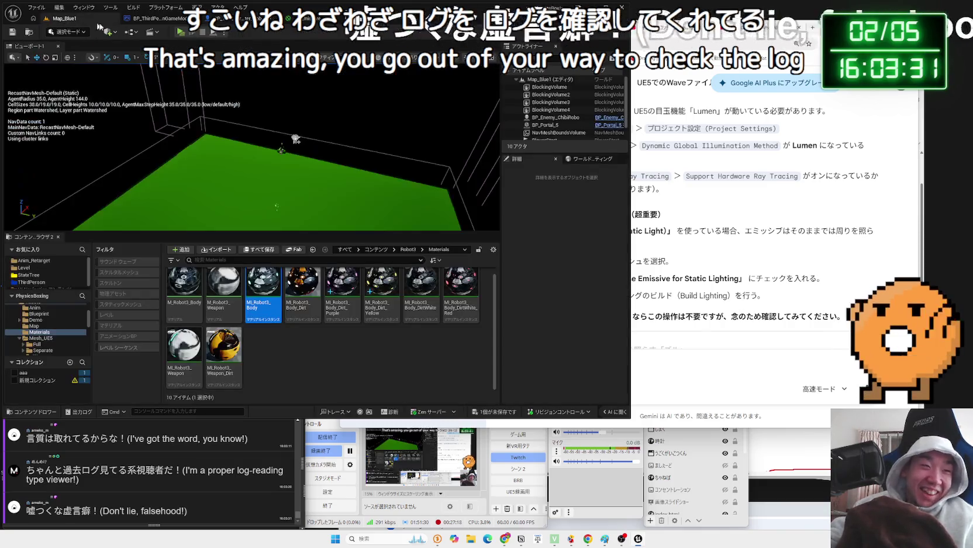
pyautogui.hotkey('alt', 'p')
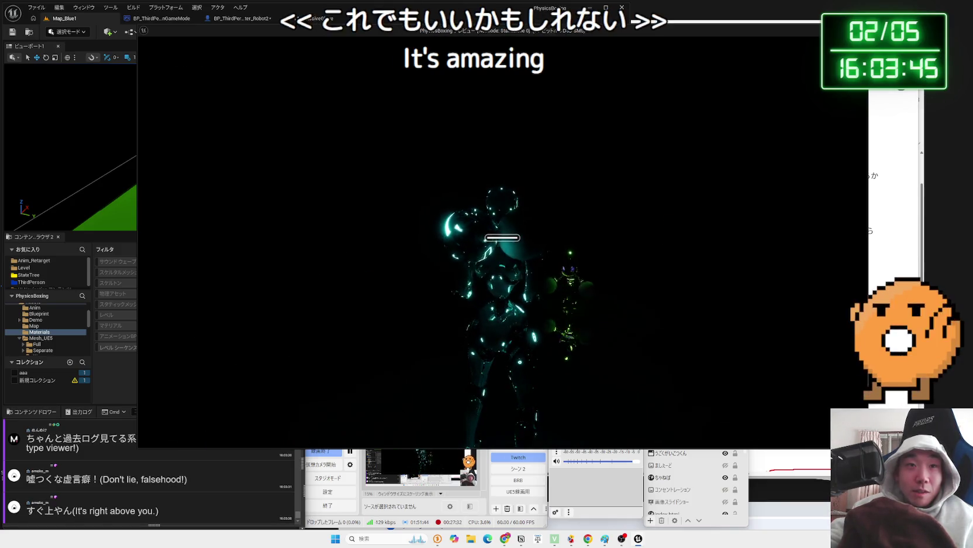
pyautogui.press('Escape')
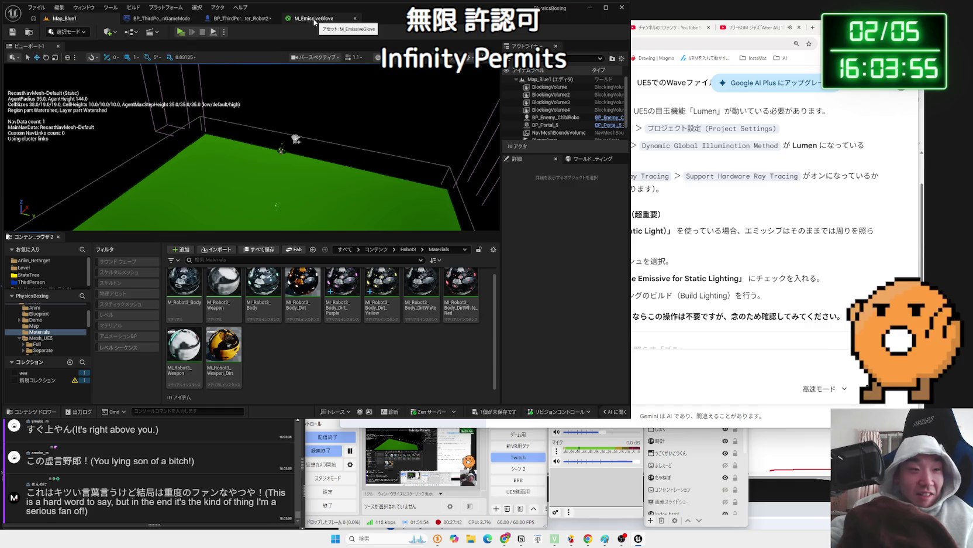
# Close the M_EmissiveGlove editor, confirming はい to apply changes to the original material.
pyautogui.click(315, 22)
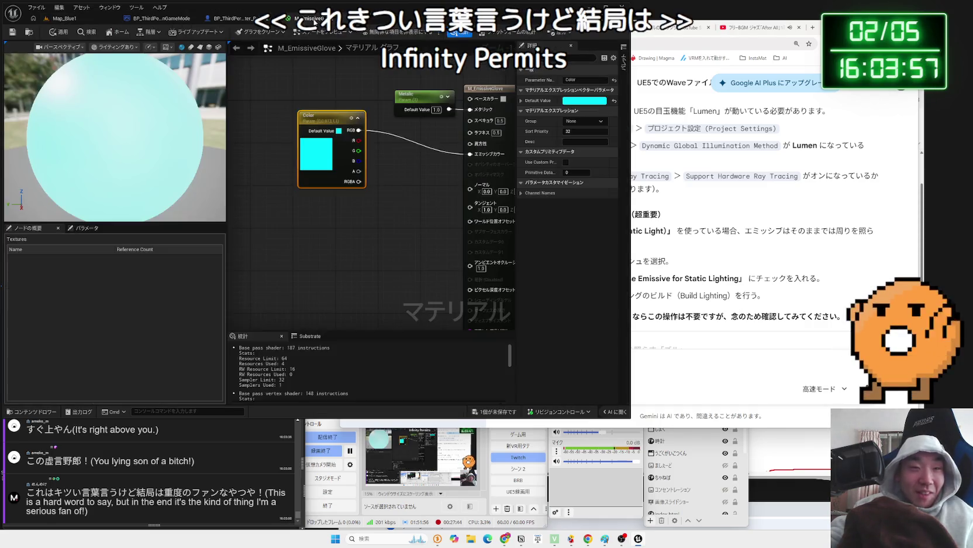
pyautogui.moveTo(399, 208); pyautogui.dragTo(371, 236)
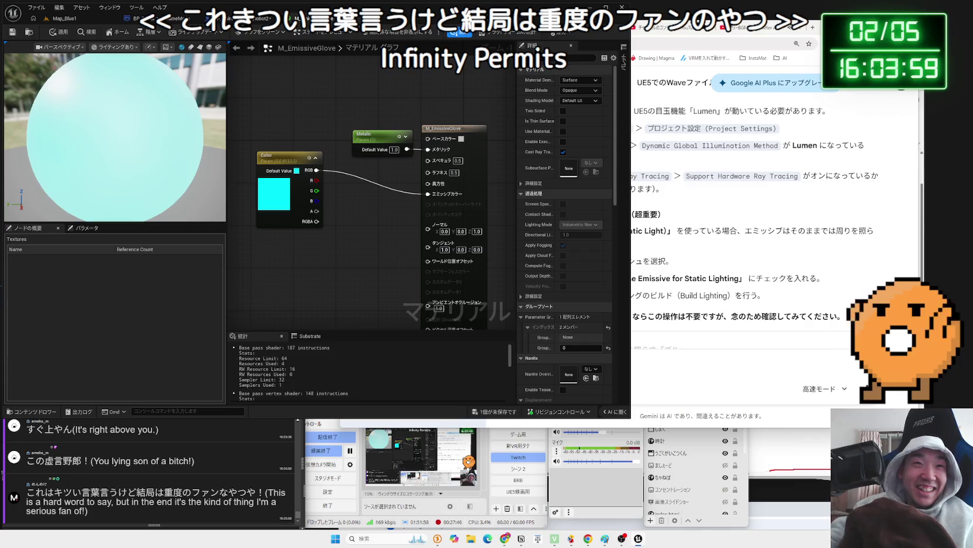
pyautogui.click(308, 23)
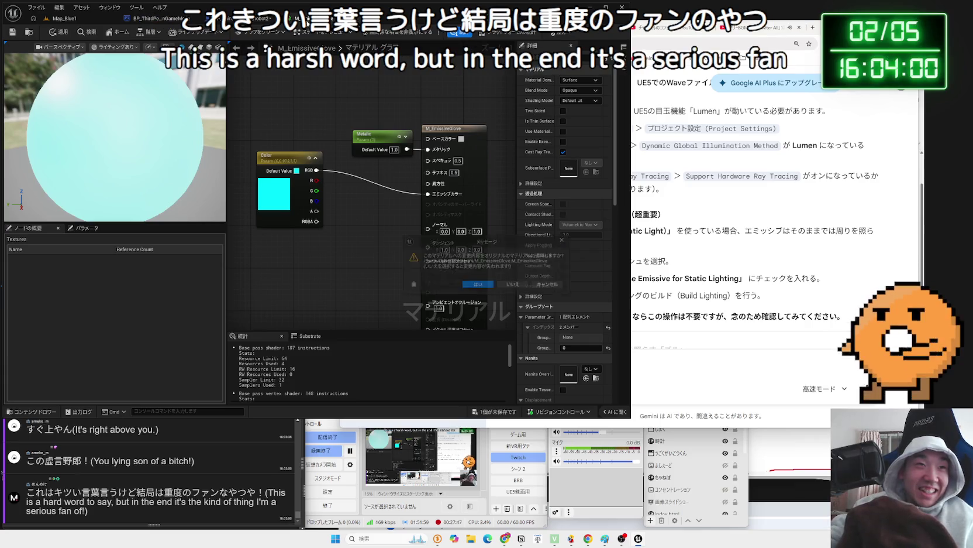
pyautogui.click(491, 284)
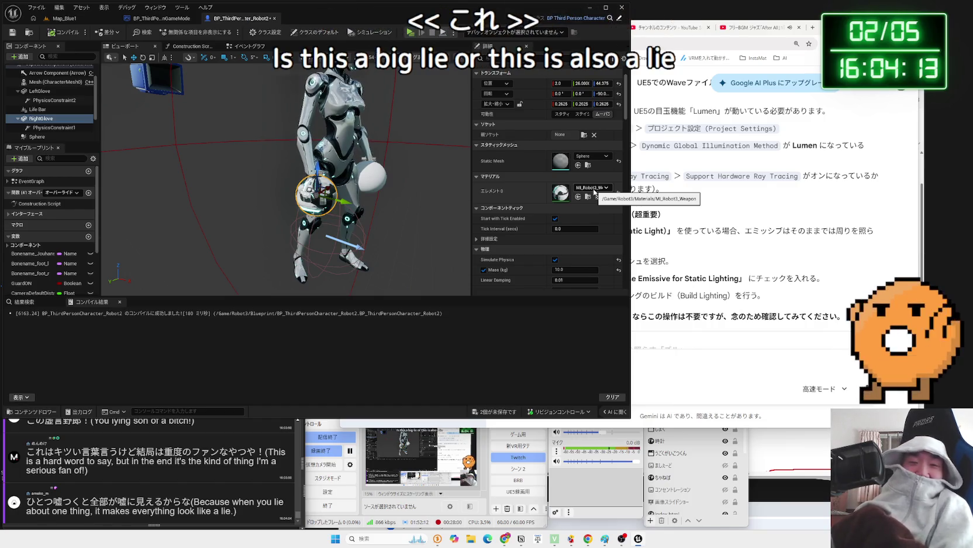
# Raise OBS, then bring the OneComme comment viewer above the Unreal editor.
pyautogui.click(328, 424)
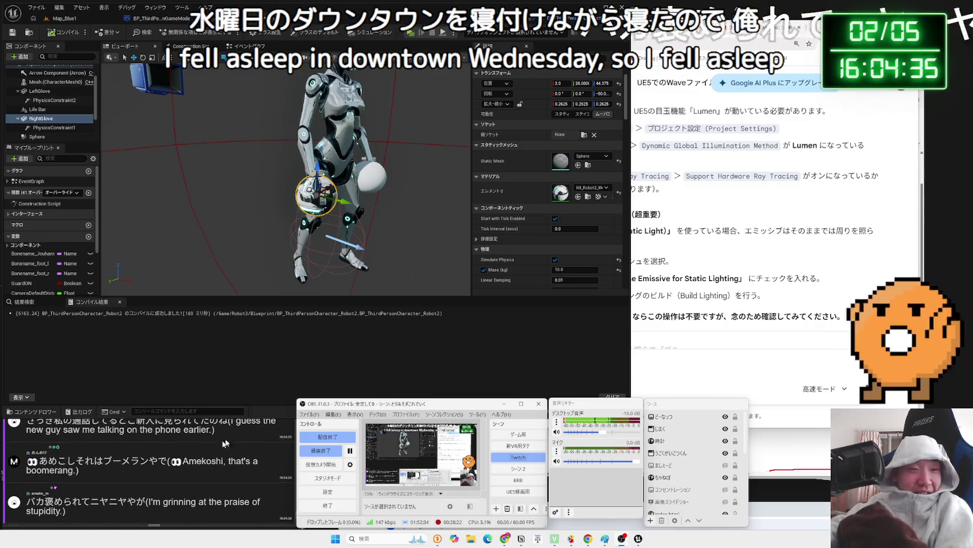
pyautogui.click(158, 464)
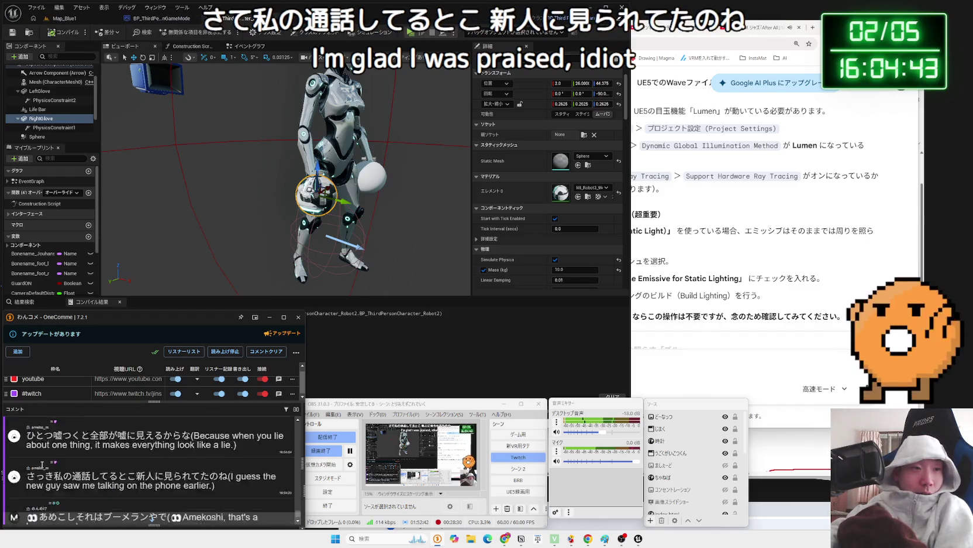
pyautogui.scroll(1, 56, 473)
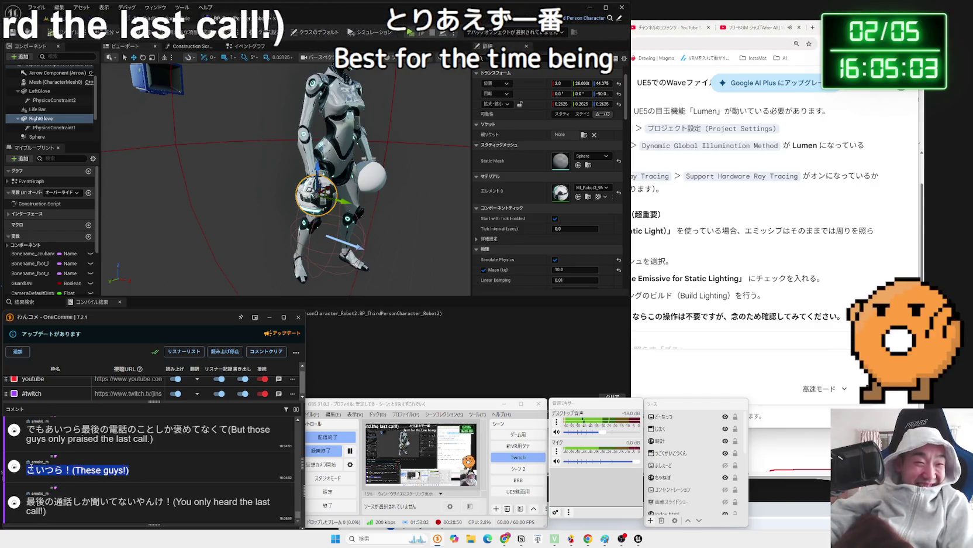
pyautogui.scroll(5, 119, 469)
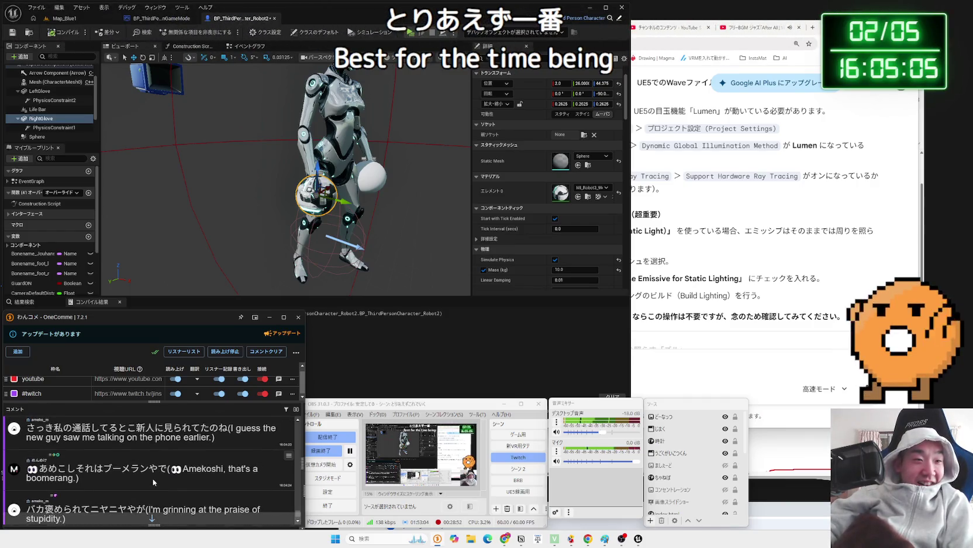
pyautogui.scroll(-5, 153, 477)
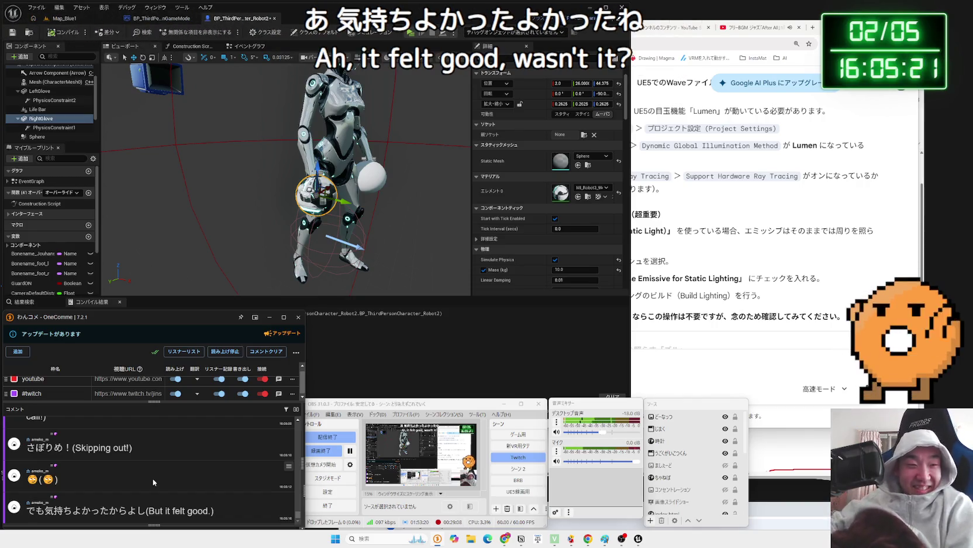
pyautogui.scroll(3, 117, 501)
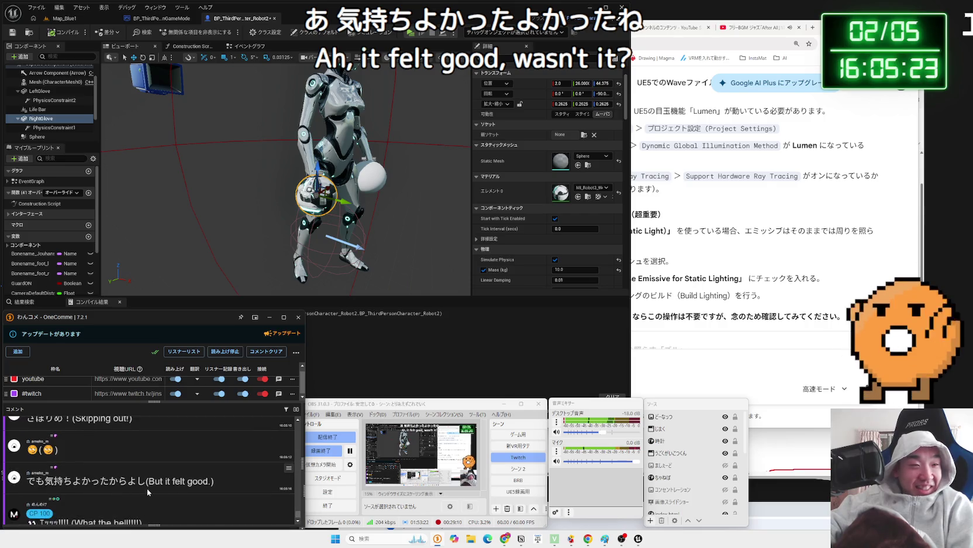
pyautogui.scroll(3, 141, 484)
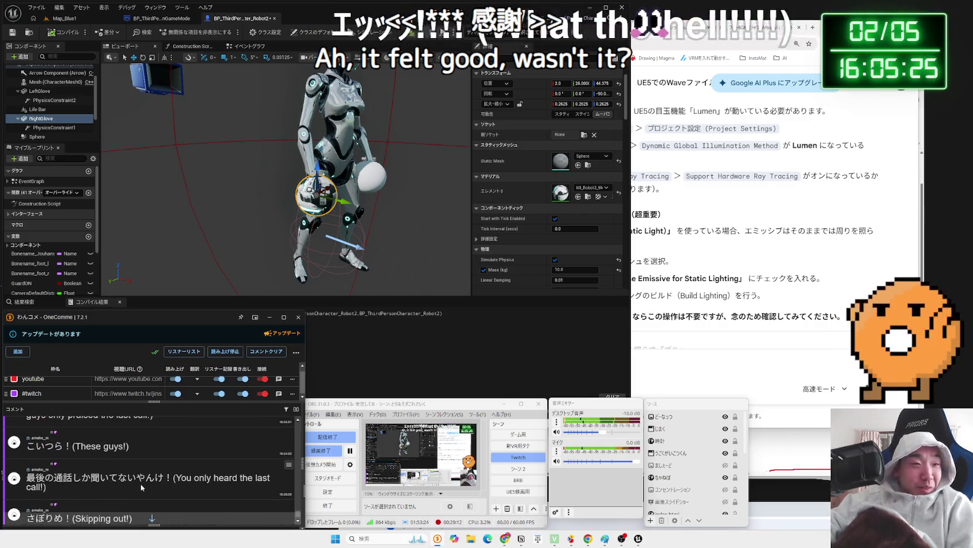
pyautogui.scroll(2, 169, 491)
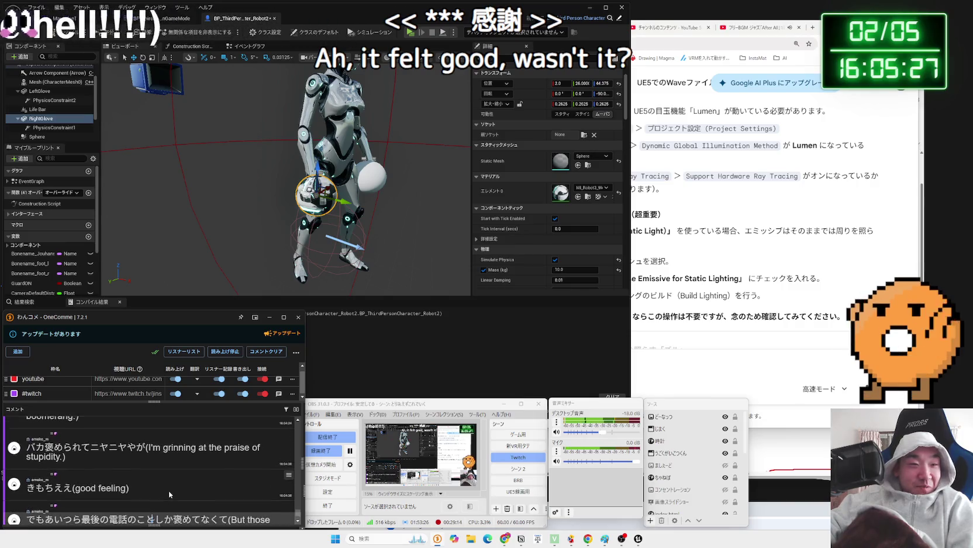
pyautogui.moveTo(188, 493); pyautogui.dragTo(158, 486)
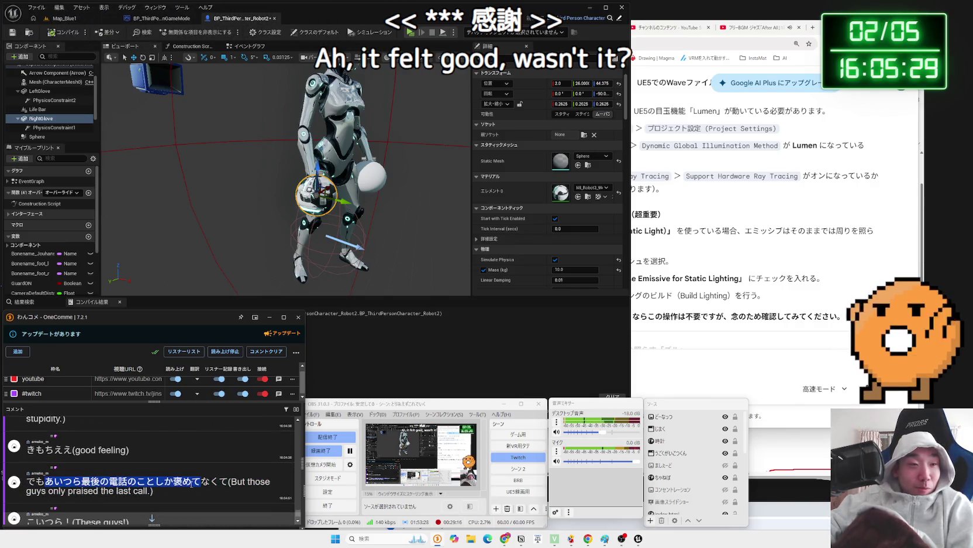
pyautogui.scroll(-5, 190, 484)
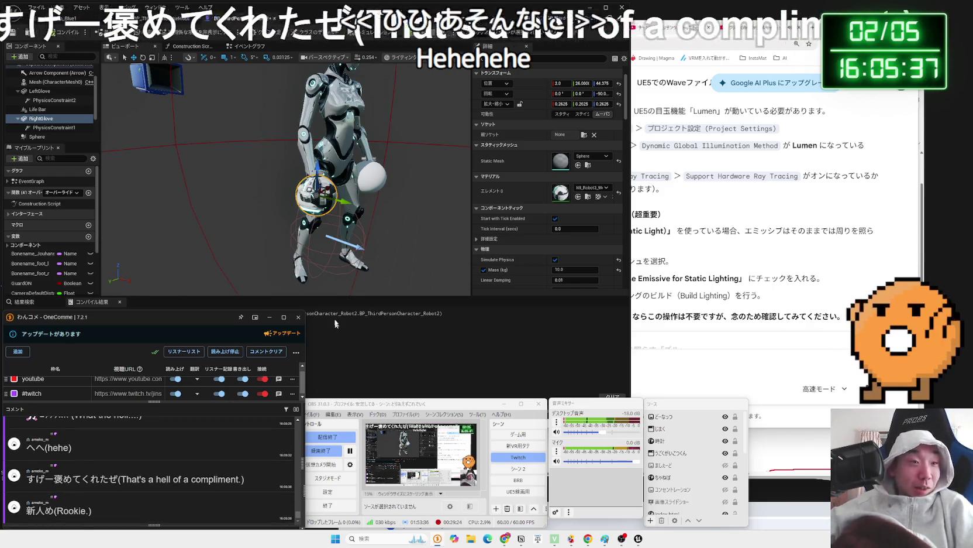
pyautogui.click(381, 189)
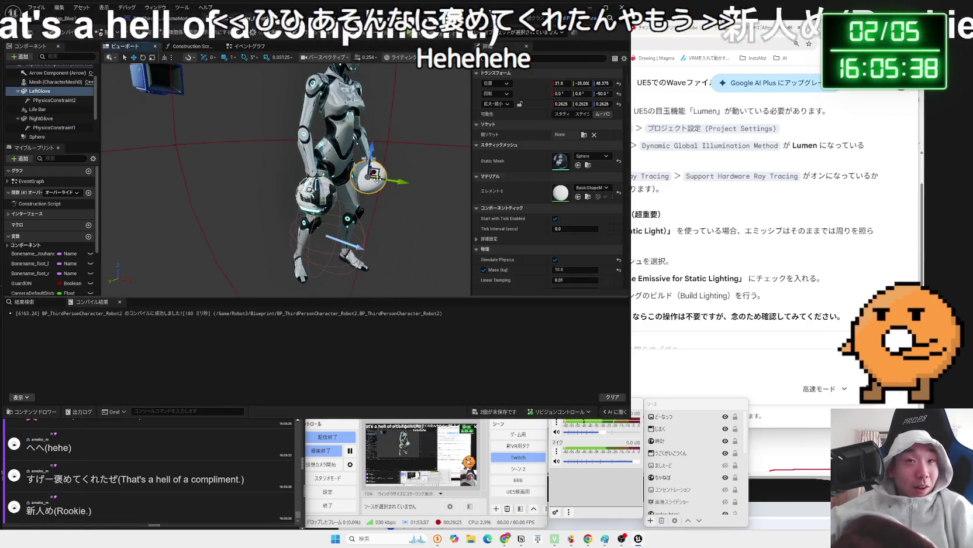
# Assign the Robot3 weapon material instance to the sphere's Element 0 slot.
pyautogui.click(583, 188)
pyautogui.scroll(-3, 609, 306)
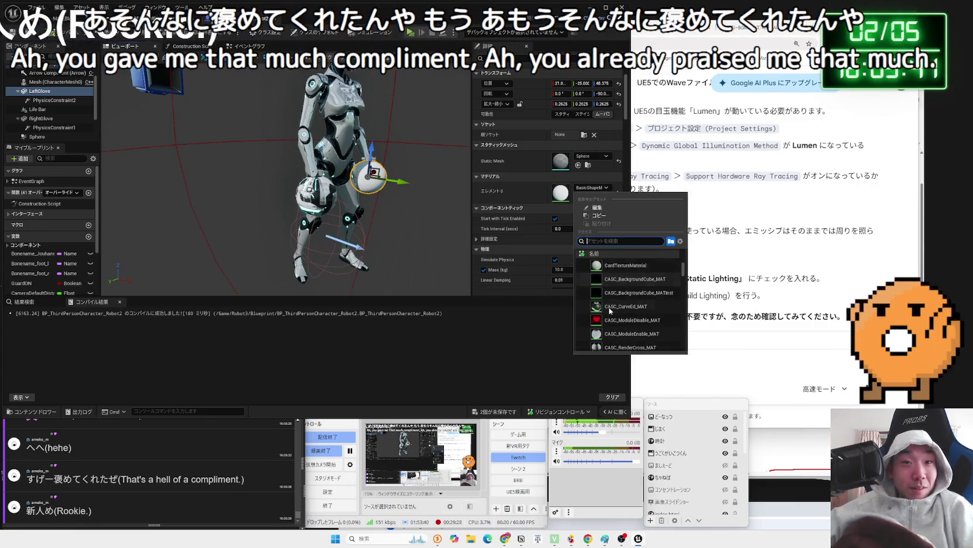
pyautogui.write('robot')
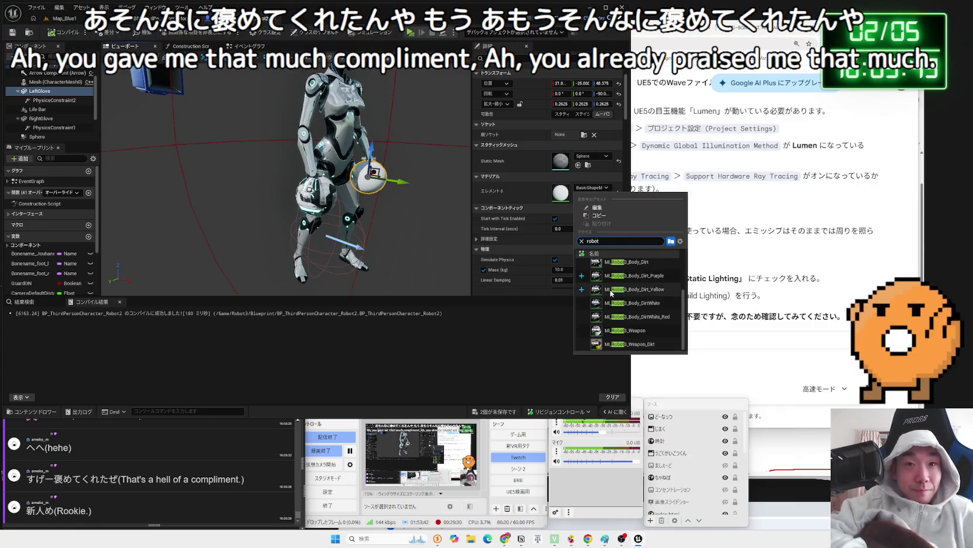
pyautogui.write(' wea')
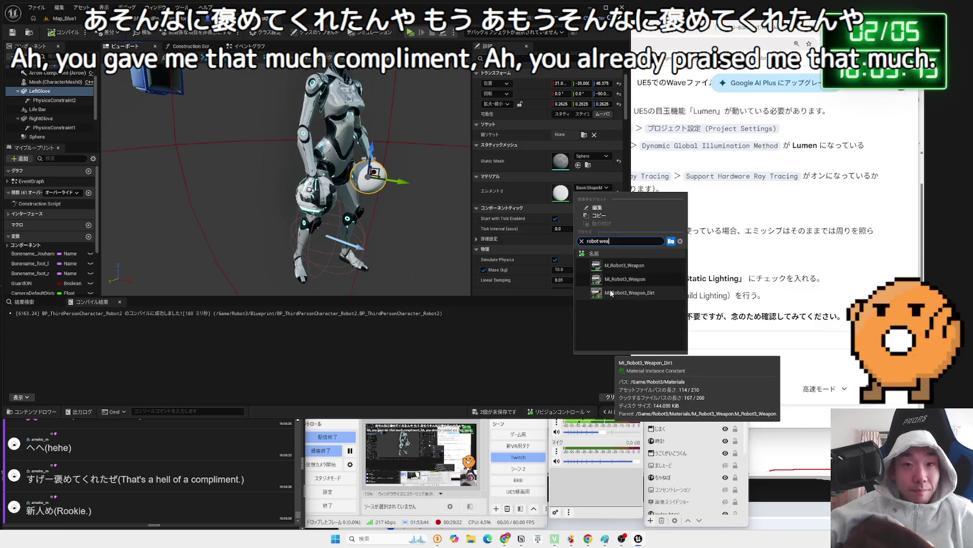
pyautogui.click(611, 292)
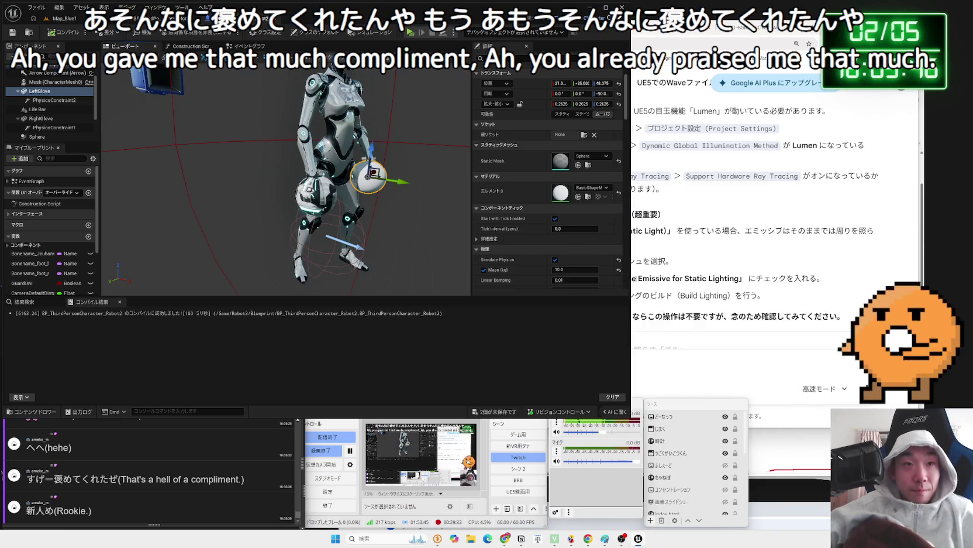
# Return to the Map_Blue1 level and test-play the glowing robot.
pyautogui.click(73, 23)
pyautogui.click(180, 34)
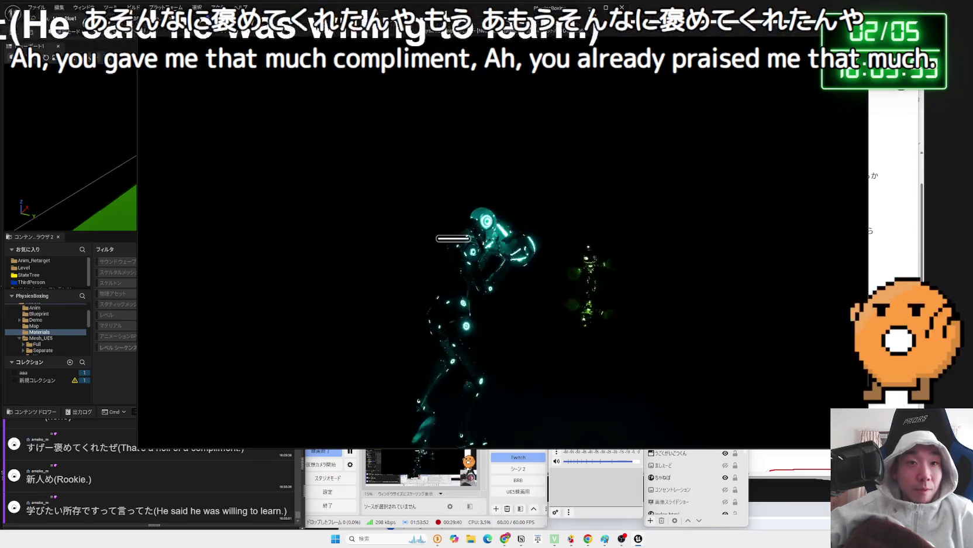
pyautogui.press('Escape')
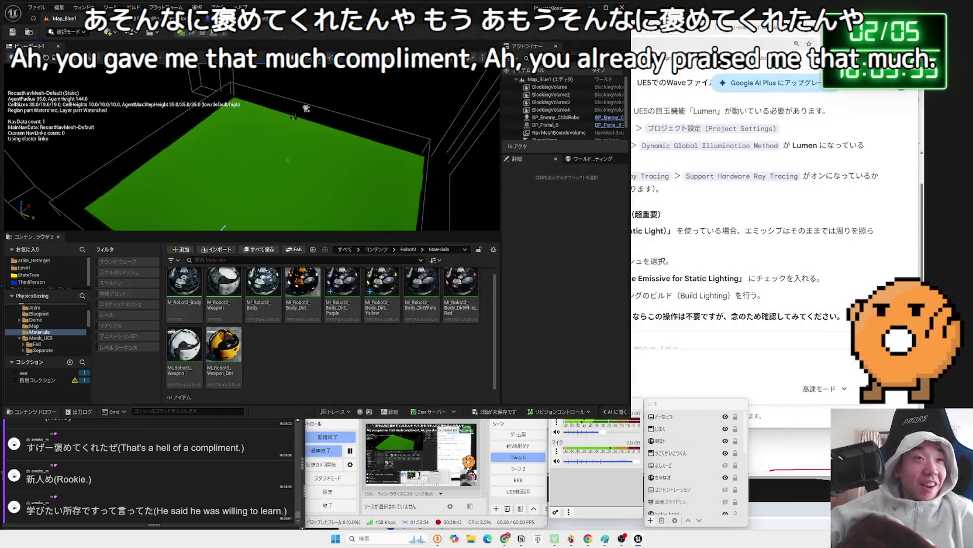
pyautogui.click(109, 32)
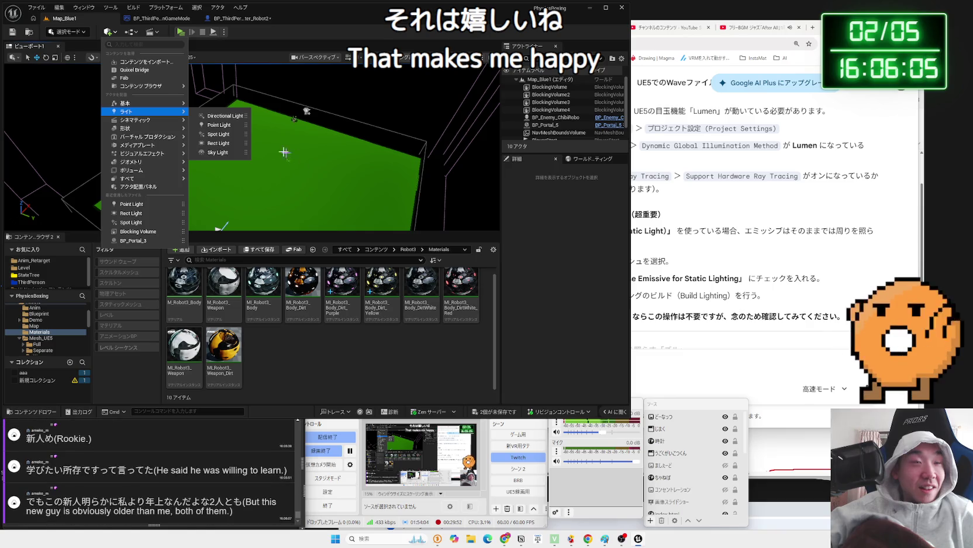
# Place a spot light, shift it along X over the green floor, set 160 cd intensity, and test-play.
pyautogui.click(231, 133)
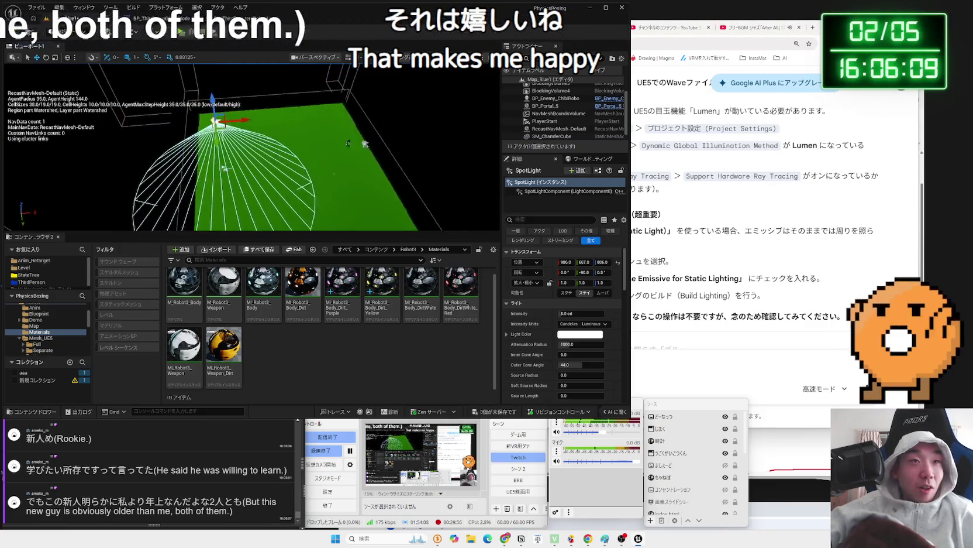
pyautogui.moveTo(235, 123)
pyautogui.mouseDown()
pyautogui.moveTo(323, 121)
pyautogui.moveTo(299, 131)
pyautogui.moveTo(290, 100)
pyautogui.mouseUp()
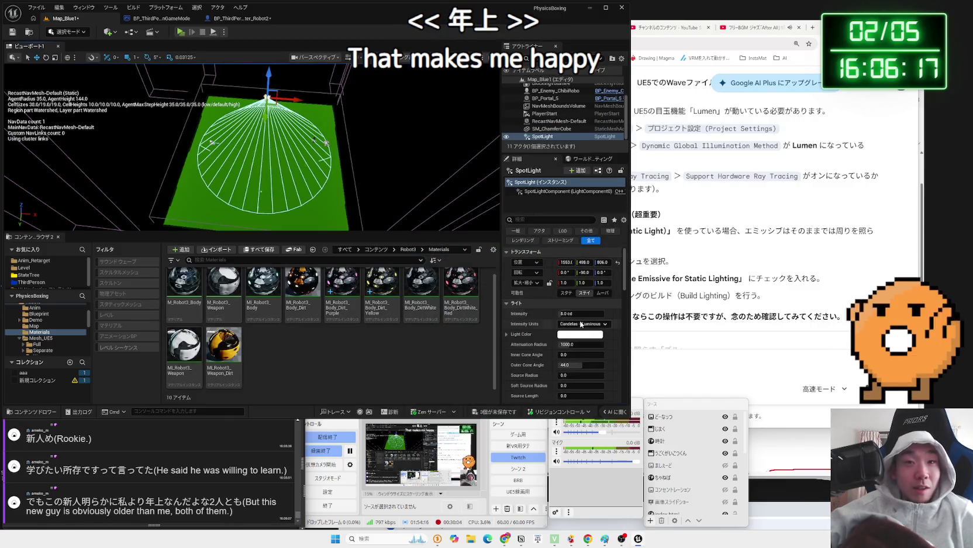
pyautogui.click(579, 313)
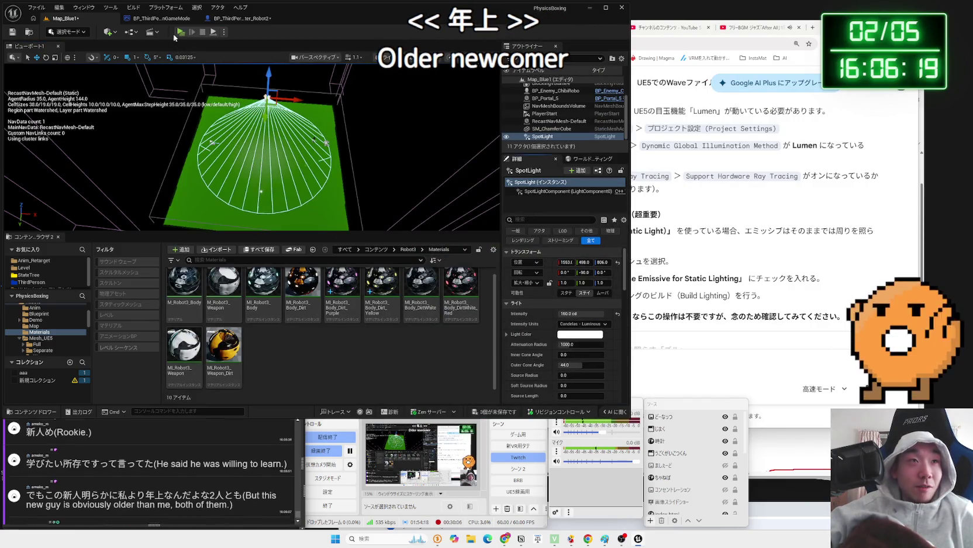
pyautogui.click(181, 32)
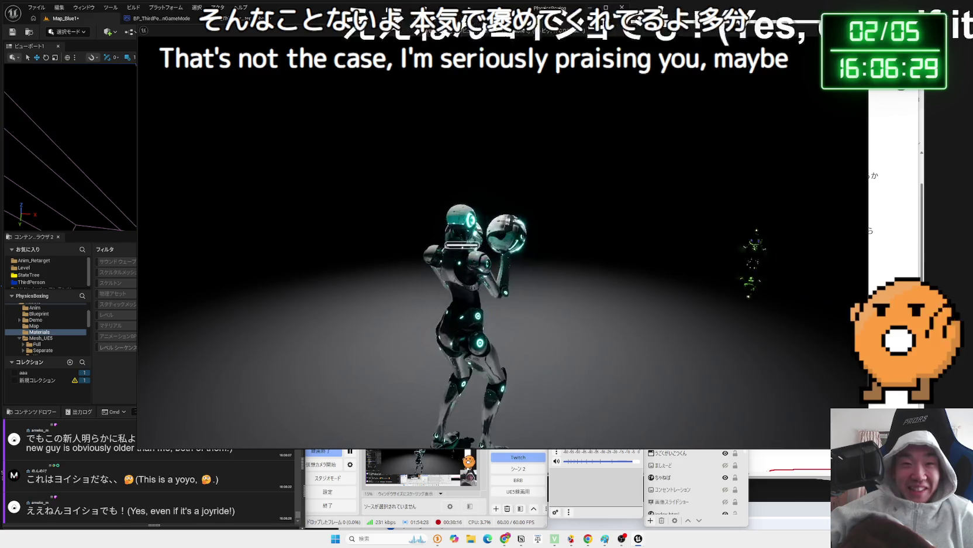
pyautogui.press('Escape')
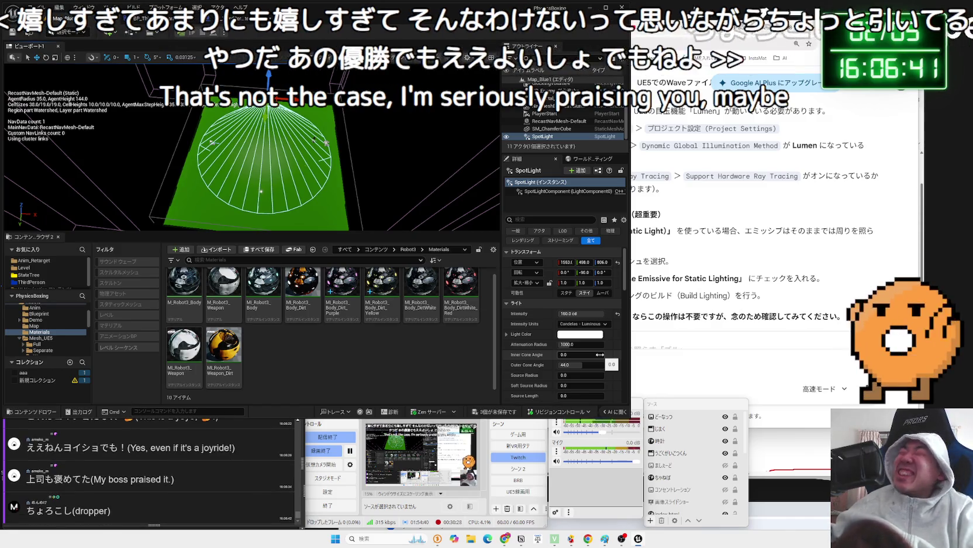
# Set the spot light's Light Color to a strong light cyan.
pyautogui.click(579, 344)
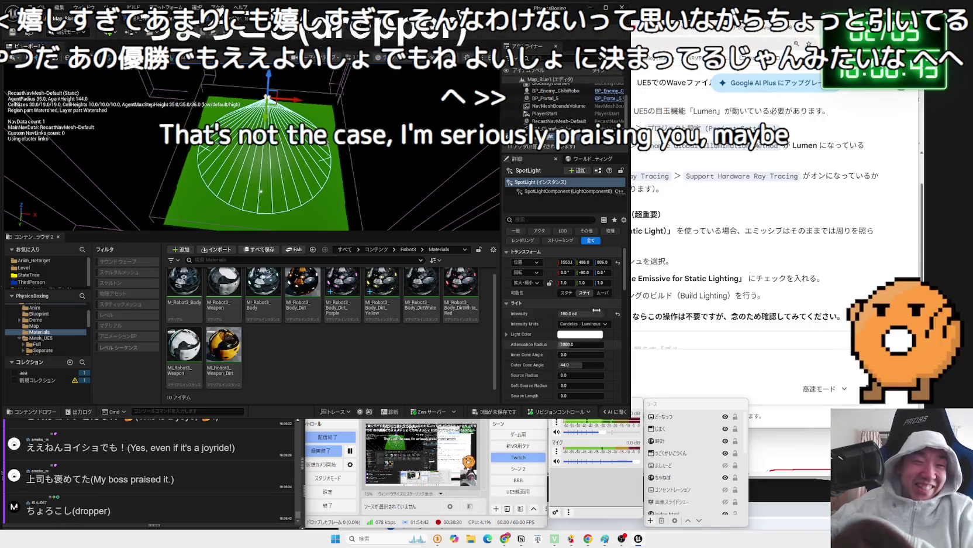
pyautogui.click(581, 334)
pyautogui.click(601, 368)
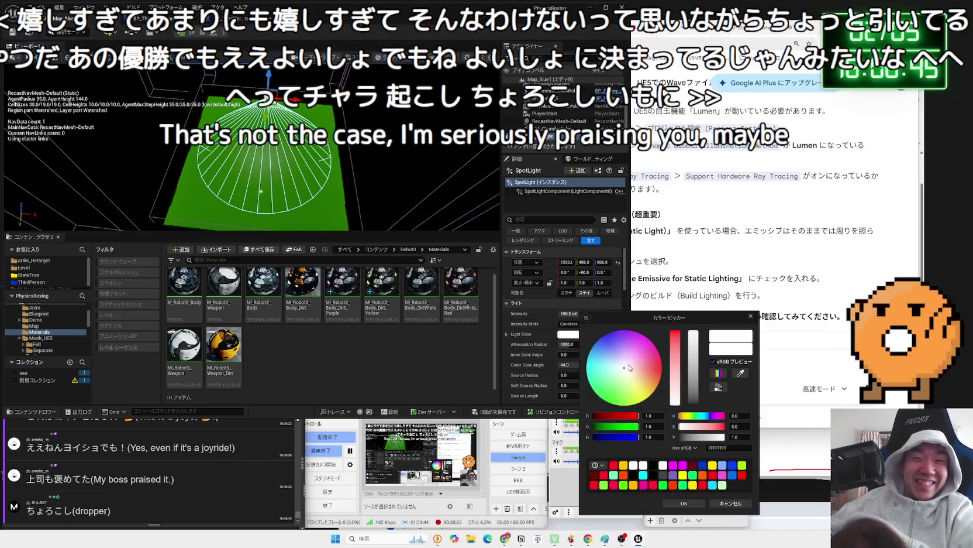
pyautogui.moveTo(600, 368); pyautogui.dragTo(597, 369)
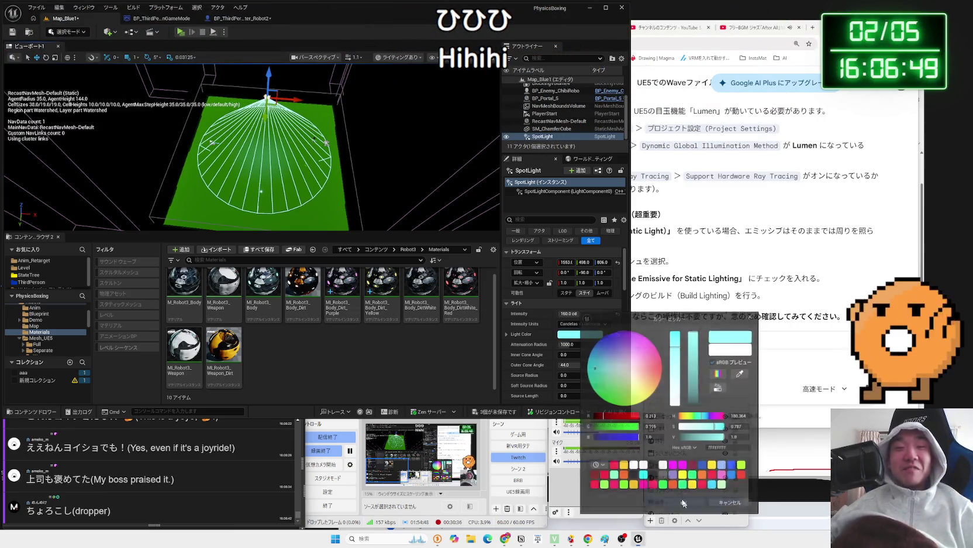
pyautogui.click(684, 502)
# Test-play under the cyan light, then enlarge the attenuation radius to 1000.
pyautogui.click(182, 33)
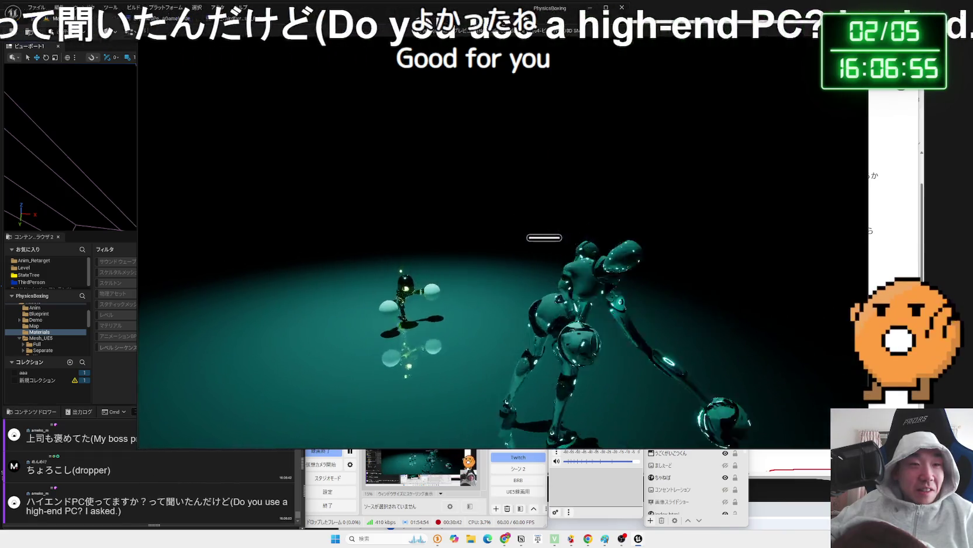
pyautogui.press('Escape')
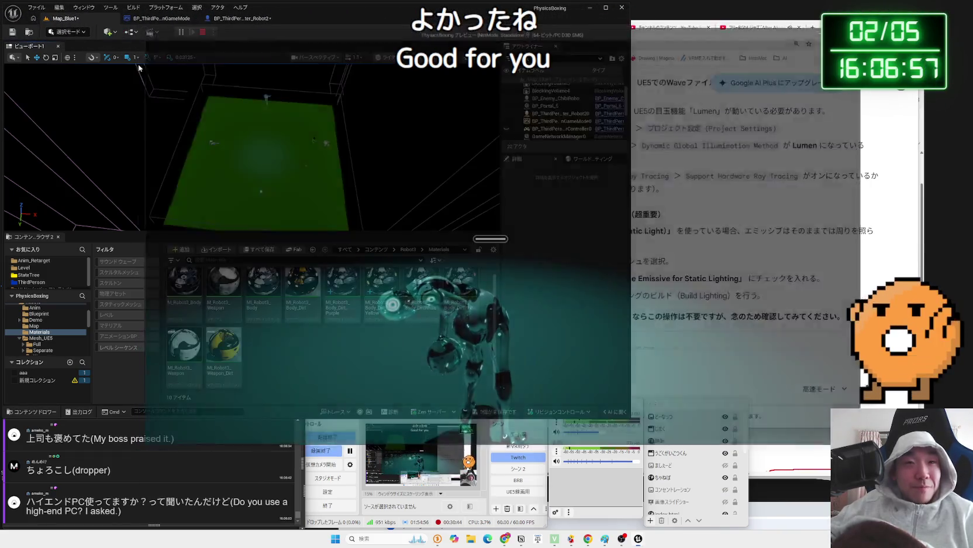
pyautogui.moveTo(576, 344)
pyautogui.mouseDown()
pyautogui.moveTo(595, 344)
pyautogui.moveTo(579, 344)
pyautogui.mouseUp()
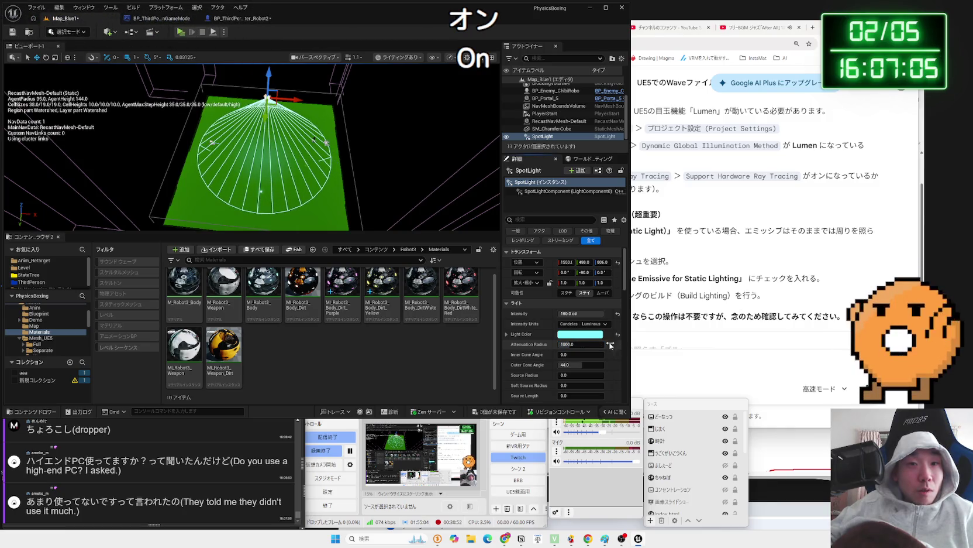
# Try pink, then red, as the spot light's colour.
pyautogui.click(591, 335)
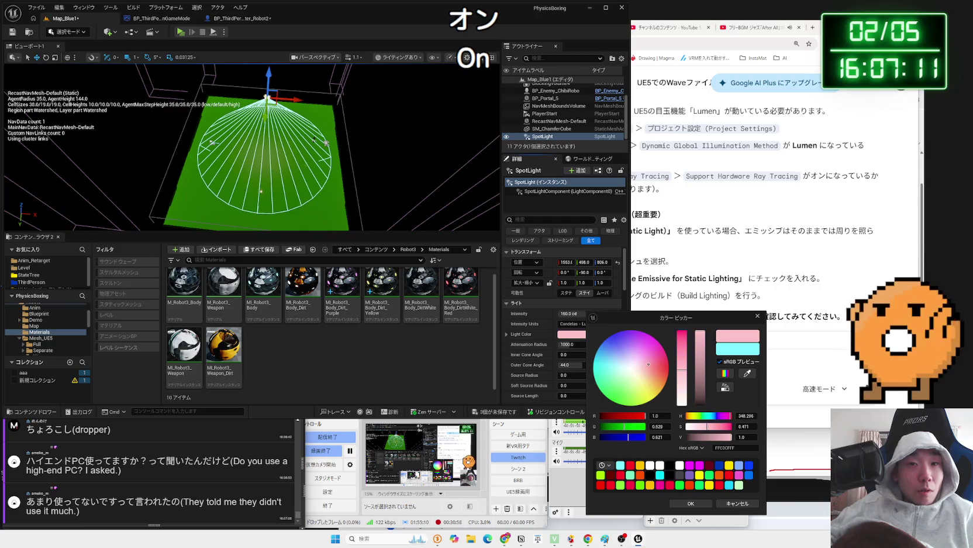
pyautogui.moveTo(663, 348)
pyautogui.mouseDown()
pyautogui.moveTo(668, 360)
pyautogui.moveTo(647, 366)
pyautogui.mouseUp()
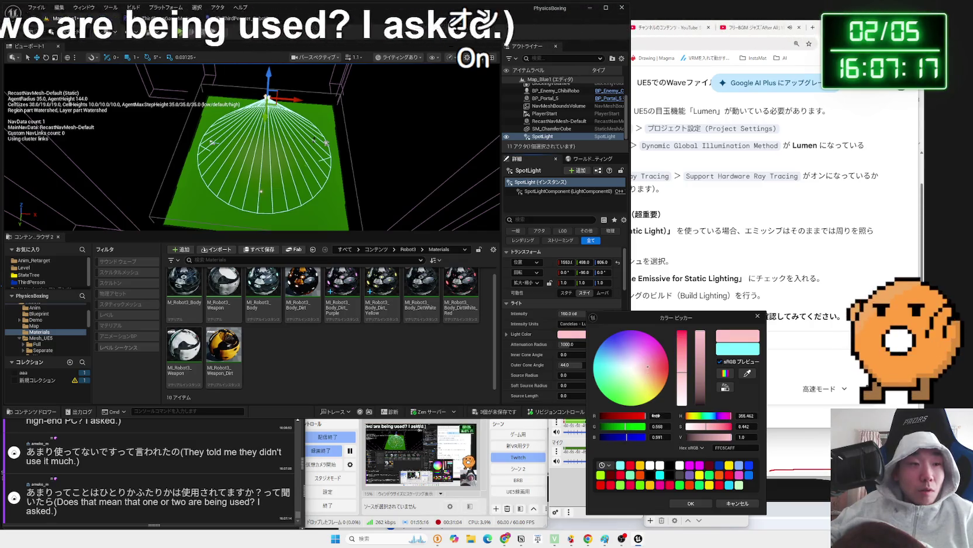
pyautogui.click(705, 503)
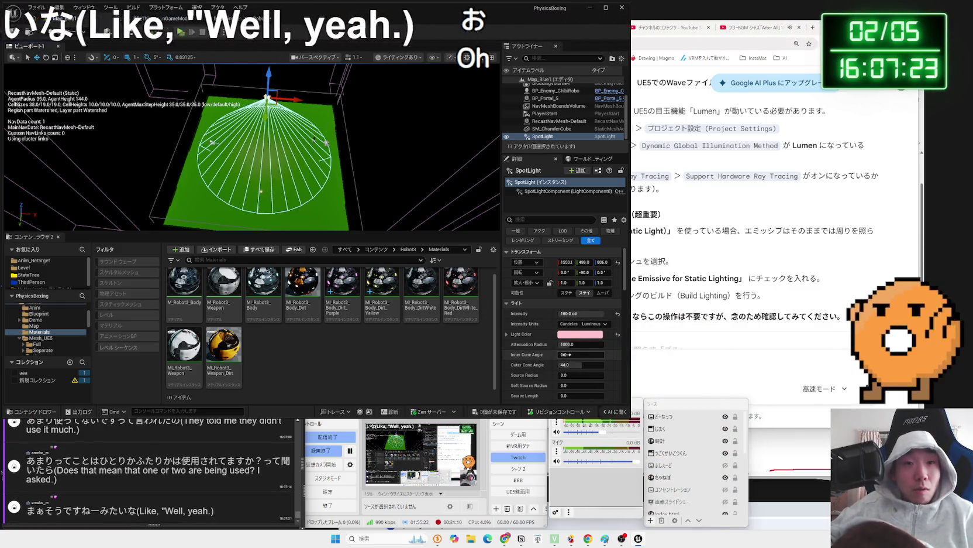
pyautogui.click(579, 334)
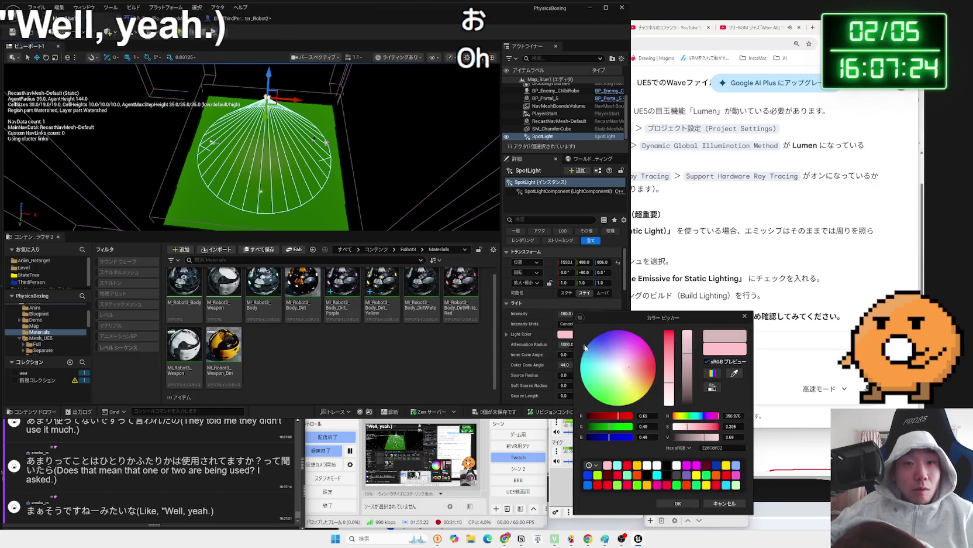
pyautogui.click(689, 506)
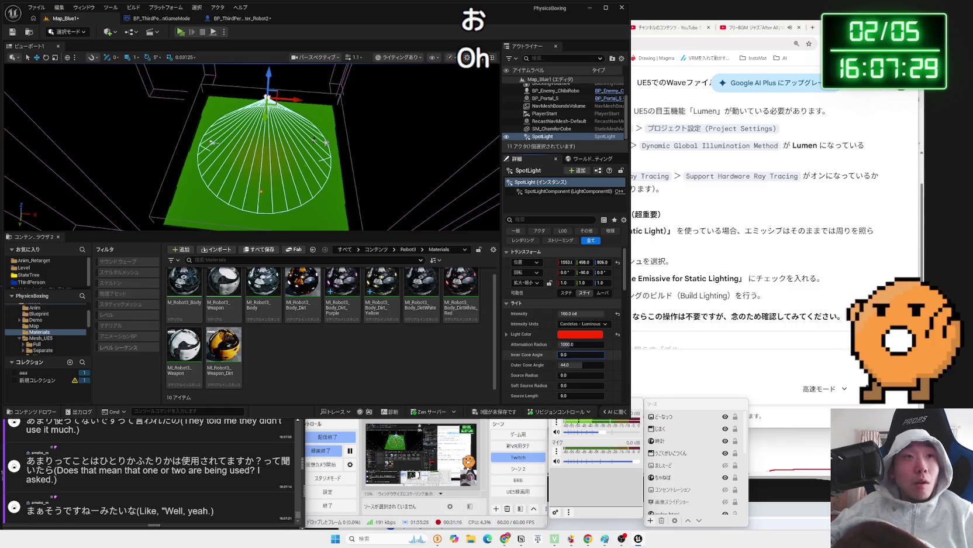
# Widen the outer cone to 61.67° and set the inner cone to 23.75°, then test-play.
pyautogui.moveTo(579, 365); pyautogui.dragTo(597, 354)
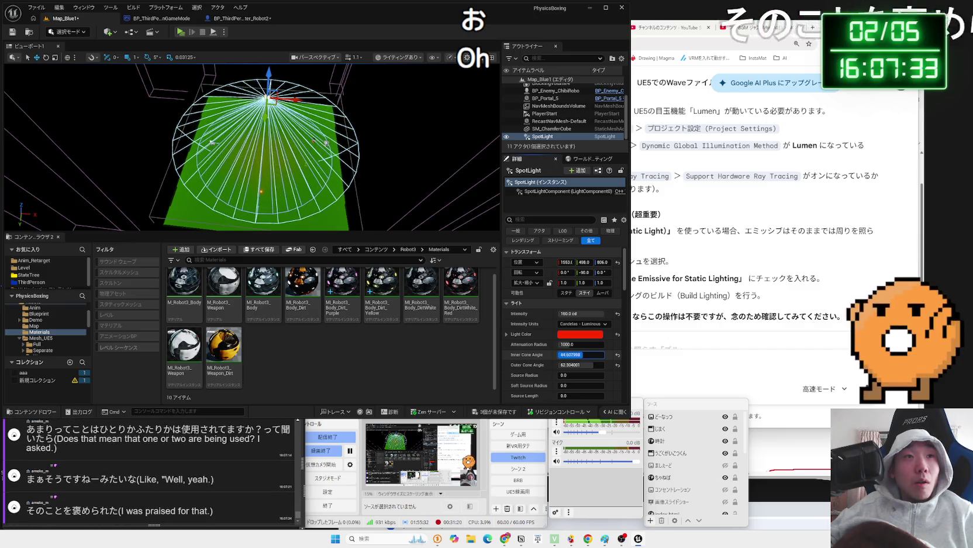
pyautogui.scroll(3, 252, 146)
pyautogui.scroll(-5, 252, 146)
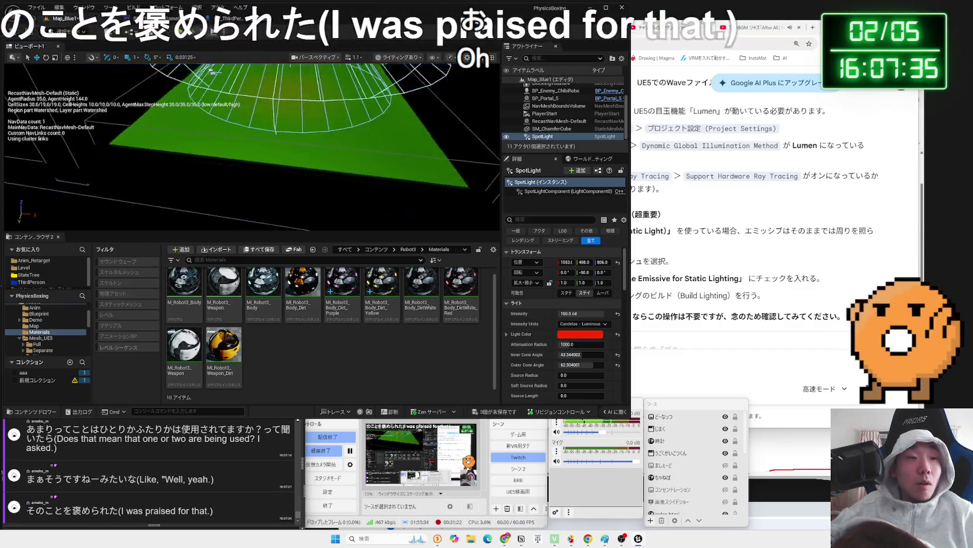
pyautogui.scroll(-1, 291, 208)
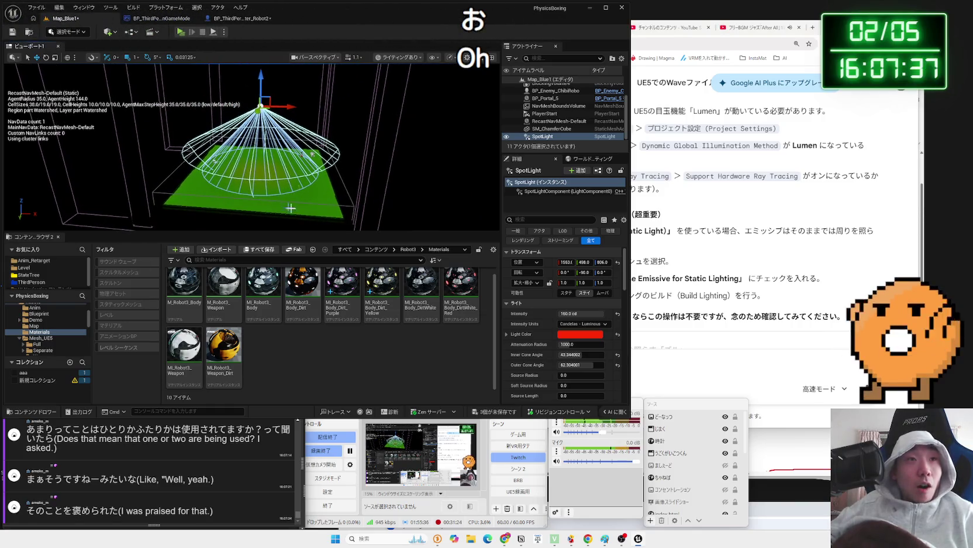
pyautogui.moveTo(591, 364)
pyautogui.mouseDown()
pyautogui.moveTo(547, 363)
pyautogui.moveTo(593, 365)
pyautogui.mouseUp()
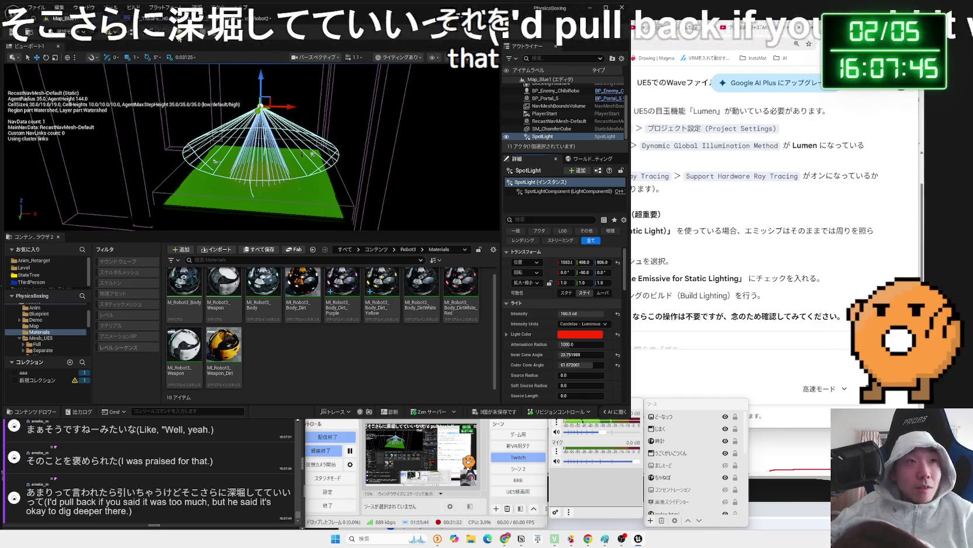
pyautogui.hotkey('alt', 'p')
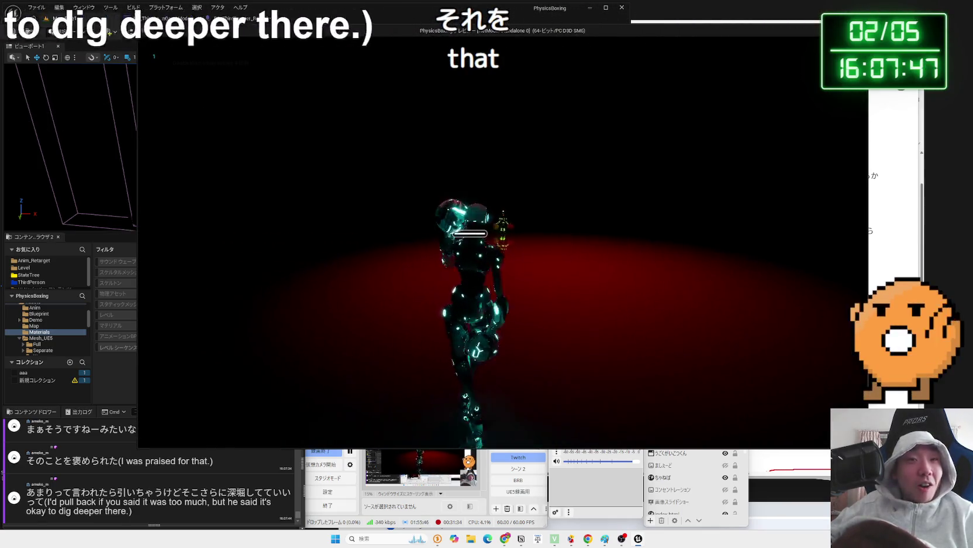
pyautogui.press('Escape')
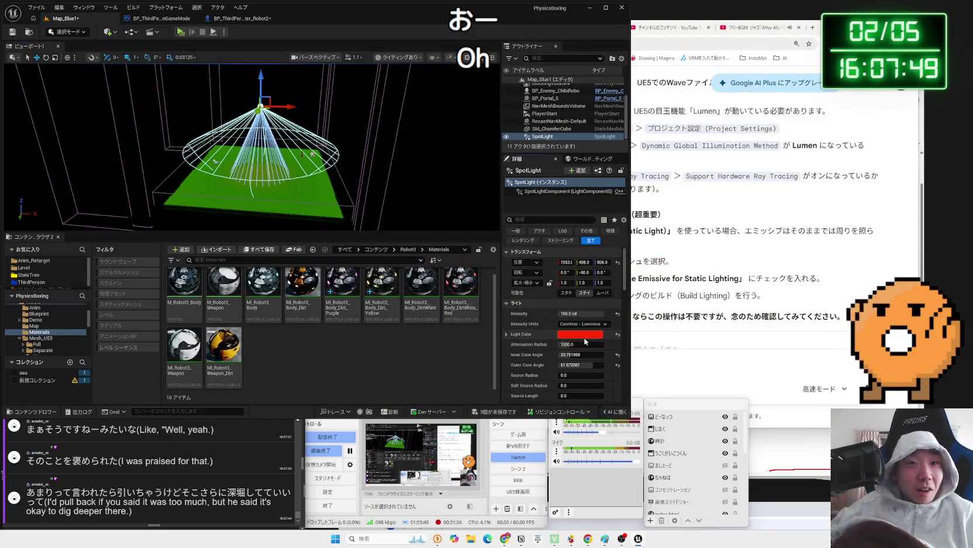
# Set the spot light's colour back to white and test-play.
pyautogui.click(585, 338)
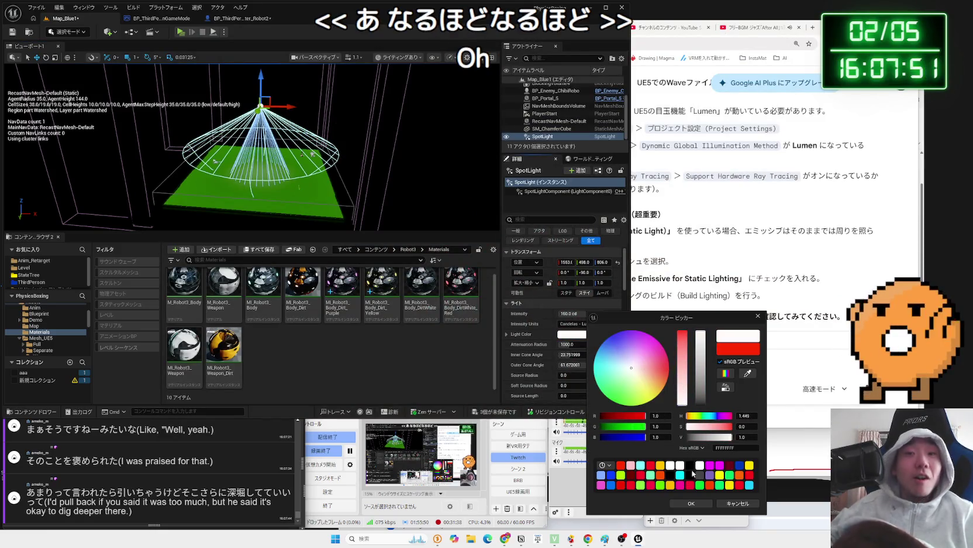
pyautogui.click(692, 503)
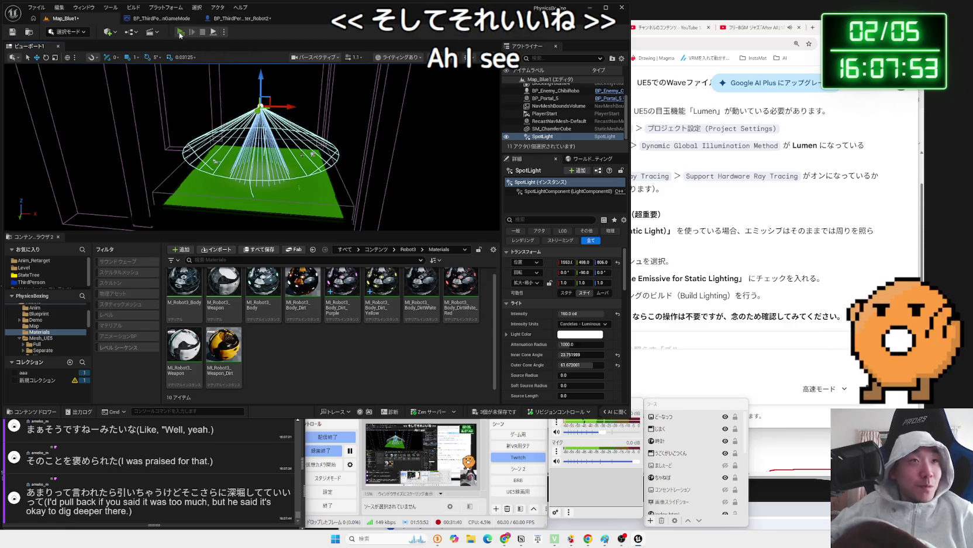
pyautogui.click(180, 34)
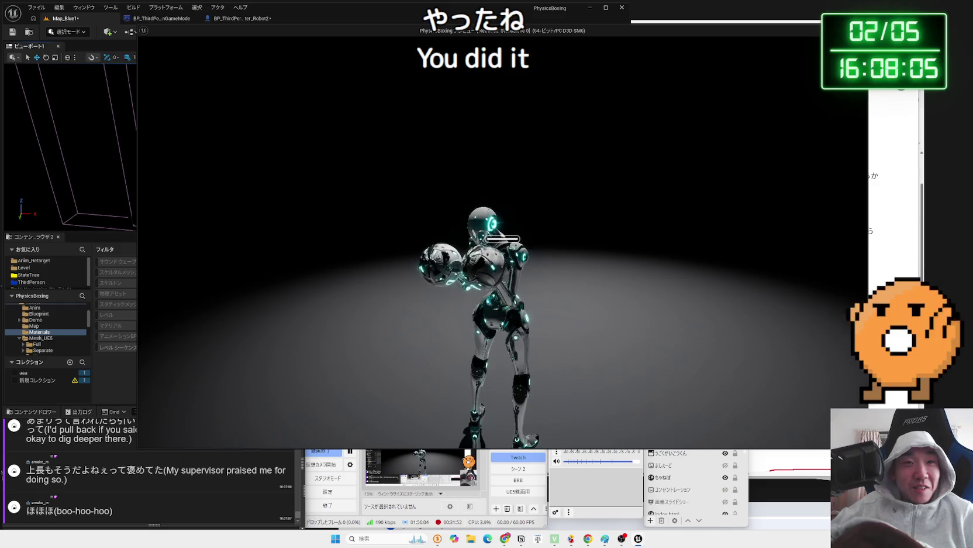
# Stop the test play and undo adding the SpotLight.
pyautogui.press('Escape')
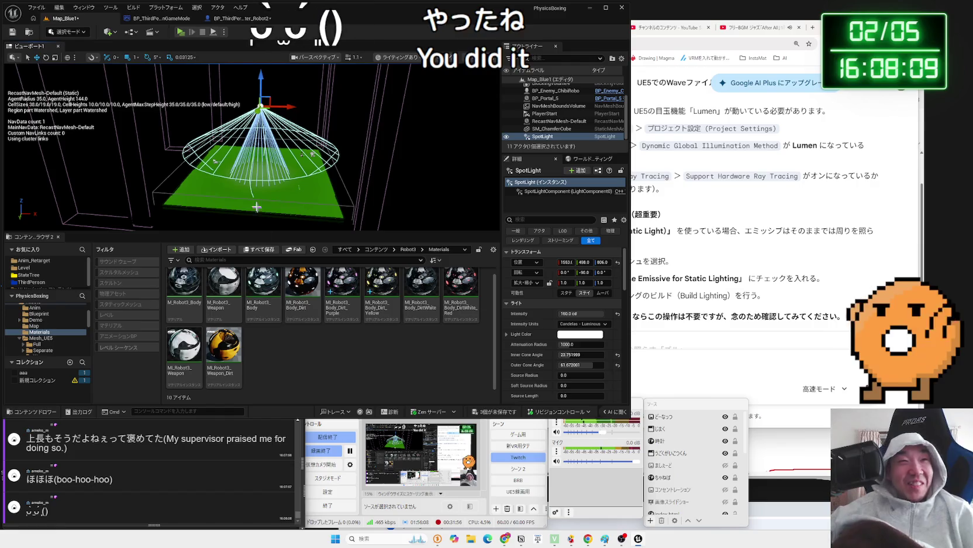
pyautogui.scroll(5, 246, 215)
pyautogui.scroll(-5, 249, 169)
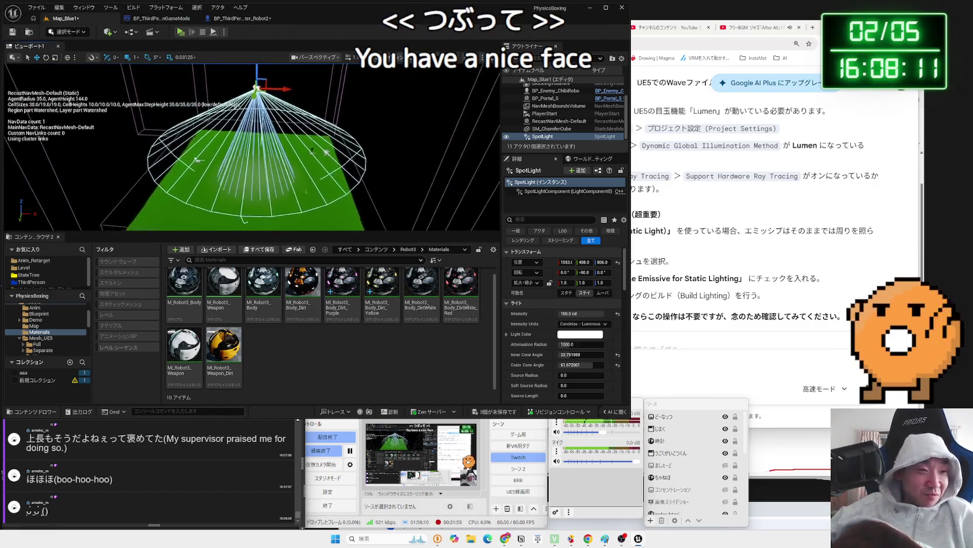
pyautogui.hotkey('ctrl', 'z')
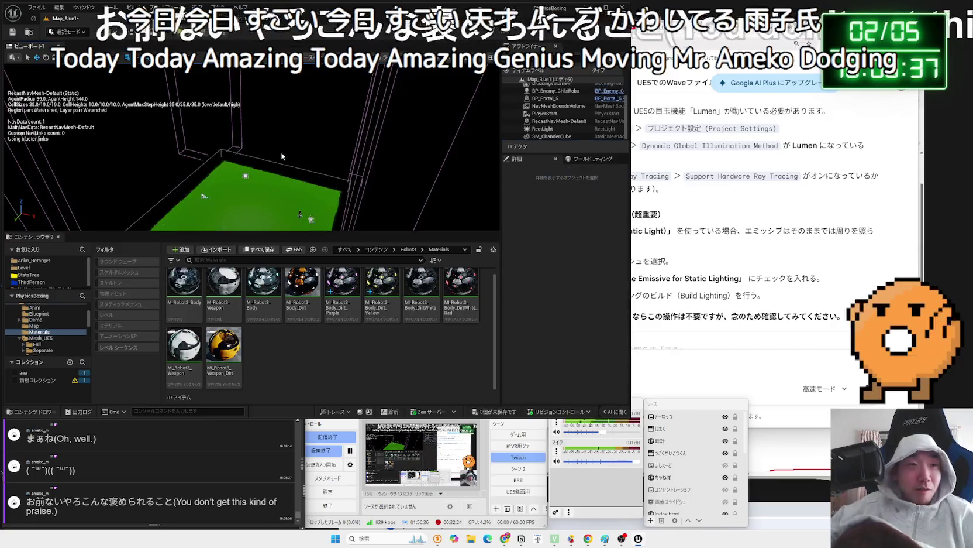
# Save all changed content and run a quick test play.
pyautogui.hotkey('ctrl', 'shift', 's')
pyautogui.click(535, 355)
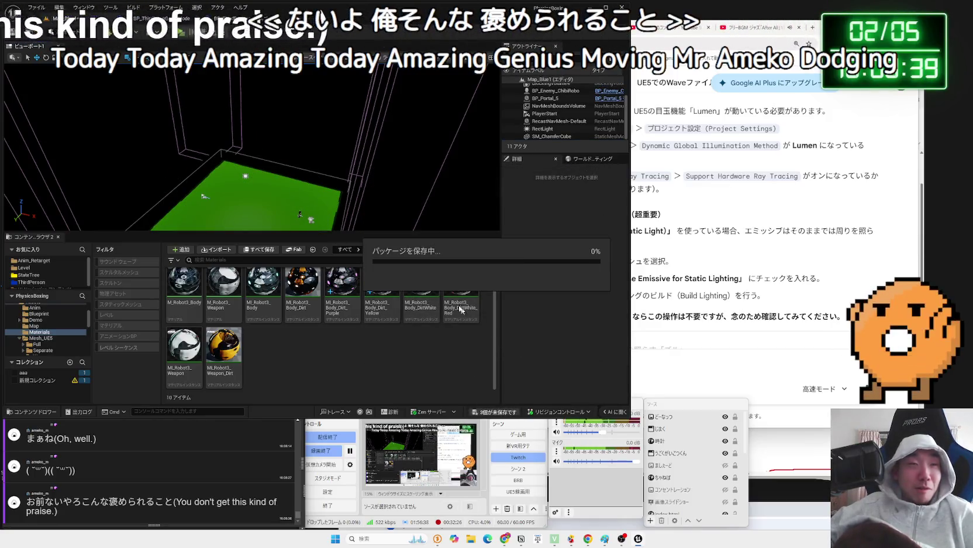
pyautogui.hotkey('alt', 'p')
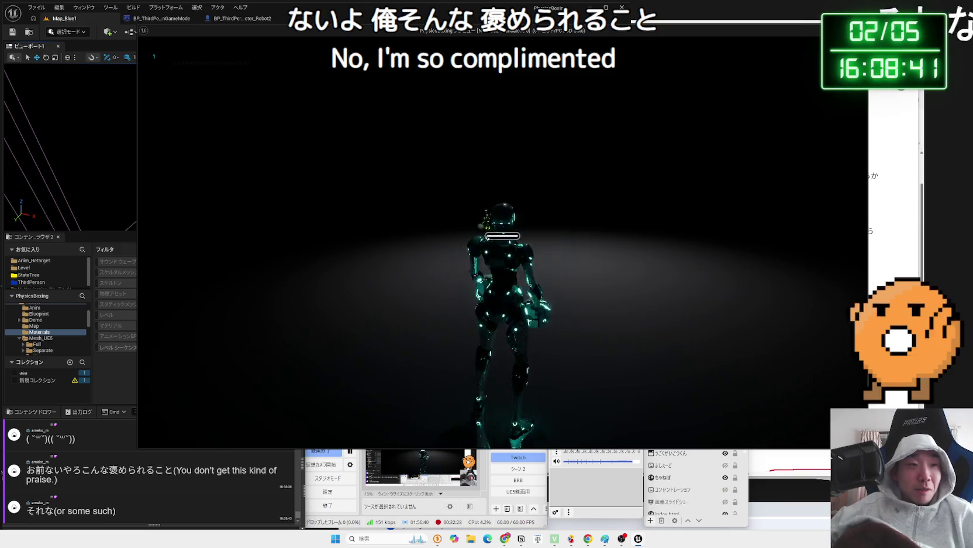
pyautogui.press('Escape')
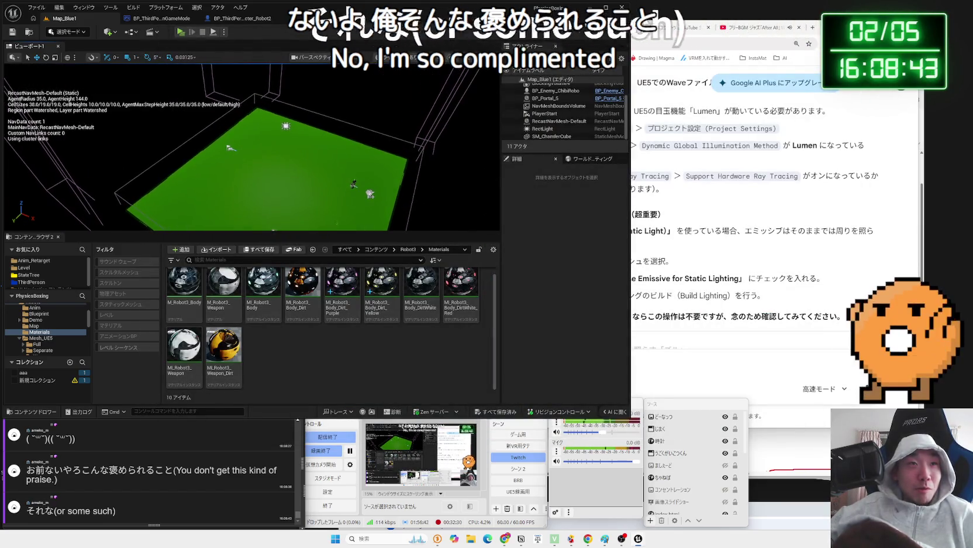
# Raise the RectLight intensity from 5.0 to 160 cd, test-play, then select SM_ChamferCube.
pyautogui.doubleClick(542, 129)
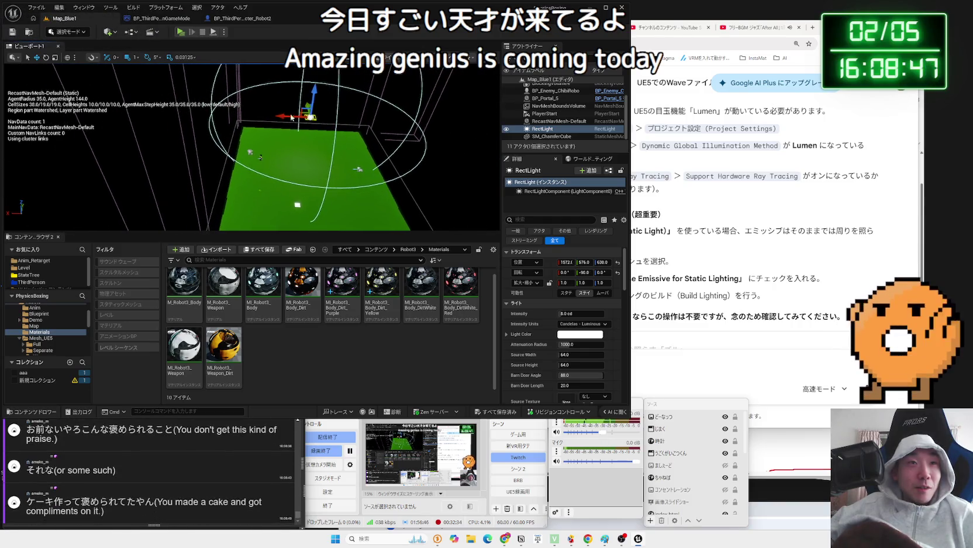
pyautogui.moveTo(357, 123)
pyautogui.mouseDown()
pyautogui.moveTo(304, 124)
pyautogui.moveTo(335, 119)
pyautogui.mouseUp()
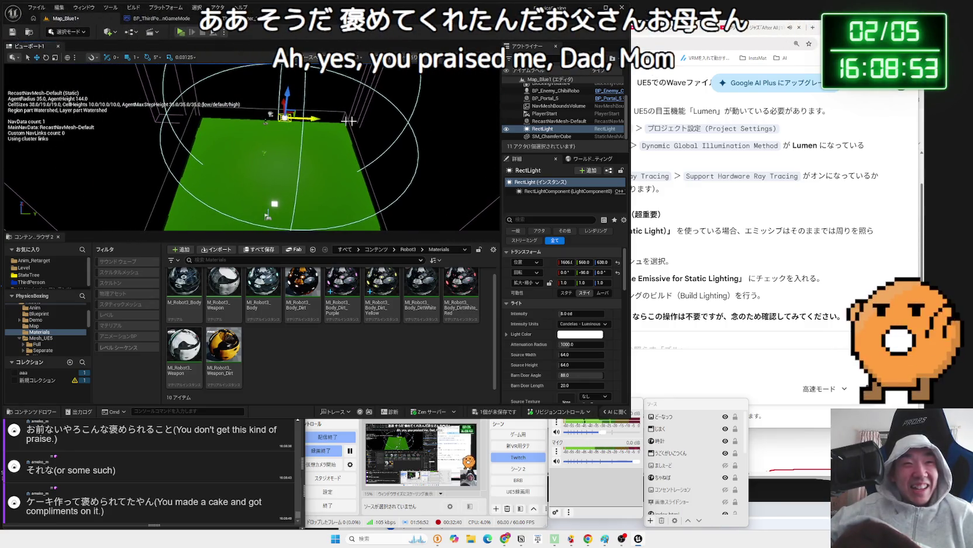
pyautogui.moveTo(562, 313); pyautogui.dragTo(585, 313)
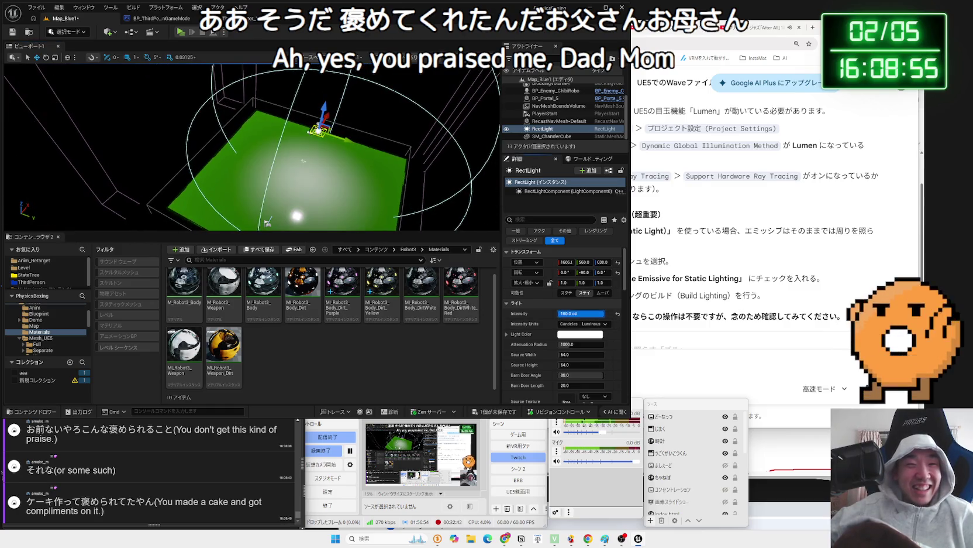
pyautogui.click(186, 34)
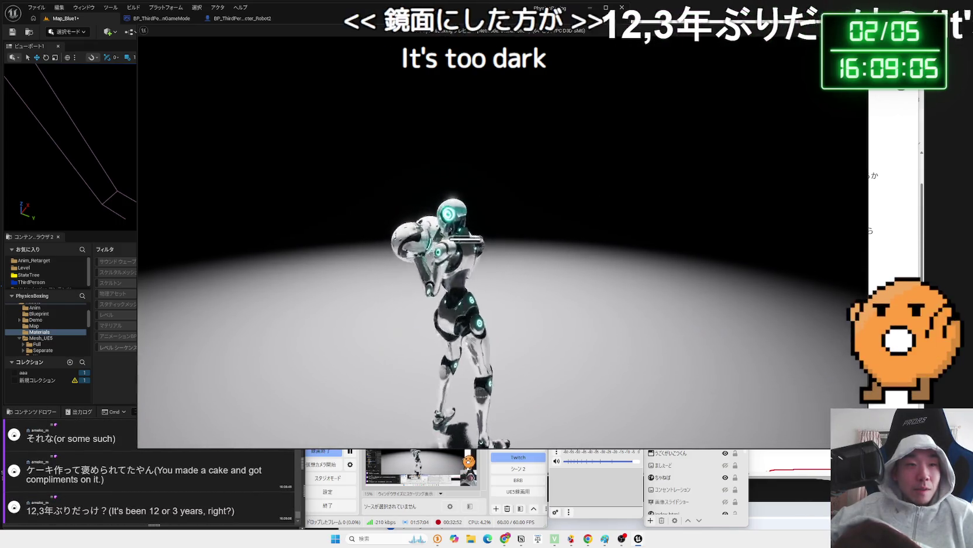
pyautogui.press('Escape')
pyautogui.click(199, 188)
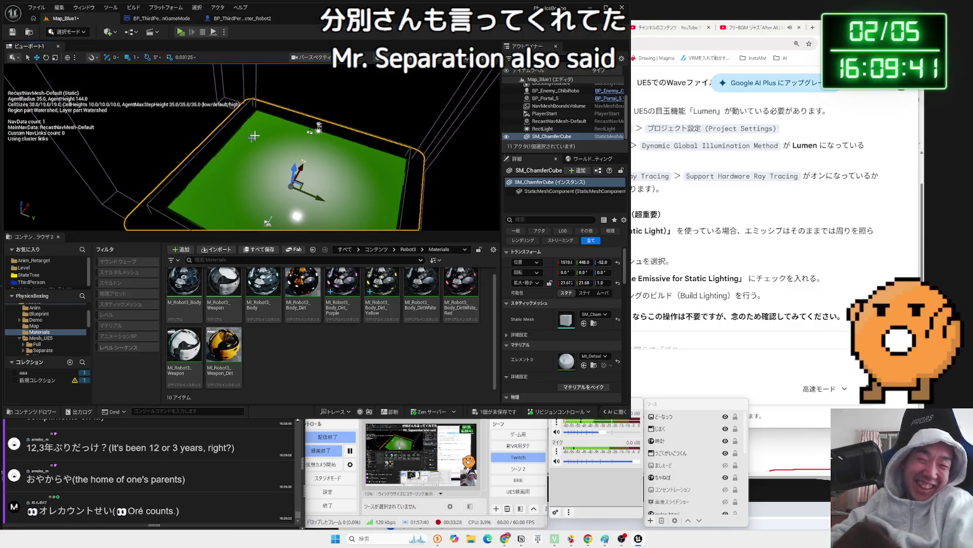
pyautogui.click(526, 470)
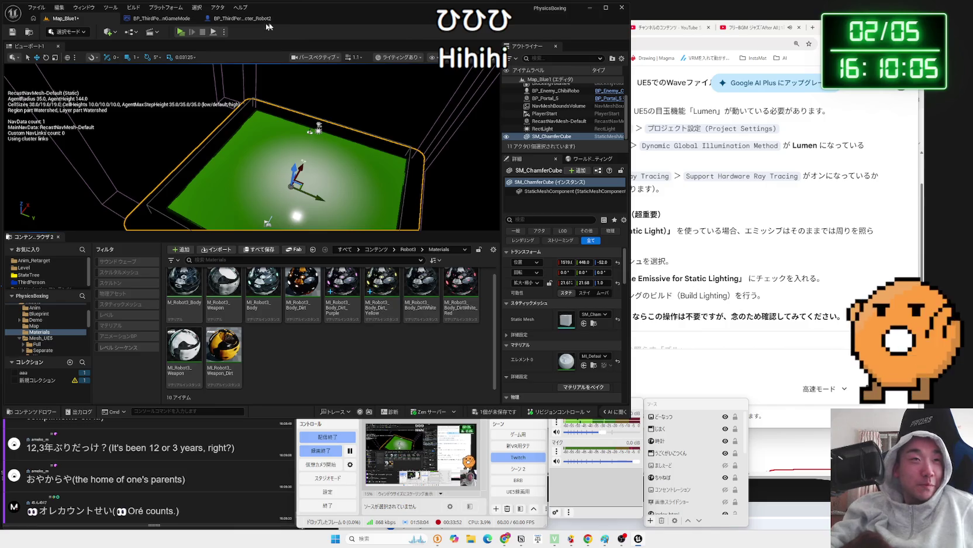
pyautogui.click(180, 32)
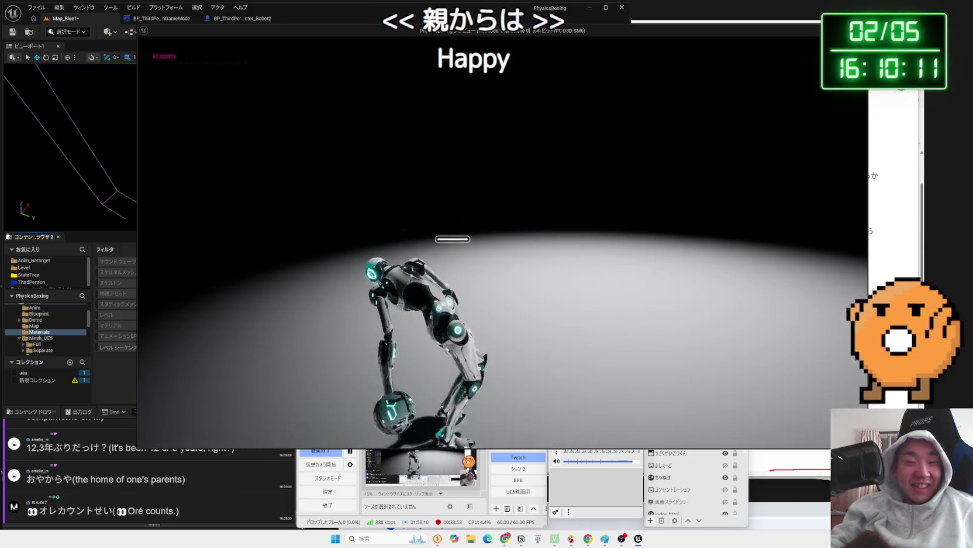
pyautogui.press('Escape')
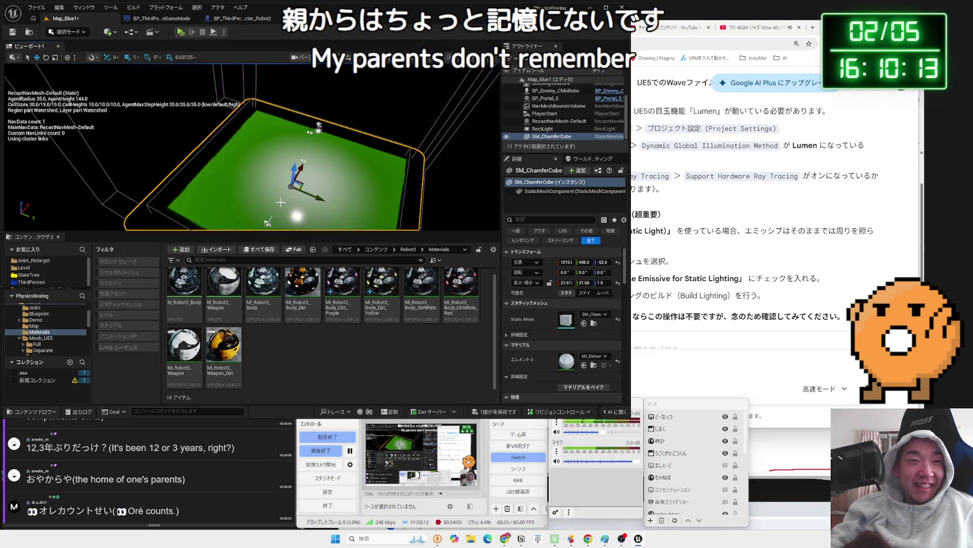
pyautogui.scroll(-5, 251, 146)
pyautogui.scroll(5, 280, 202)
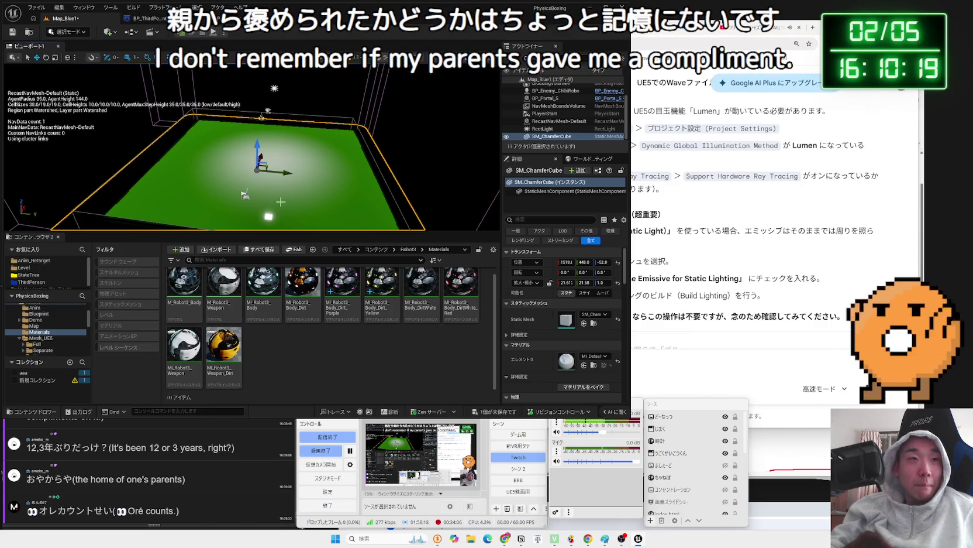
pyautogui.click(761, 28)
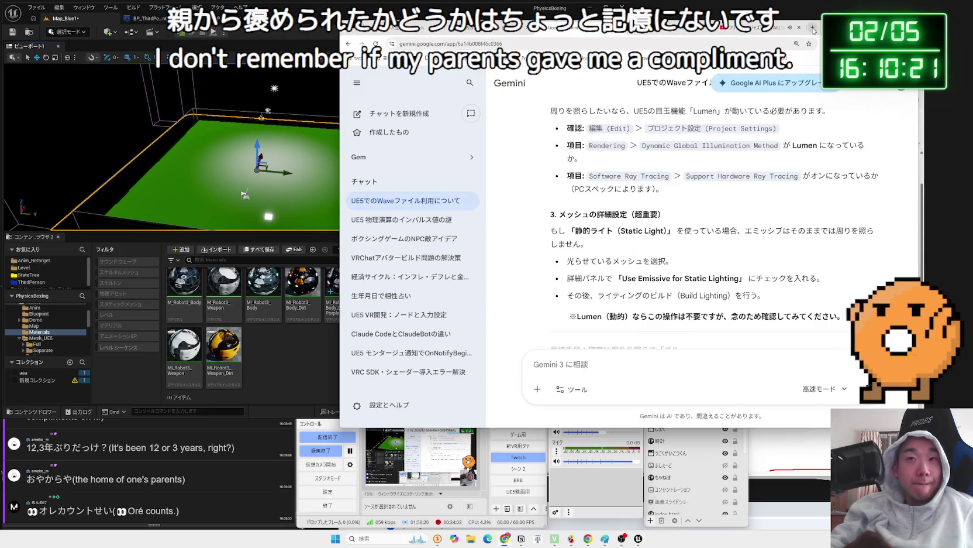
# Search 'niagara ue5' in a new Chrome tab and scroll the results.
pyautogui.click(812, 27)
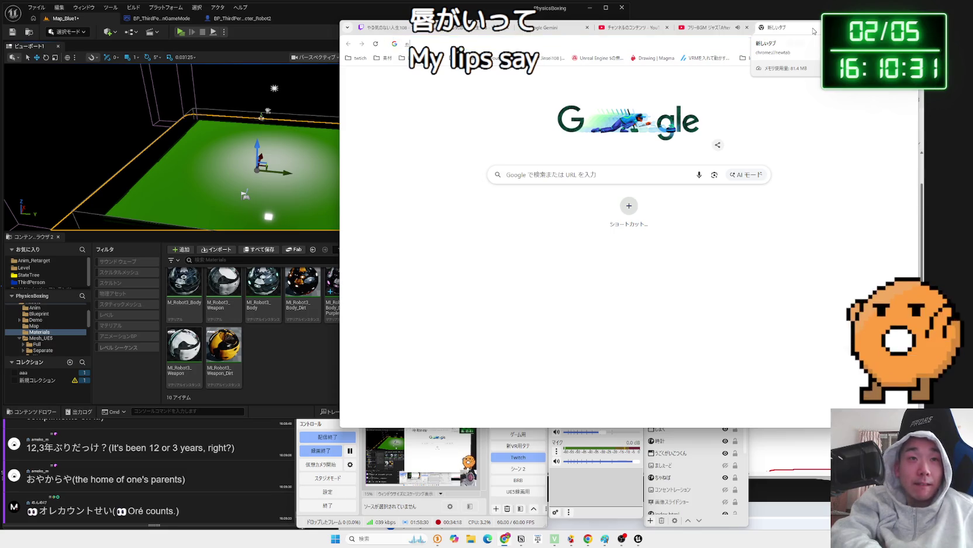
pyautogui.write('aiagara ue5')
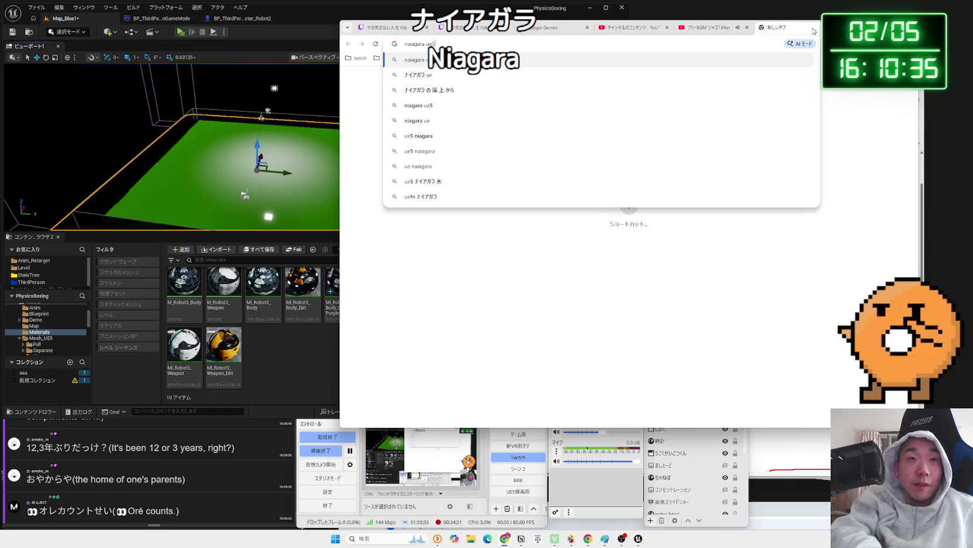
pyautogui.press('Return')
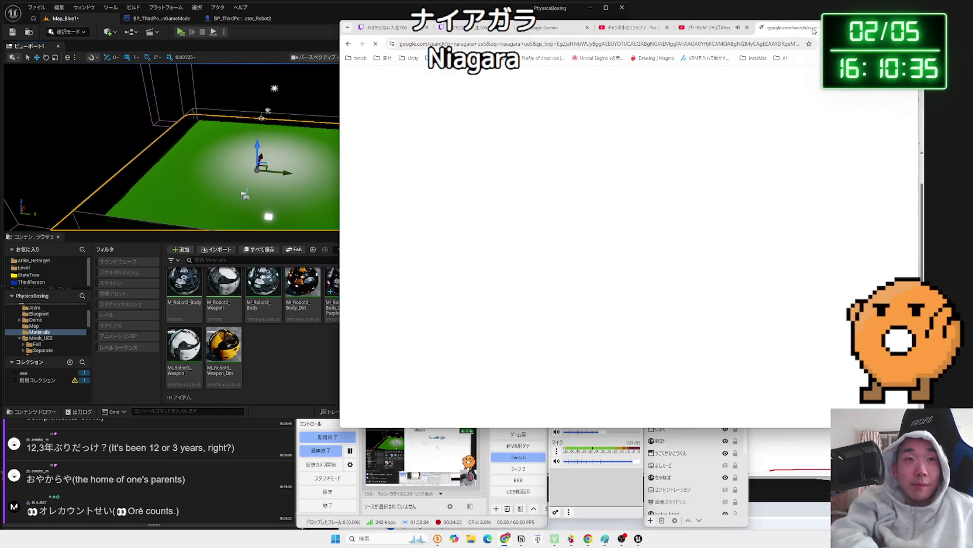
pyautogui.scroll(-3, 482, 224)
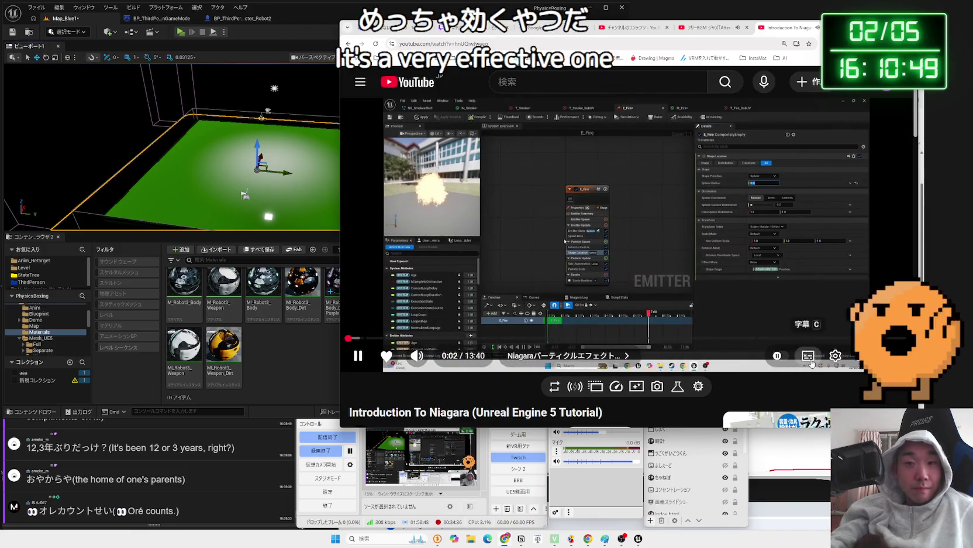
# Watch the Niagara tutorial to 0:12, then bring the Unreal editor forward.
pyautogui.scroll(-3, 703, 350)
pyautogui.scroll(3, 653, 345)
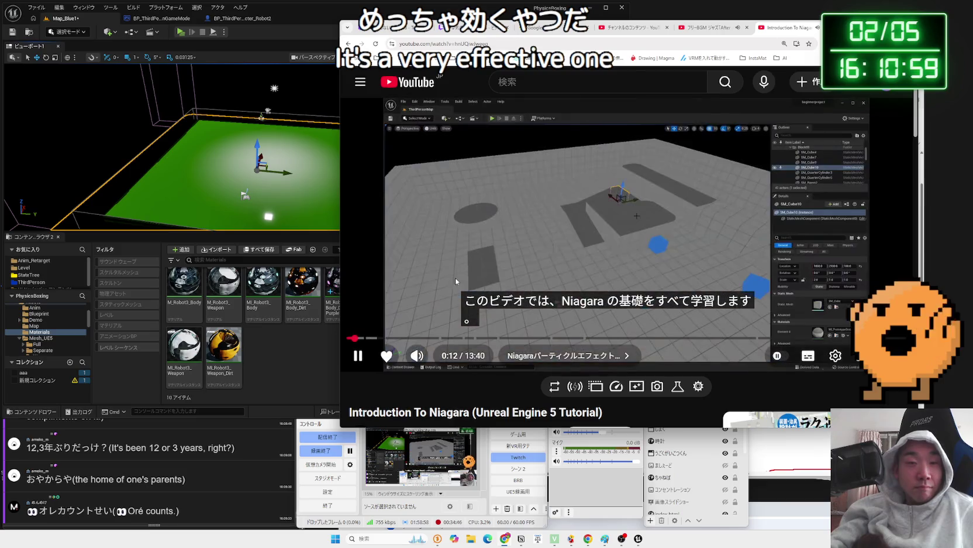
pyautogui.click(296, 361)
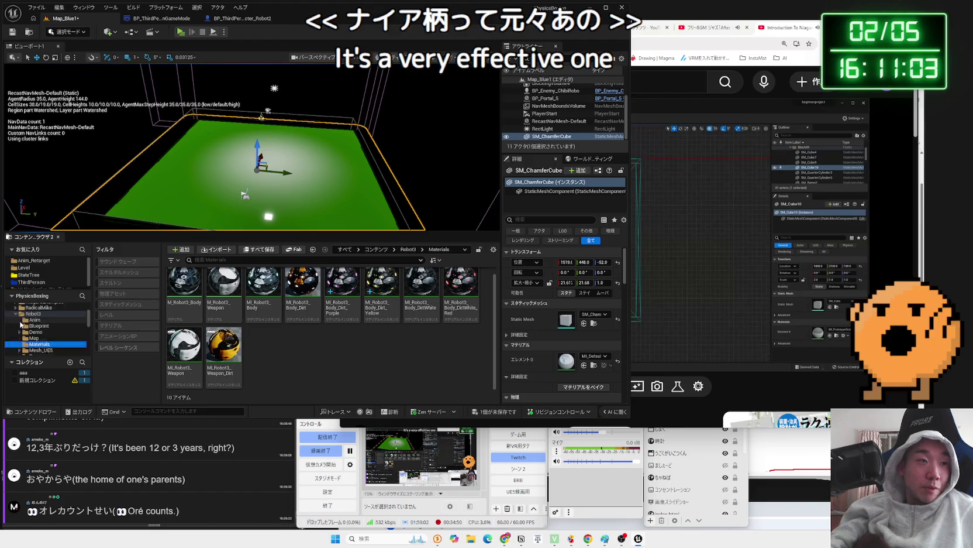
# Browse to Content > NiagaraExamples > FX_Sparks and drag NS_Spark_Impact_Looping into the arena.
pyautogui.keyDown('ctrl'); pyautogui.click(32, 313); pyautogui.keyUp('ctrl')
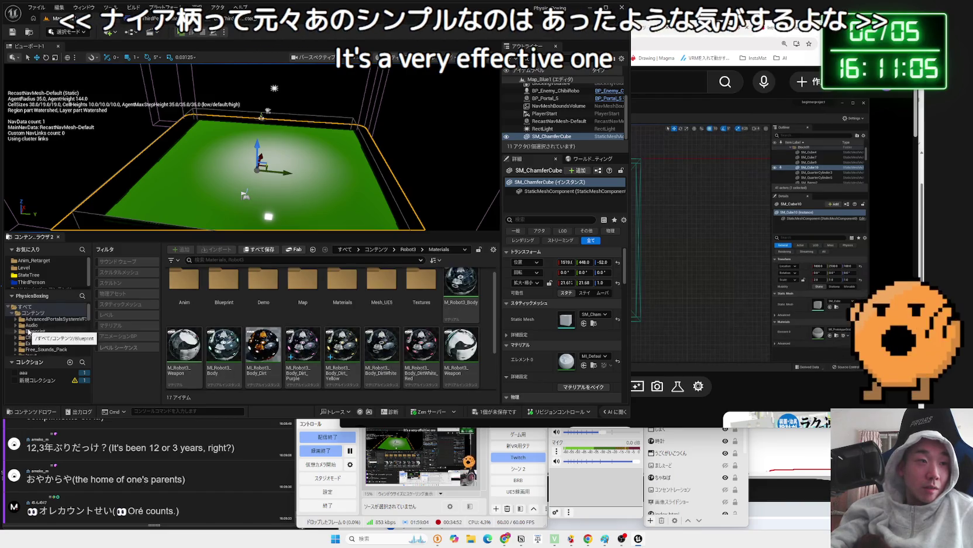
pyautogui.click(28, 331)
pyautogui.click(36, 313)
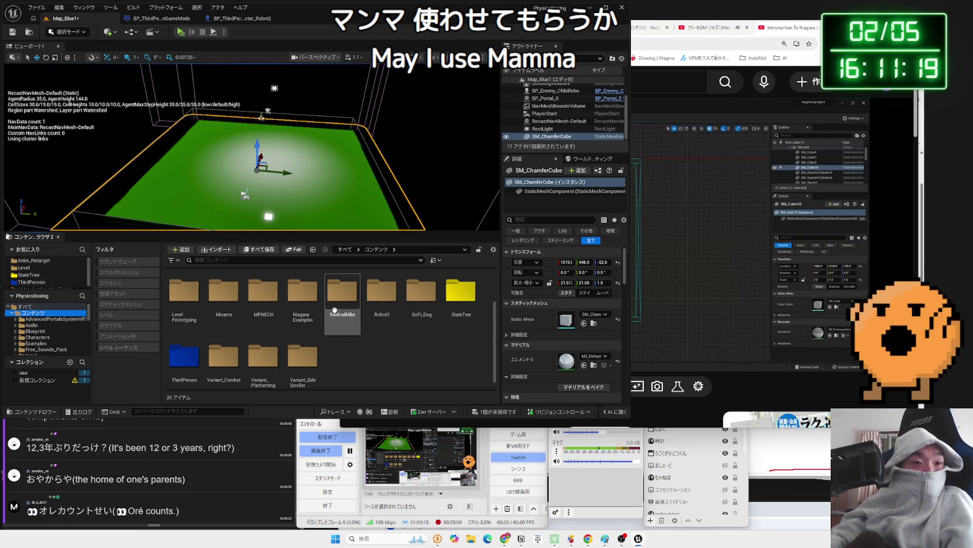
pyautogui.doubleClick(302, 295)
pyautogui.doubleClick(350, 301)
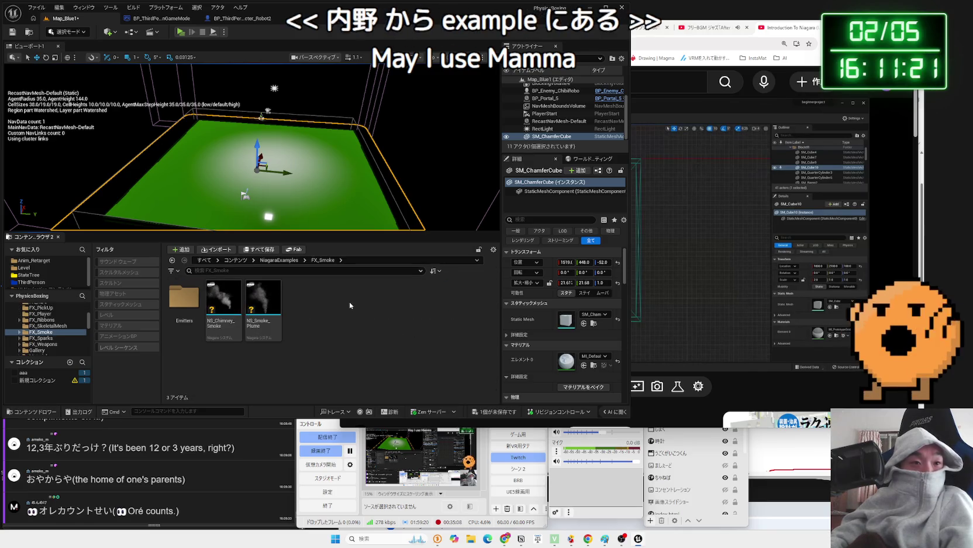
pyautogui.hotkey('alt', 'Left')
pyautogui.doubleClick(380, 311)
pyautogui.moveTo(307, 304); pyautogui.dragTo(315, 176)
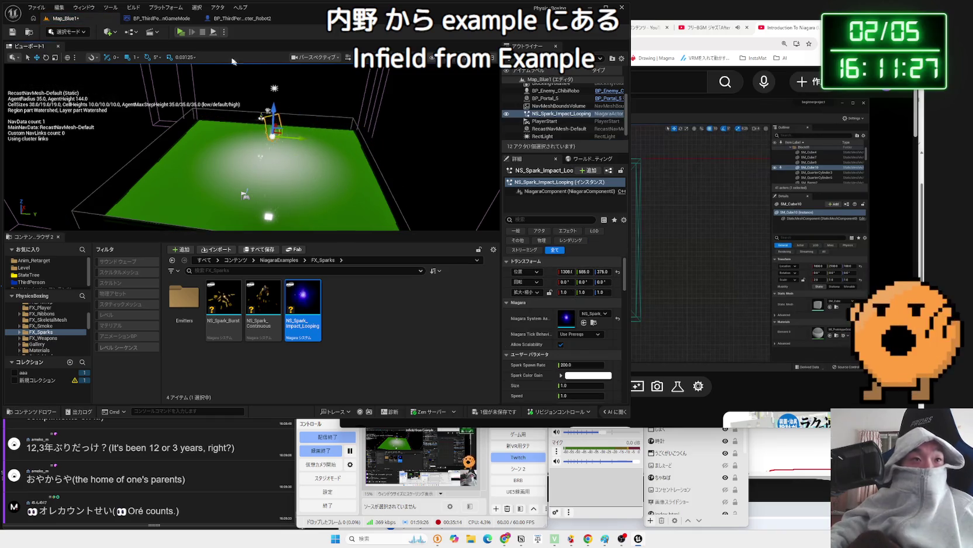
# Test-play with the looping sparks, delete the BP_Portal_5 portal, and test again.
pyautogui.click(182, 32)
pyautogui.press('Escape')
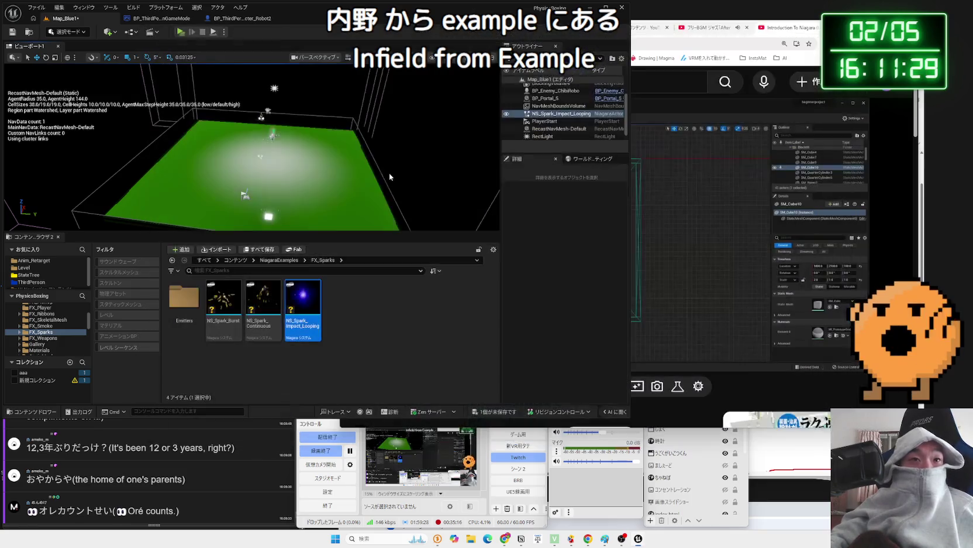
pyautogui.moveTo(349, 156); pyautogui.dragTo(349, 156)
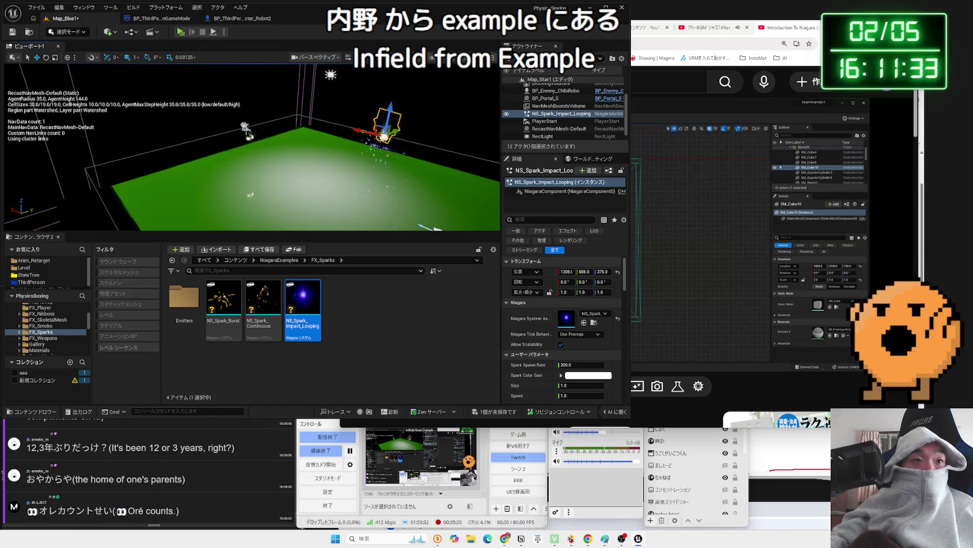
pyautogui.click(246, 128)
pyautogui.moveTo(296, 124); pyautogui.dragTo(299, 129)
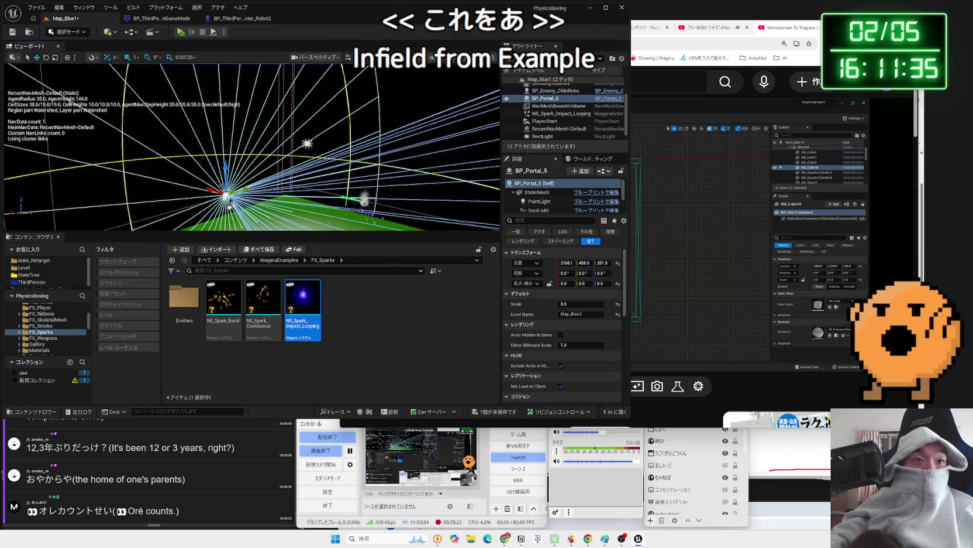
pyautogui.press('Delete')
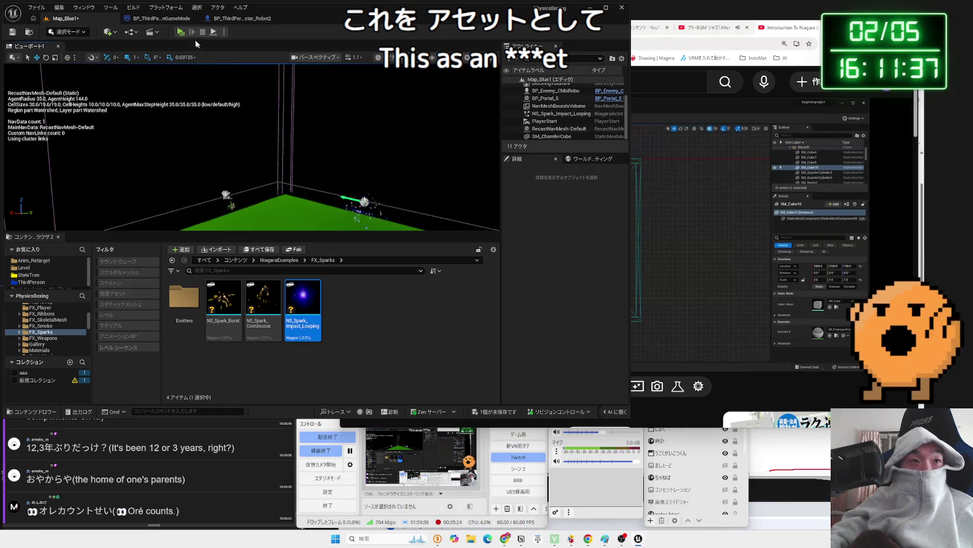
pyautogui.hotkey('alt', 'p')
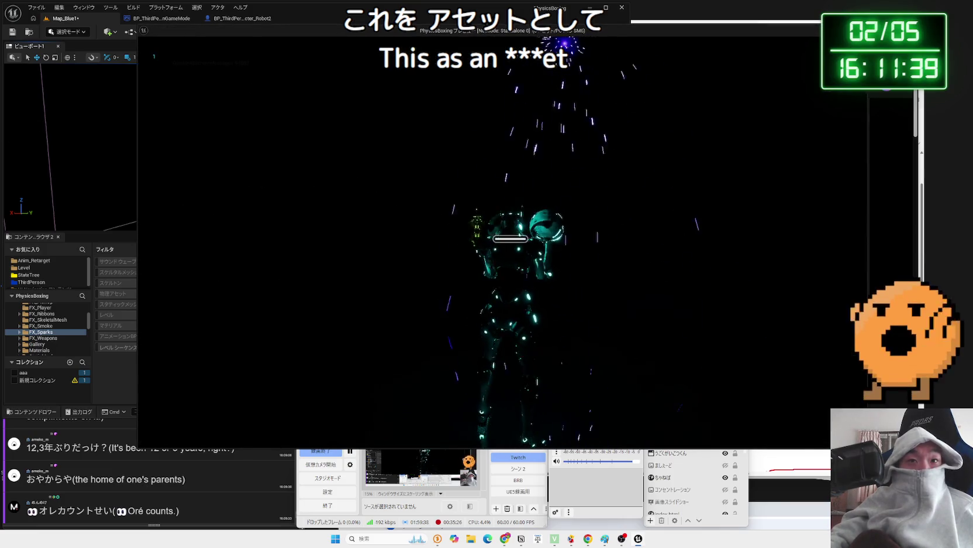
pyautogui.press('Escape')
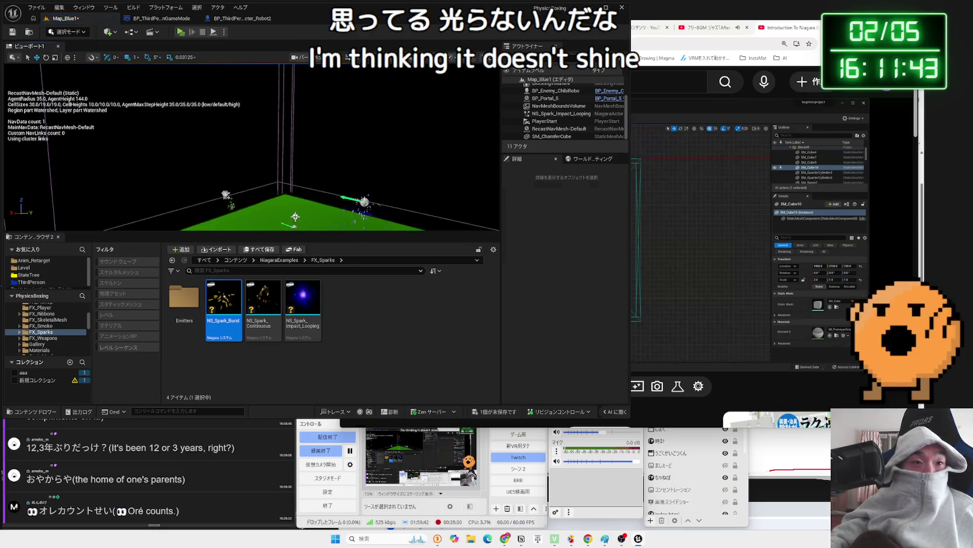
# Add NS_Spark_Burst, test-play, delete both spark systems, and open the Emitters folder.
pyautogui.moveTo(295, 217); pyautogui.dragTo(294, 202)
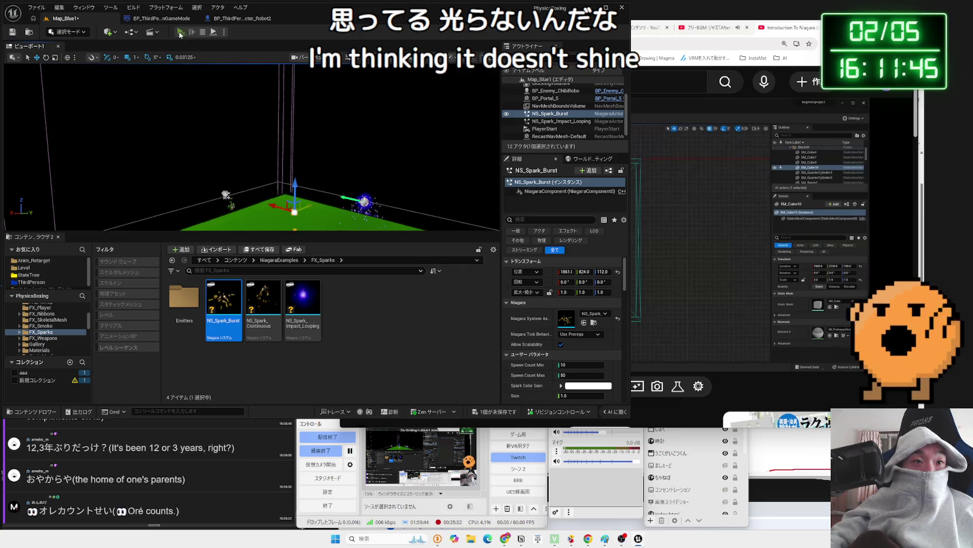
pyautogui.click(179, 32)
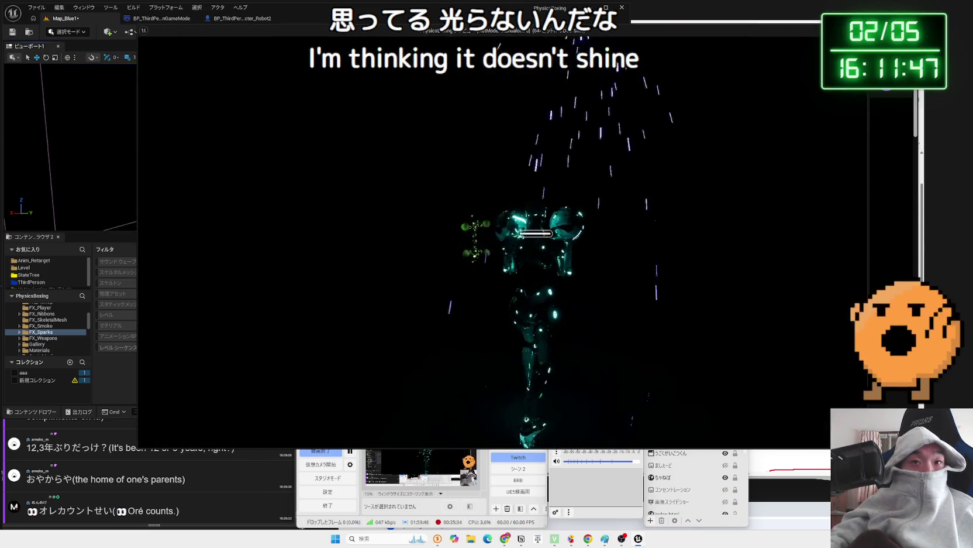
pyautogui.press('Escape')
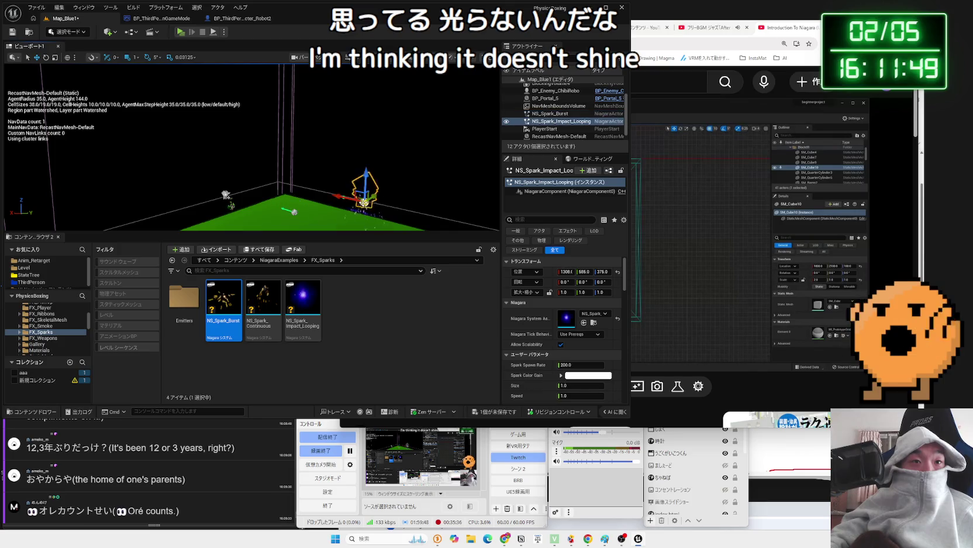
pyautogui.press('Delete')
pyautogui.click(295, 213)
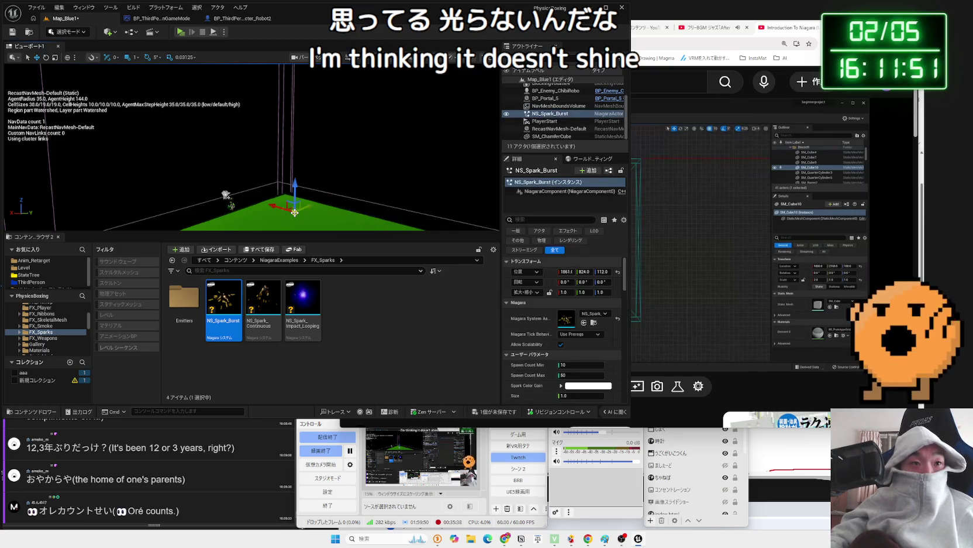
pyautogui.press('Delete')
pyautogui.doubleClick(201, 316)
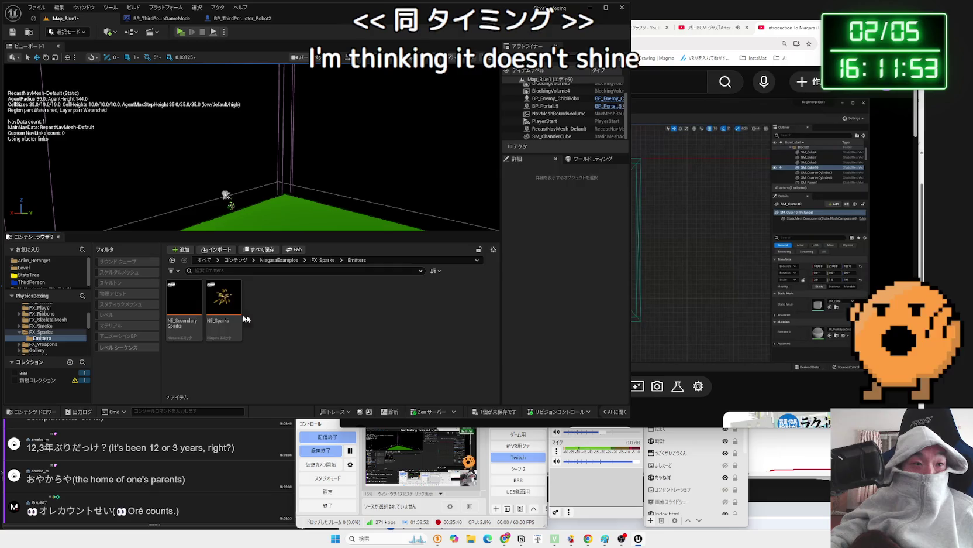
# Look inside the FX_Ribbons, FX_Smoke and FX_Sparks folders of NiagaraExamples.
pyautogui.press('BackSpace')
pyautogui.press('BackSpace')
pyautogui.click(255, 332)
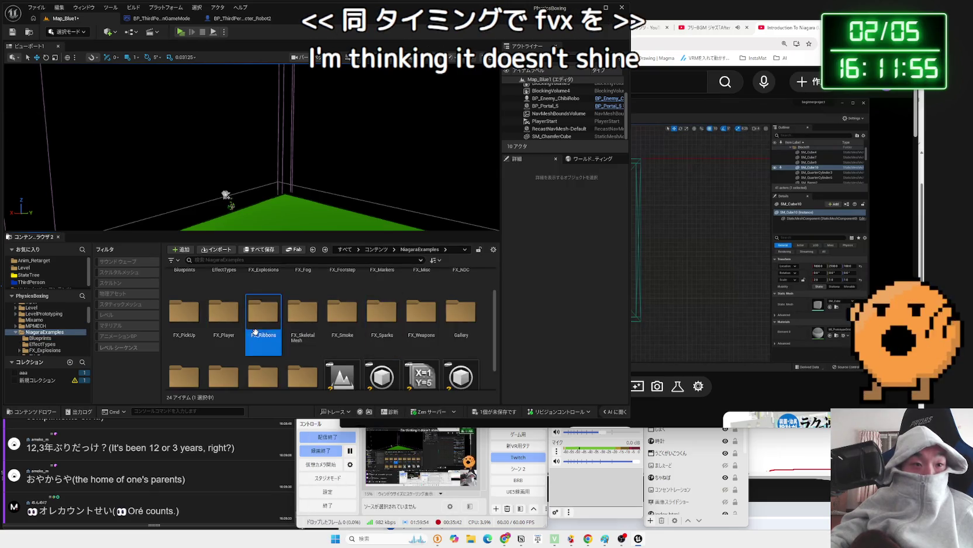
pyautogui.doubleClick(255, 331)
pyautogui.press('BackSpace')
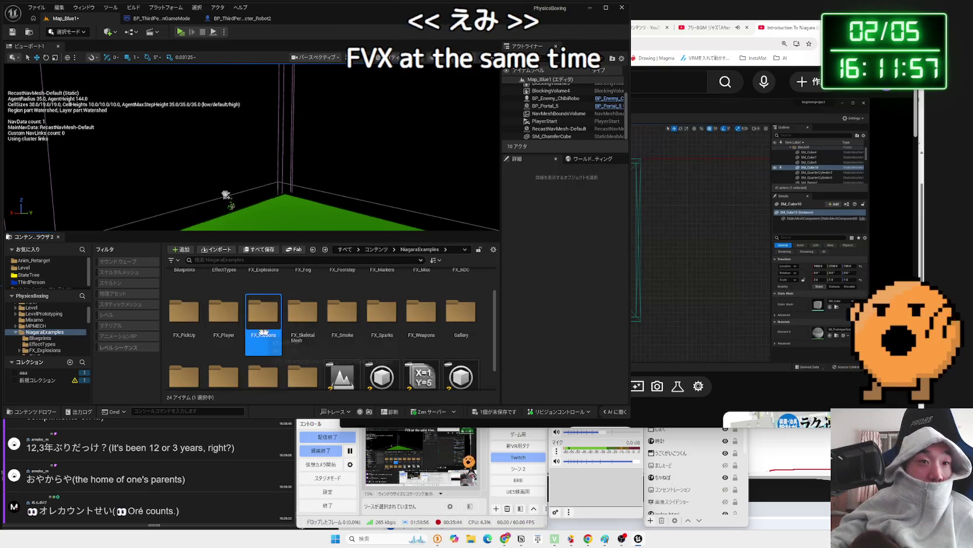
pyautogui.click(342, 325)
pyautogui.doubleClick(336, 325)
pyautogui.press('BackSpace')
pyautogui.click(388, 320)
pyautogui.doubleClick(388, 320)
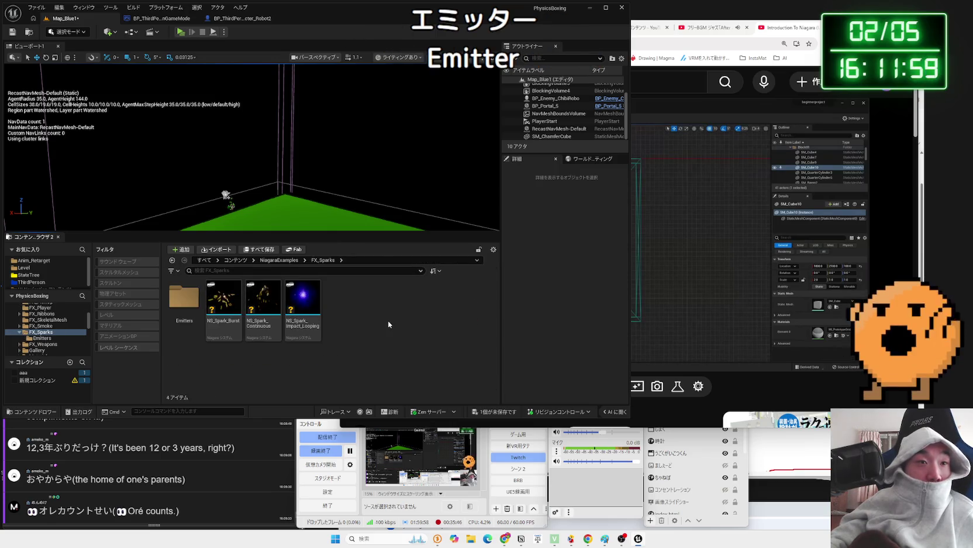
pyautogui.press('BackSpace')
# Browse FX_Weapons' Trails, Projectiles and MuzzleFlashes subfolders.
pyautogui.doubleClick(423, 320)
pyautogui.click(307, 304)
pyautogui.doubleClick(307, 304)
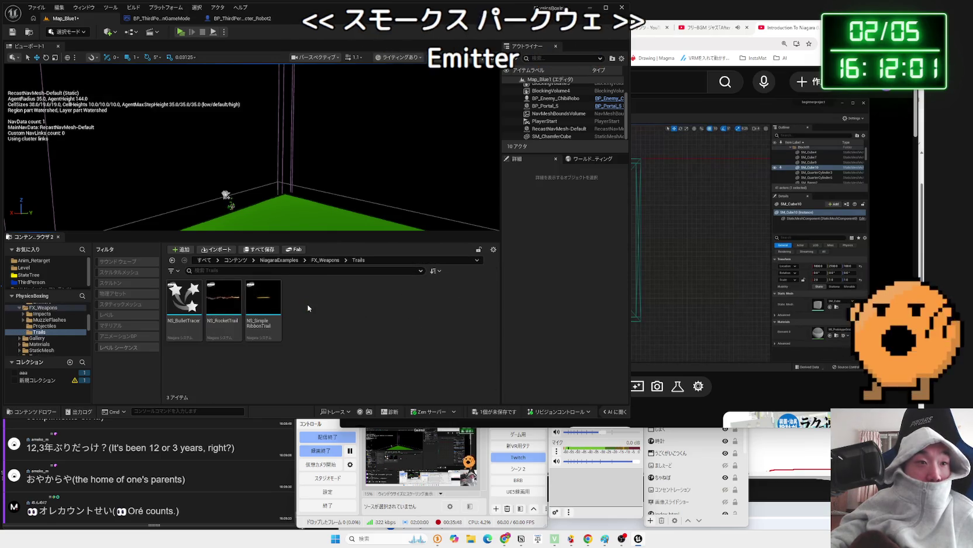
pyautogui.press('BackSpace')
pyautogui.doubleClick(263, 299)
pyautogui.press('BackSpace')
pyautogui.doubleClick(214, 298)
pyautogui.press('BackSpace')
pyautogui.press('BackSpace')
# Browse the Gallery's LevelSequences, Widgets and Weapons/Launcher/Mesh folders.
pyautogui.doubleClick(472, 325)
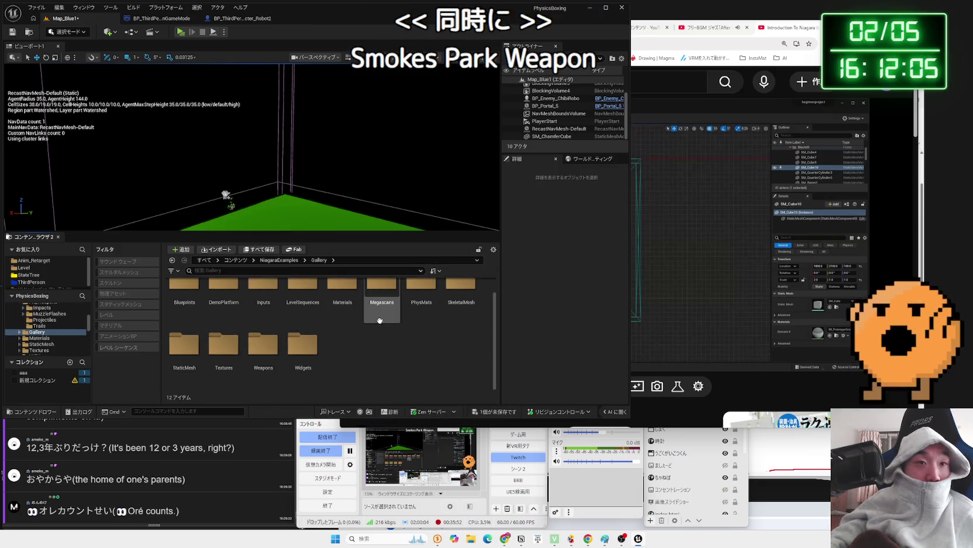
pyautogui.doubleClick(304, 299)
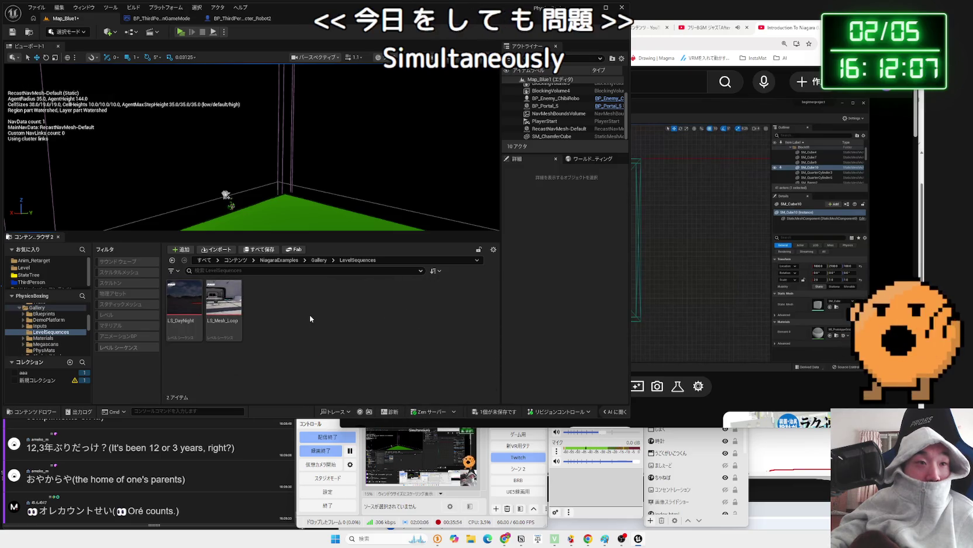
pyautogui.press('BackSpace')
pyautogui.doubleClick(341, 359)
pyautogui.press('BackSpace')
pyautogui.doubleClick(305, 363)
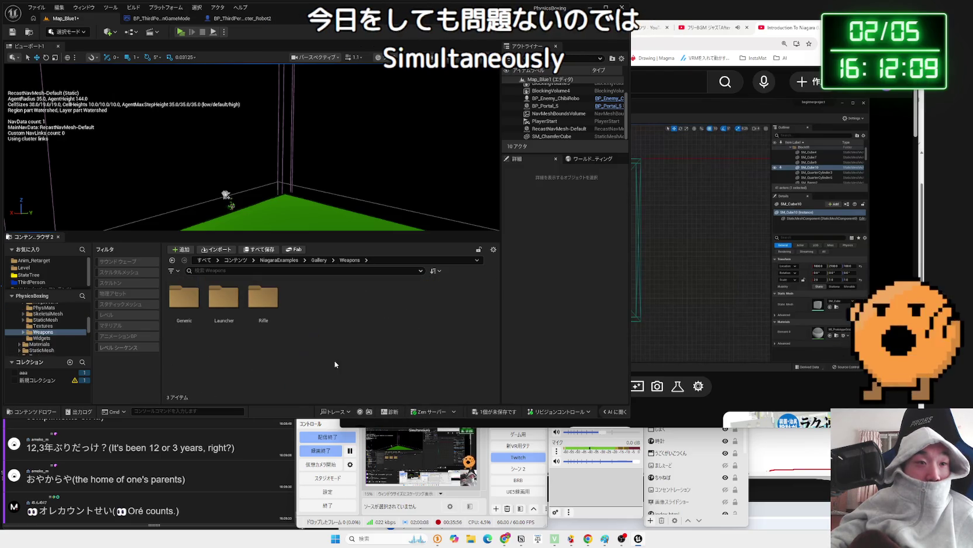
pyautogui.doubleClick(224, 298)
pyautogui.doubleClick(224, 297)
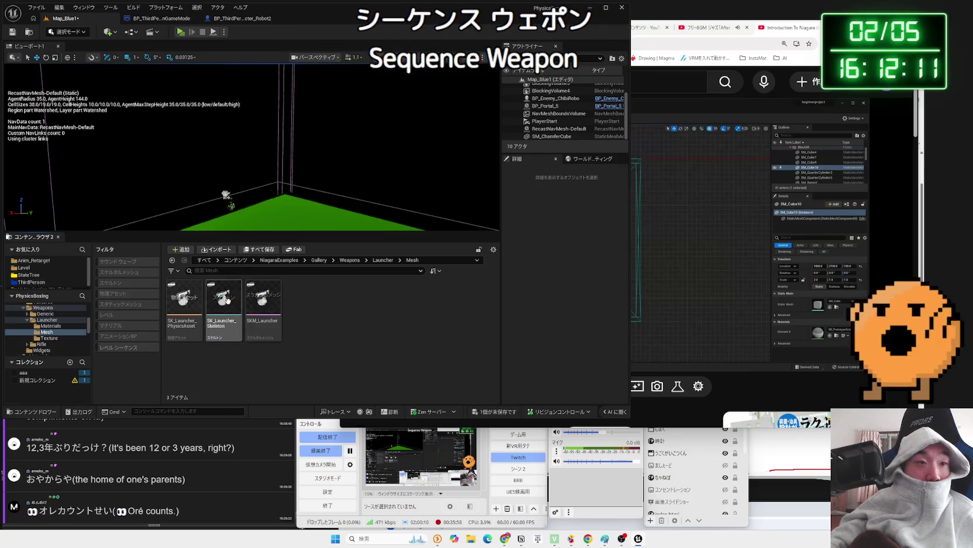
pyautogui.press('BackSpace')
pyautogui.press('BackSpace')
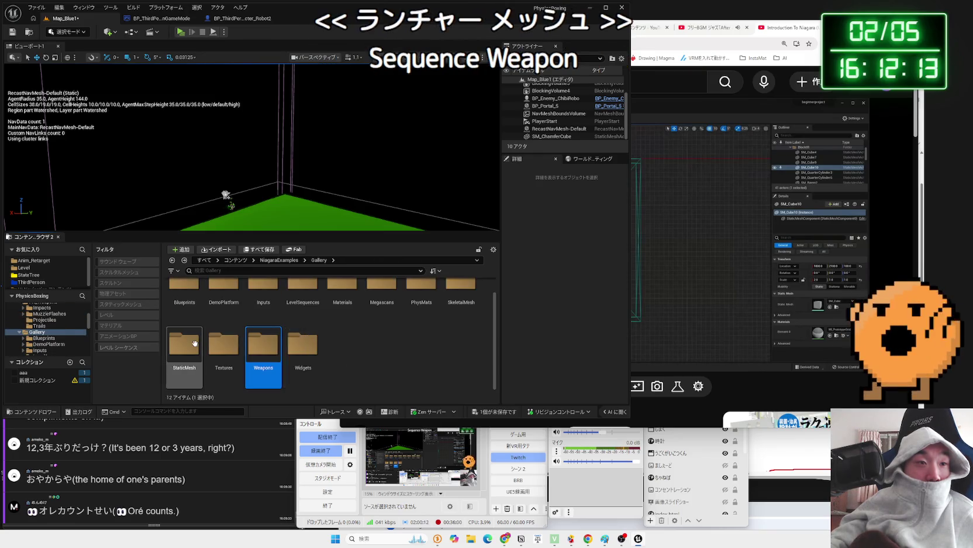
# Peek into the StaticMesh and BeachBall folders, then return to NiagaraExamples.
pyautogui.press('Left')
pyautogui.press('Return')
pyautogui.press('Right')
pyautogui.press('Return')
pyautogui.press('BackSpace')
pyautogui.press('BackSpace')
pyautogui.press('BackSpace')
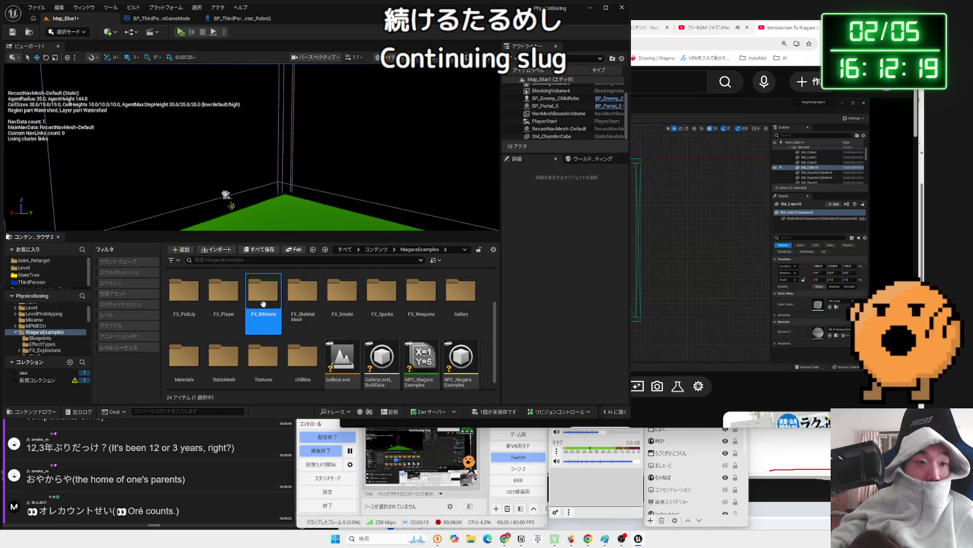
# Go into the EffectTypes folder and open the NET_Gameplay_Burst effect type.
pyautogui.press('Down')
pyautogui.click(231, 340)
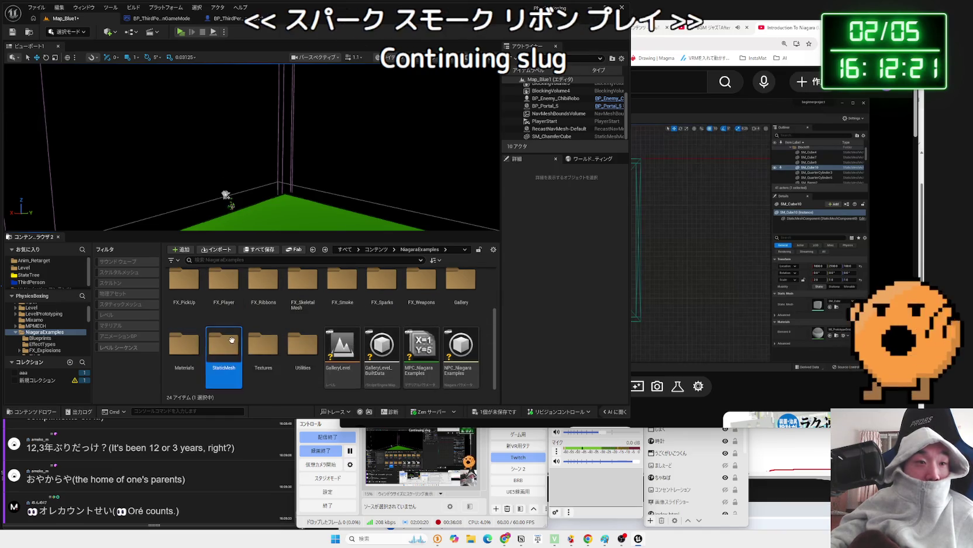
pyautogui.click(280, 343)
pyautogui.scroll(2, 293, 316)
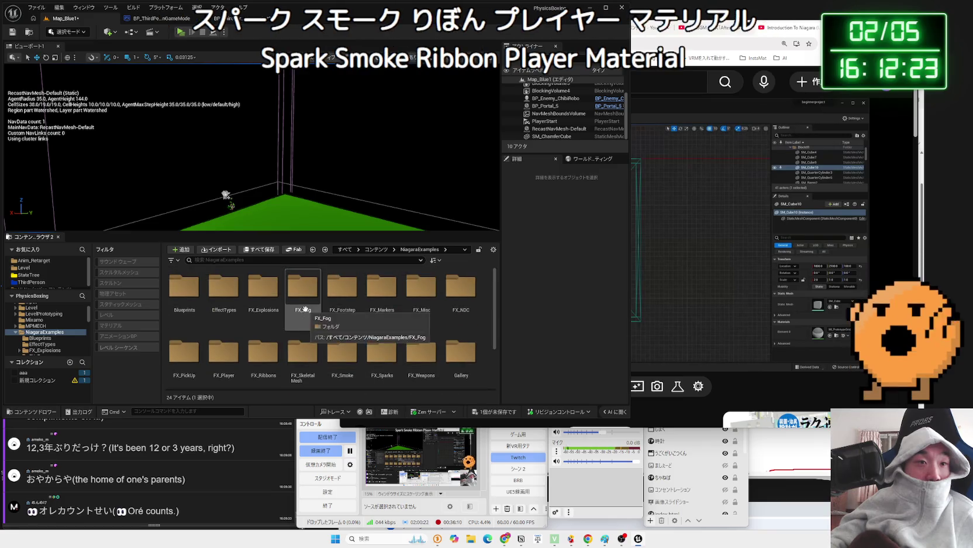
pyautogui.click(225, 296)
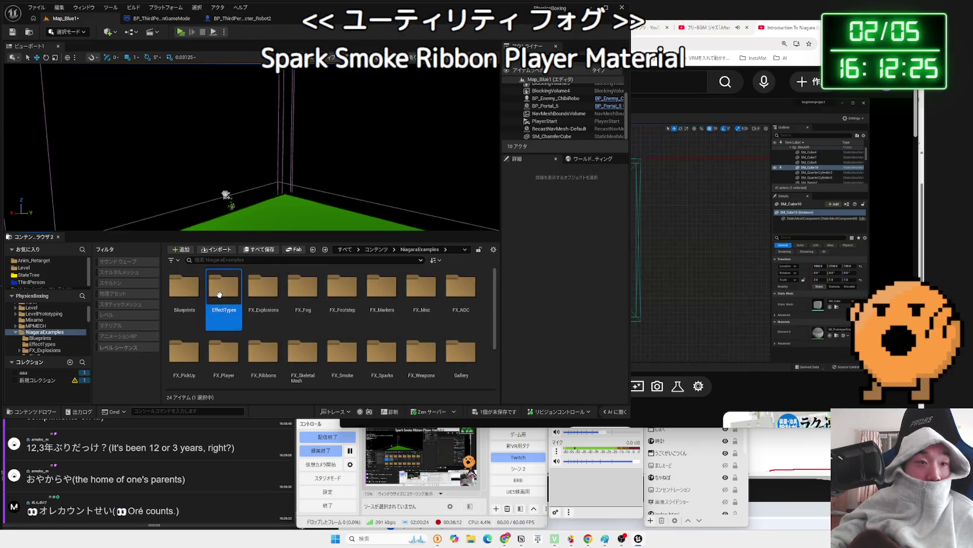
pyautogui.doubleClick(220, 287)
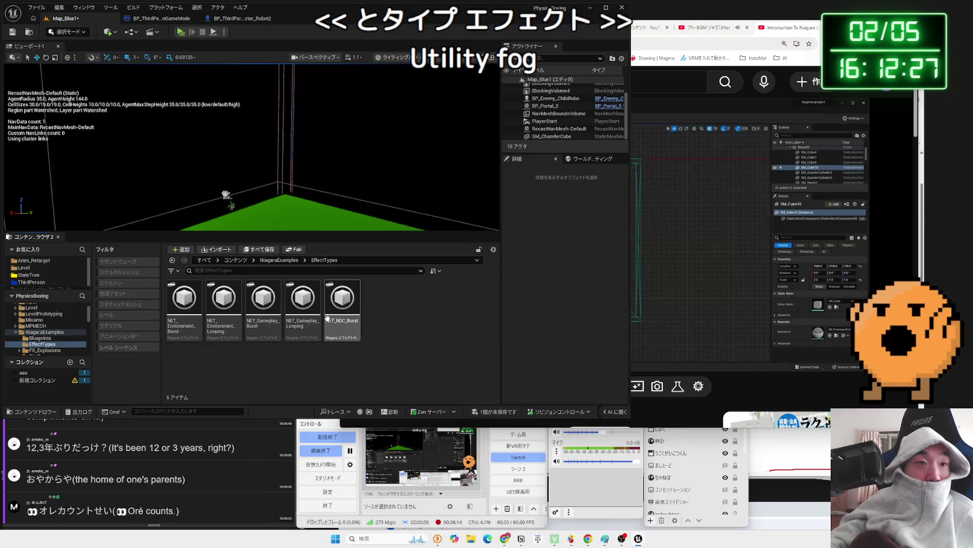
pyautogui.click(258, 321)
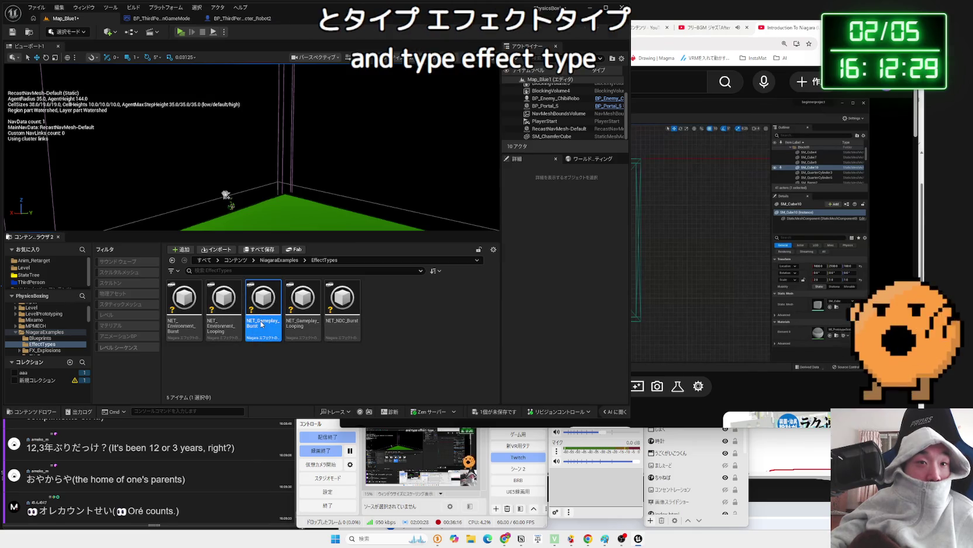
pyautogui.doubleClick(261, 325)
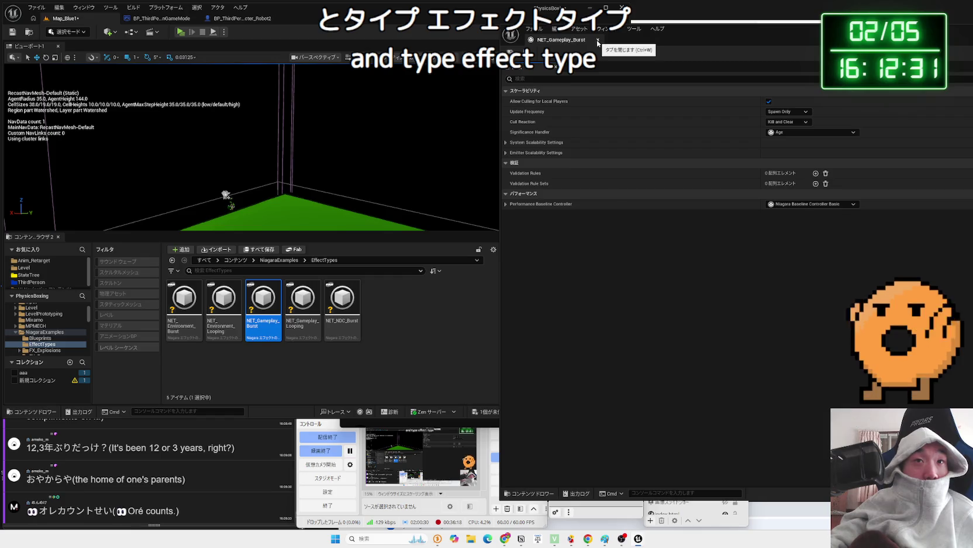
# Close NET_Gameplay_Burst, then open and close AN_Footstep from FX_Footstep.
pyautogui.click(598, 40)
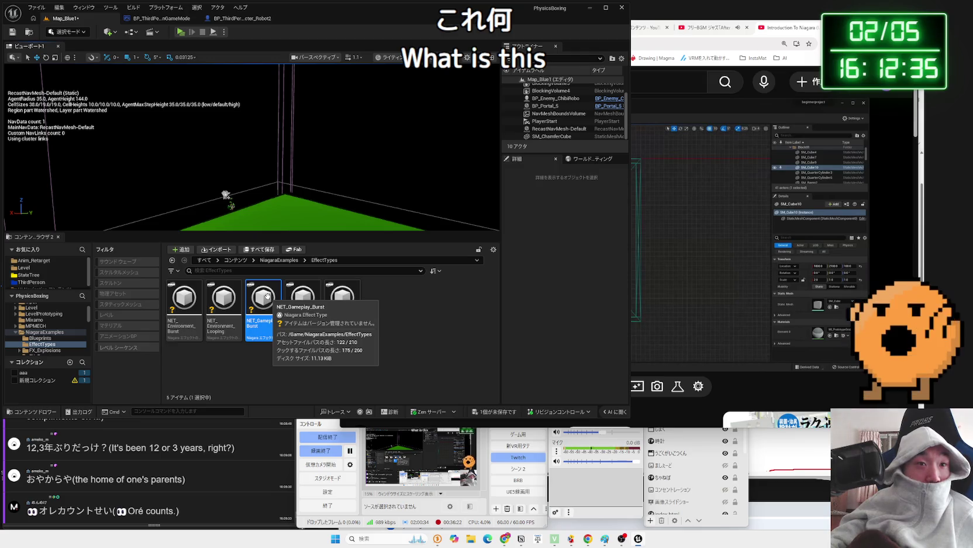
pyautogui.click(270, 335)
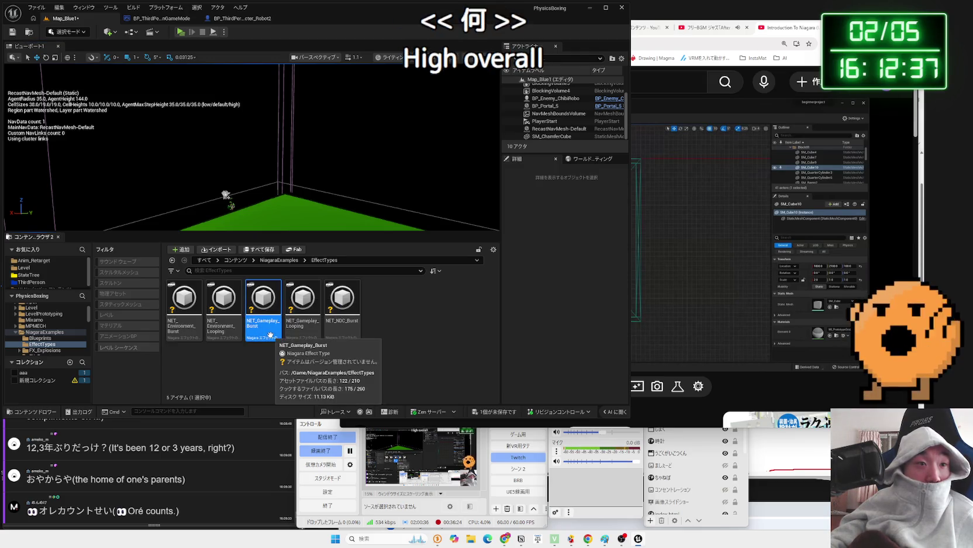
pyautogui.hotkey('alt', 'Left')
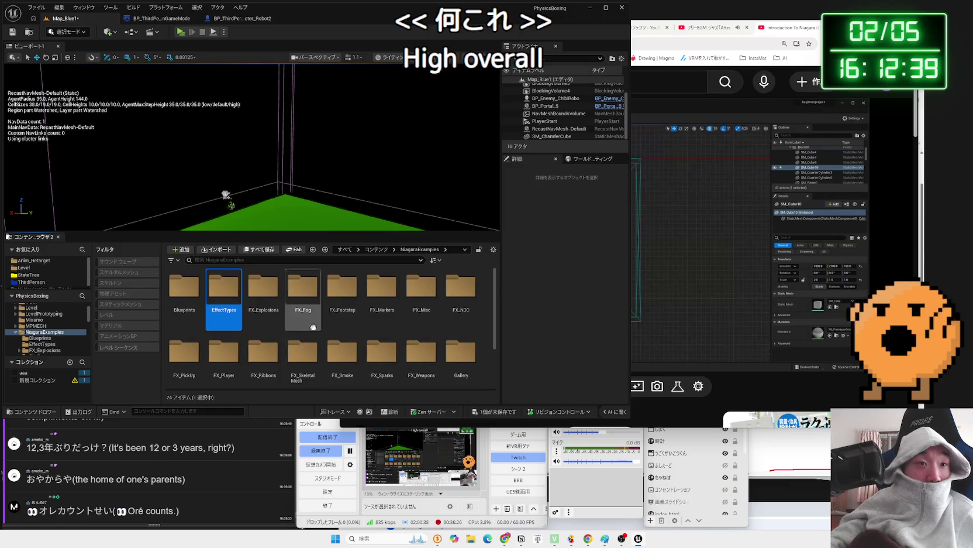
pyautogui.doubleClick(342, 288)
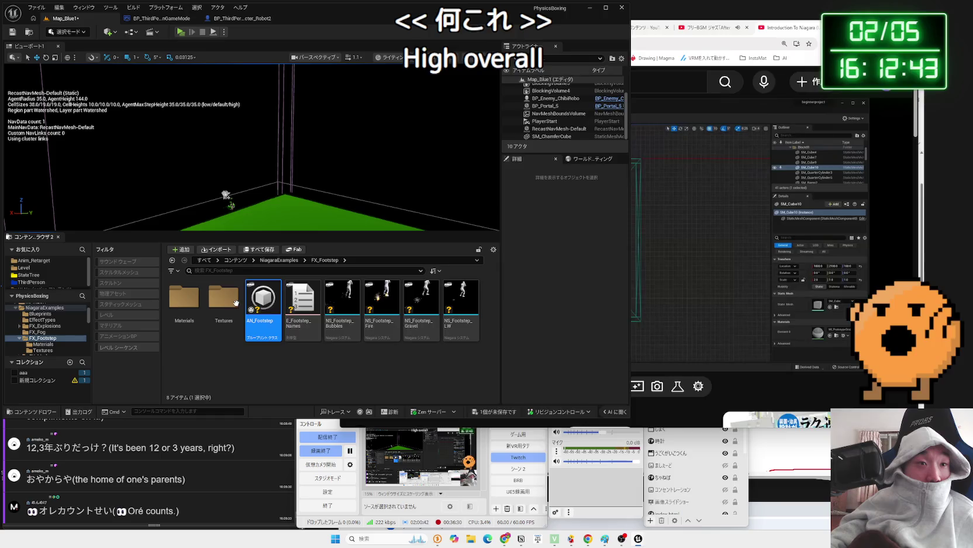
pyautogui.hotkey('alt', 'Left')
pyautogui.click(598, 41)
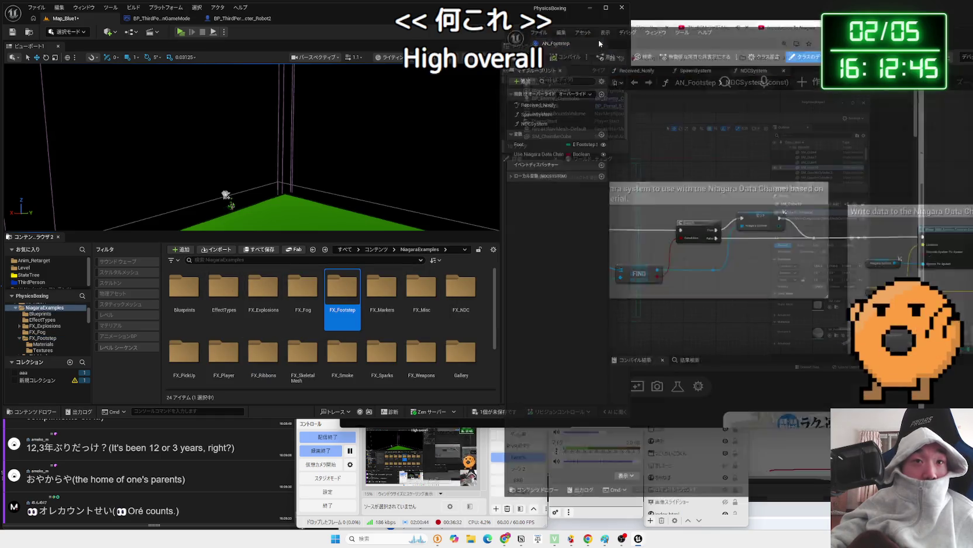
# Navigate to NiagaraExamples/FX_SkeletalMesh and select NS_Dino_Tris_Color_Burst.
pyautogui.hotkey('alt', 'Left')
pyautogui.doubleClick(311, 312)
pyautogui.doubleClick(311, 312)
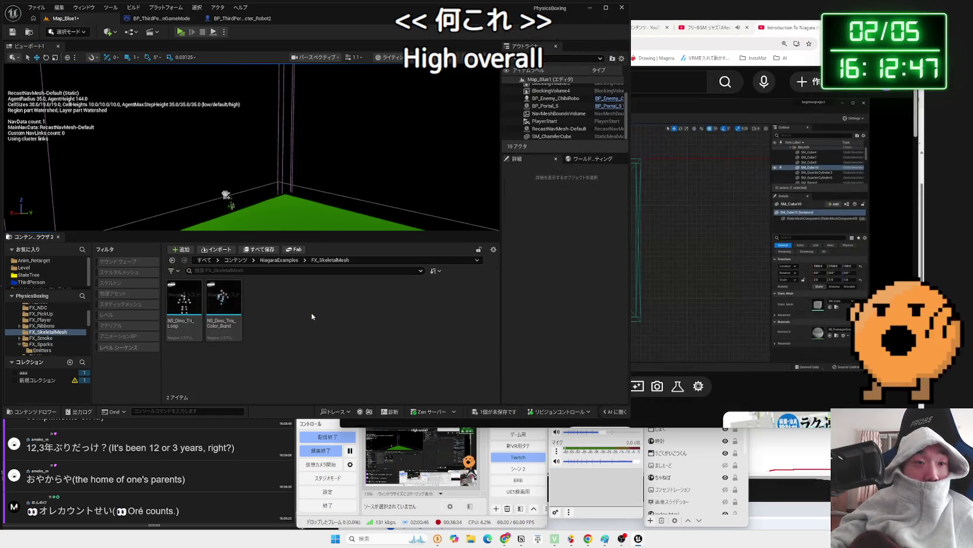
pyautogui.click(224, 298)
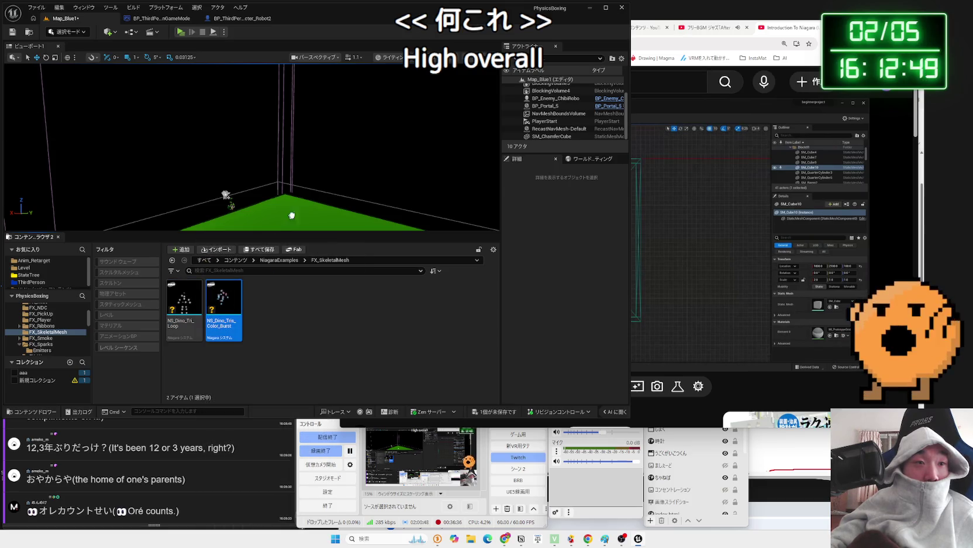
# Play-test the level, restore NS_Spark_Burst with undo, then delete it.
pyautogui.moveTo(260, 197)
pyautogui.mouseDown()
pyautogui.moveTo(259, 182)
pyautogui.moveTo(275, 181)
pyautogui.moveTo(260, 196)
pyautogui.mouseUp()
pyautogui.click(179, 34)
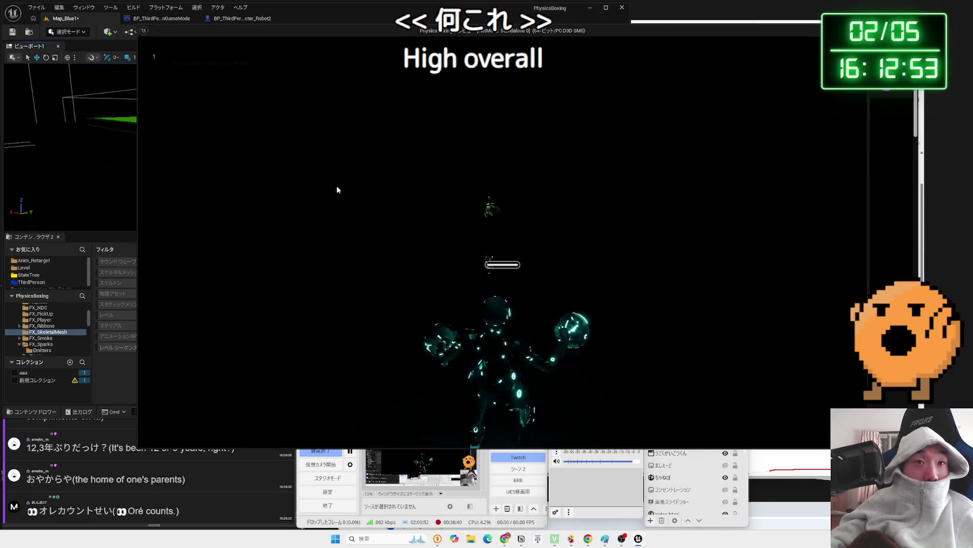
pyautogui.press('Escape')
pyautogui.hotkey('ctrl', 'z')
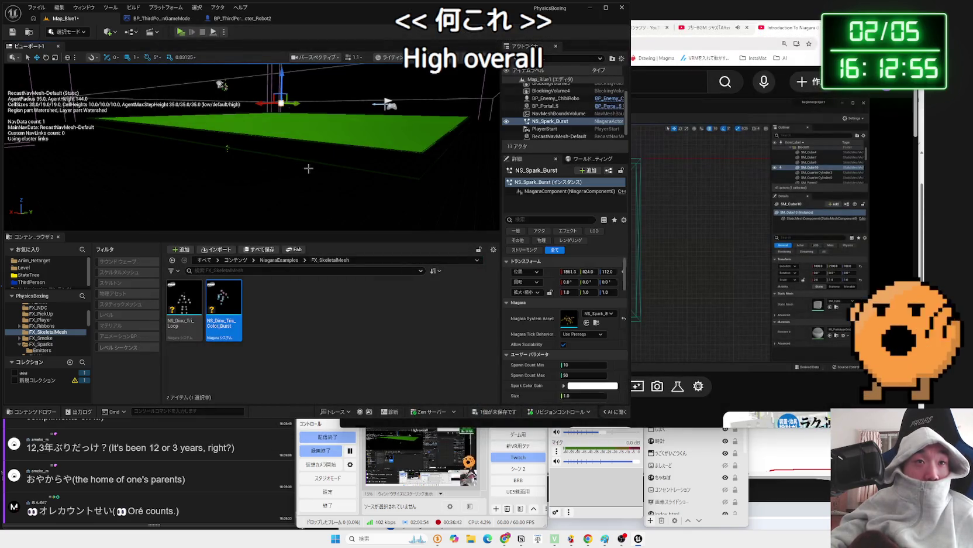
pyautogui.click(308, 168)
pyautogui.moveTo(308, 168)
pyautogui.mouseDown()
pyautogui.moveTo(313, 157)
pyautogui.moveTo(275, 131)
pyautogui.mouseUp()
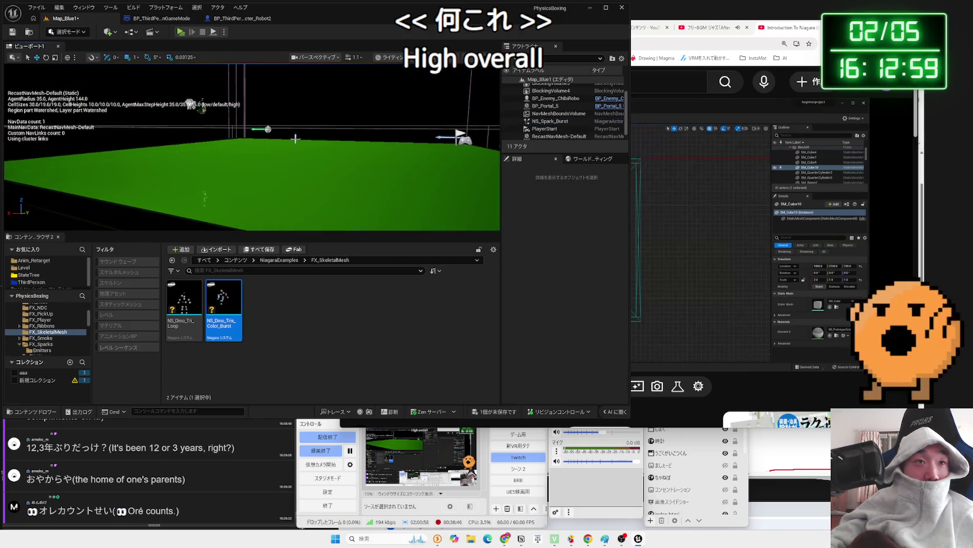
pyautogui.click(267, 129)
pyautogui.press('Delete')
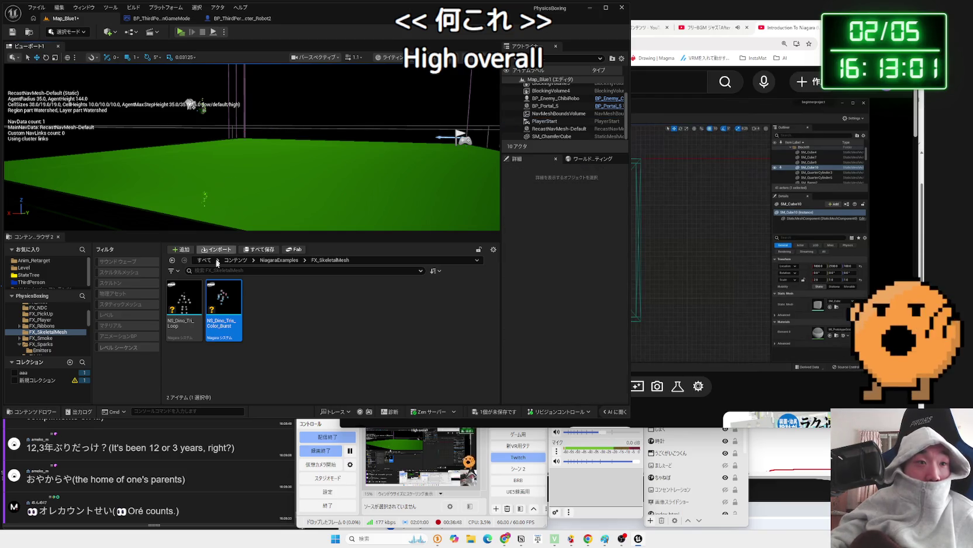
# Place and play-test NS_Dino_Tris_Color_Burst, delete it, and return to NiagaraExamples.
pyautogui.moveTo(228, 309); pyautogui.dragTo(325, 153)
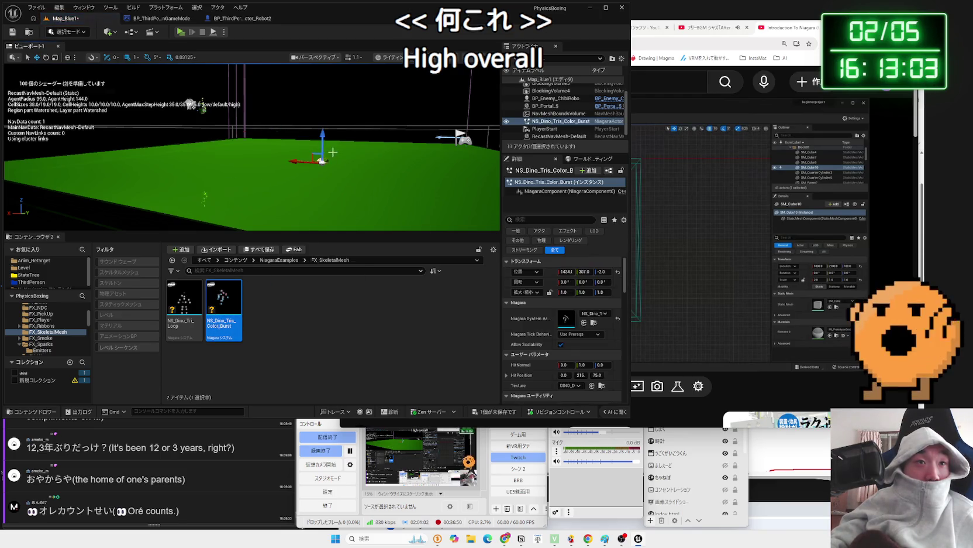
pyautogui.click(185, 34)
pyautogui.press('Escape')
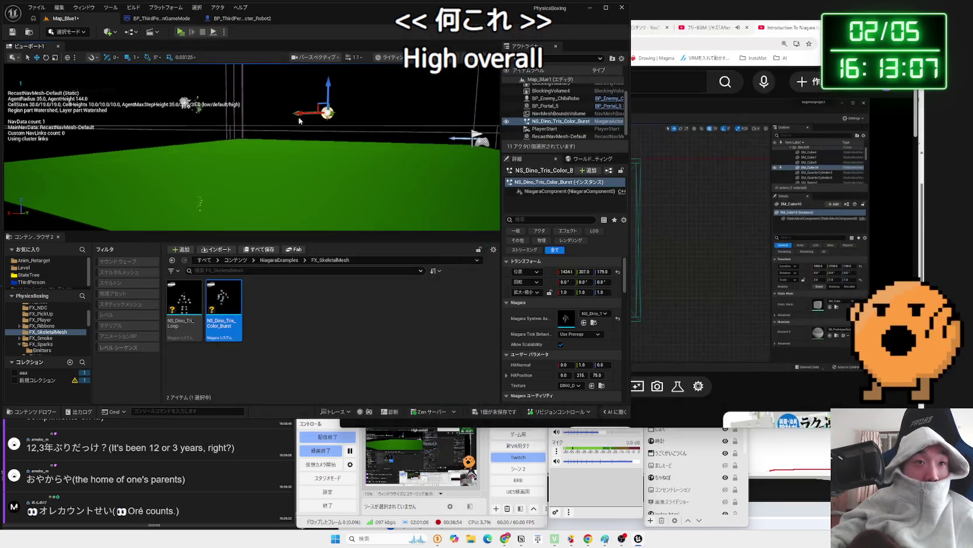
pyautogui.press('Delete')
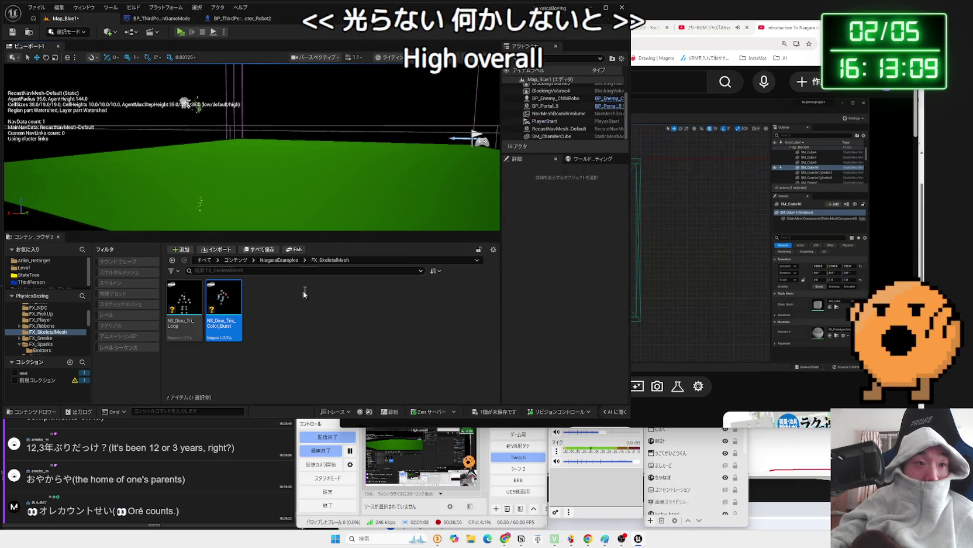
pyautogui.click(276, 260)
# Preview NS_Footstep_Bubbles from FX_Footstep in the Niagara editor, then close it.
pyautogui.doubleClick(313, 322)
pyautogui.click(313, 250)
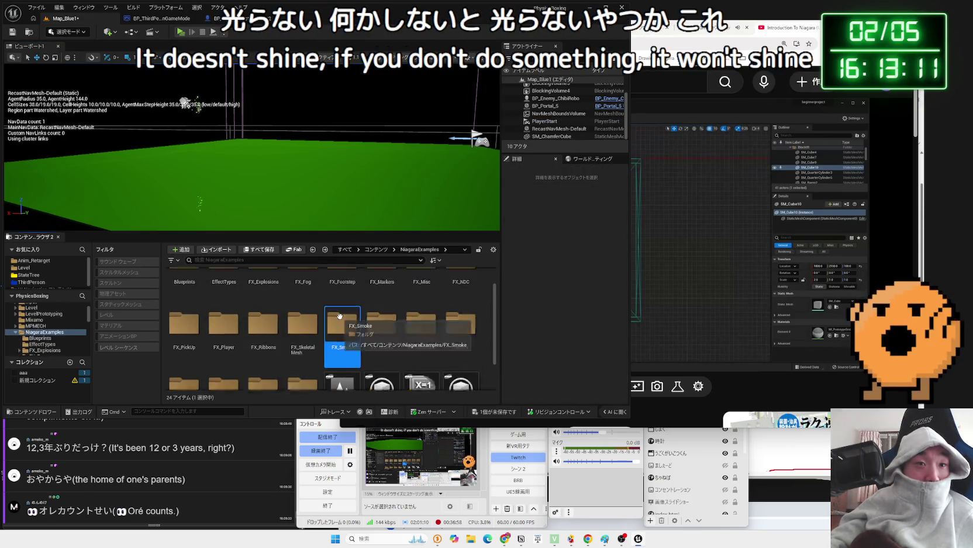
pyautogui.doubleClick(343, 310)
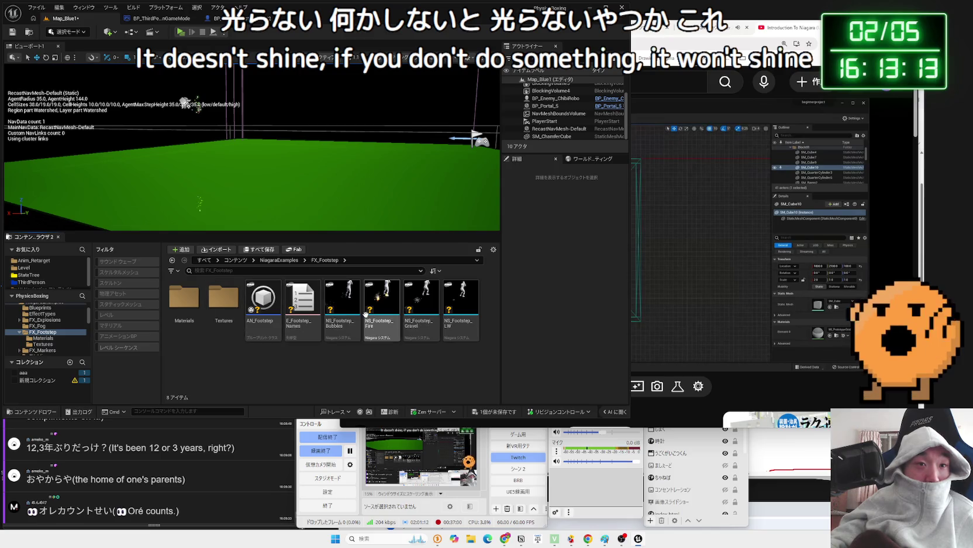
pyautogui.doubleClick(344, 307)
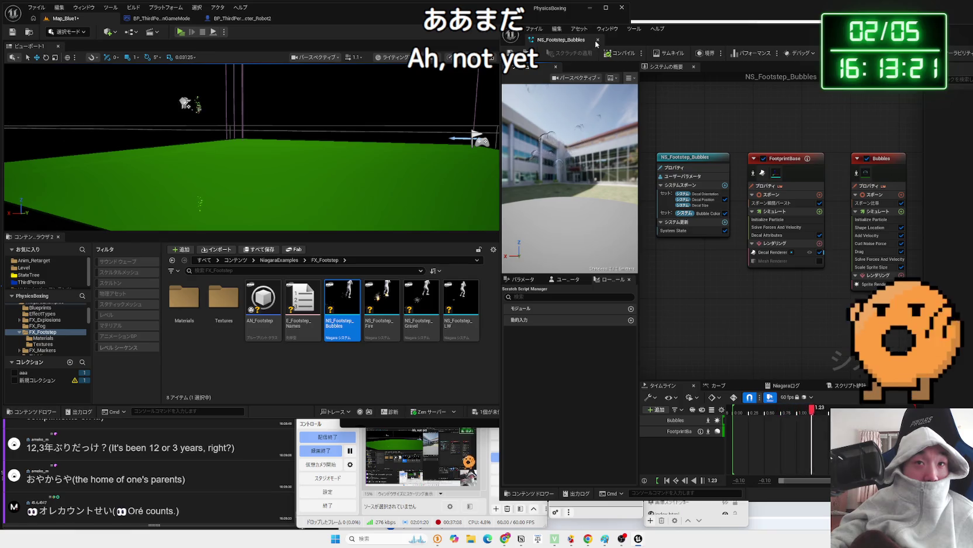
pyautogui.click(597, 39)
# Browse FX_Footstep's Textures and Materials folders.
pyautogui.doubleClick(223, 298)
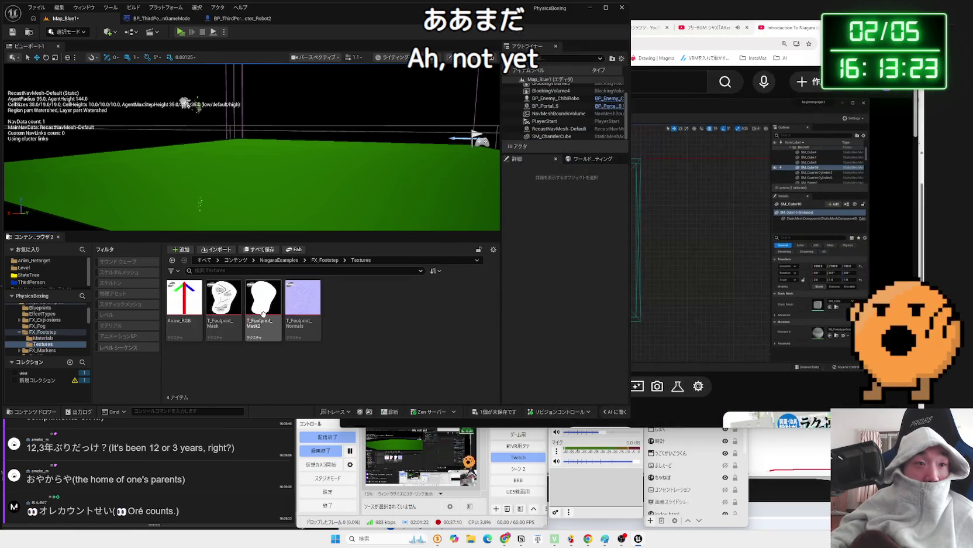
pyautogui.click(172, 259)
pyautogui.doubleClick(184, 298)
pyautogui.click(172, 260)
pyautogui.doubleClick(223, 298)
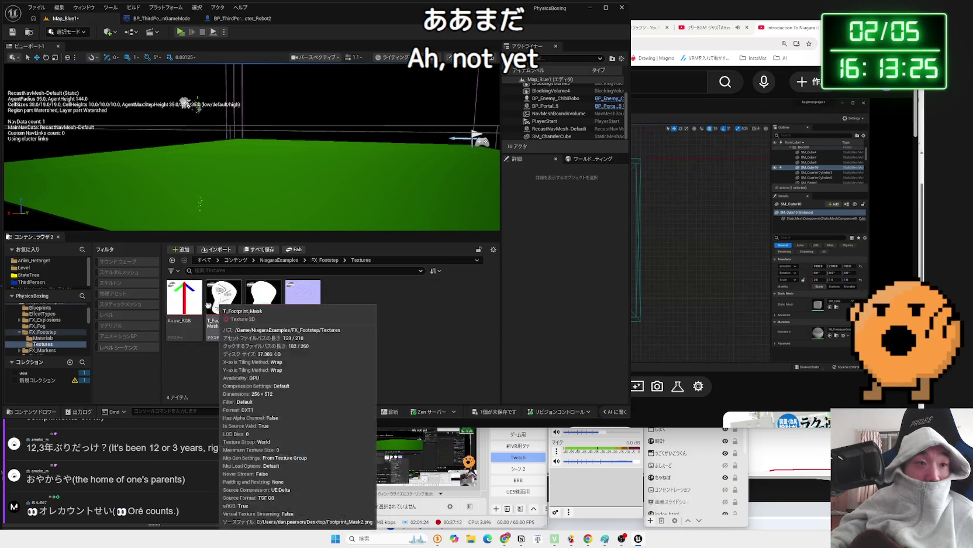
pyautogui.hotkey('alt', 'Left')
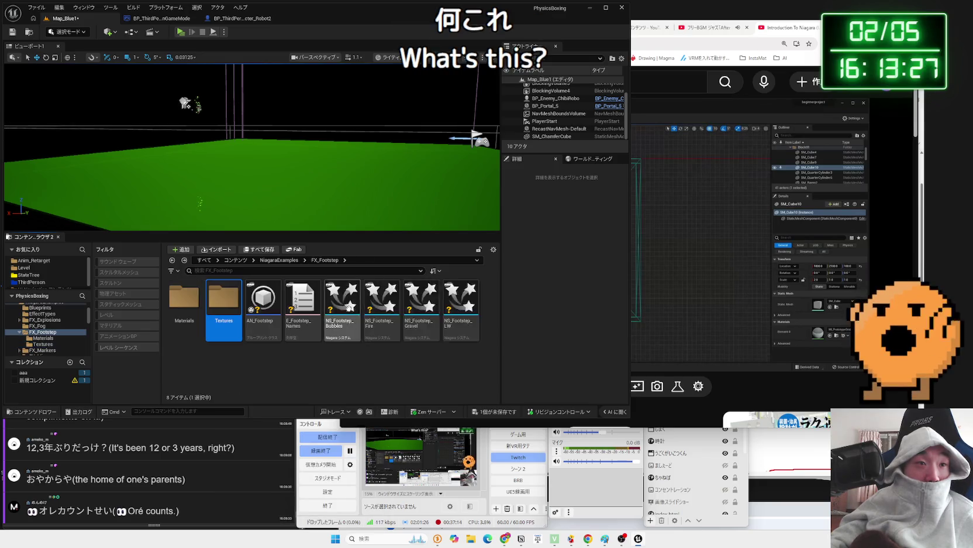
# Open FX_Markers and place NS_Marker_Location in the level.
pyautogui.hotkey('alt', 'Left')
pyautogui.doubleClick(370, 301)
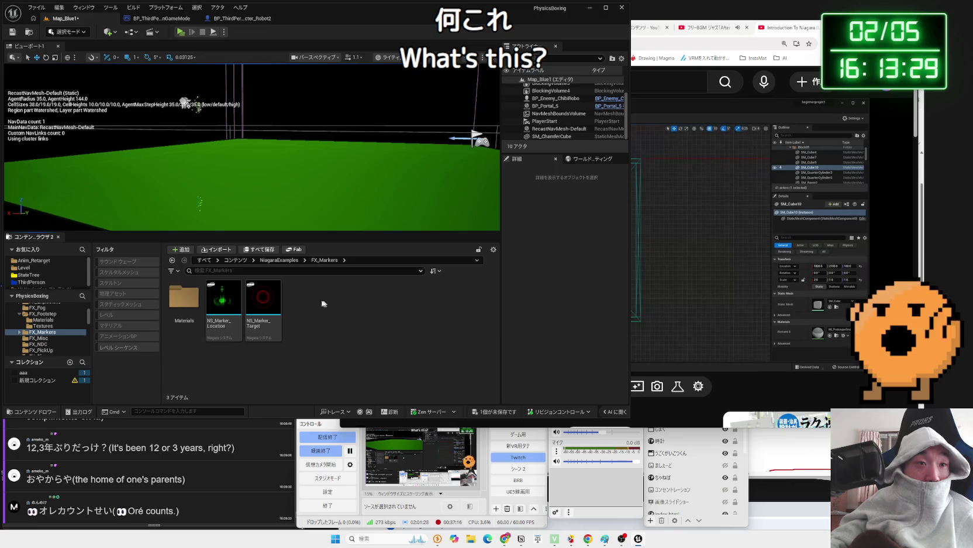
pyautogui.moveTo(224, 299)
pyautogui.mouseDown()
pyautogui.moveTo(292, 293)
pyautogui.moveTo(295, 177)
pyautogui.moveTo(307, 164)
pyautogui.mouseUp()
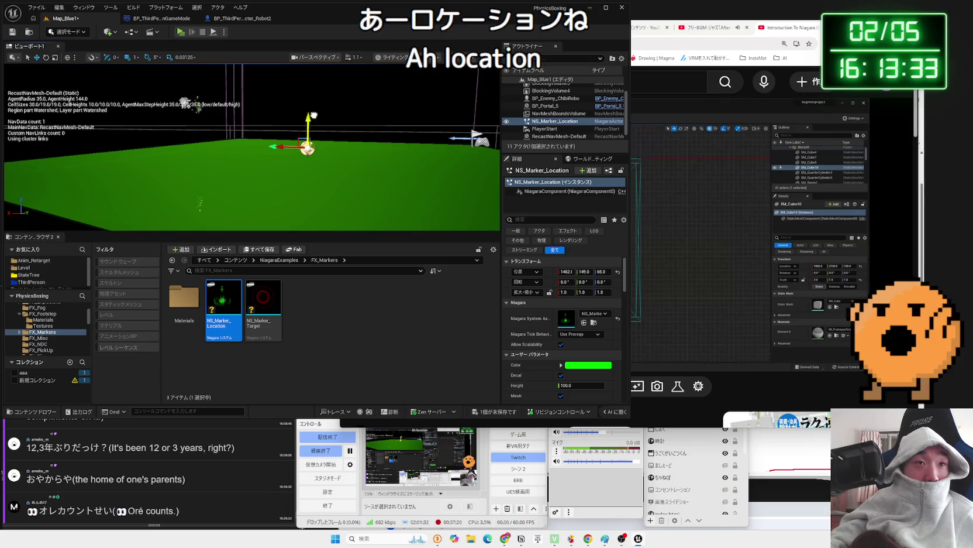
# Play-test NS_Marker_Location, delete it, and open the FX_Misc folder.
pyautogui.click(180, 33)
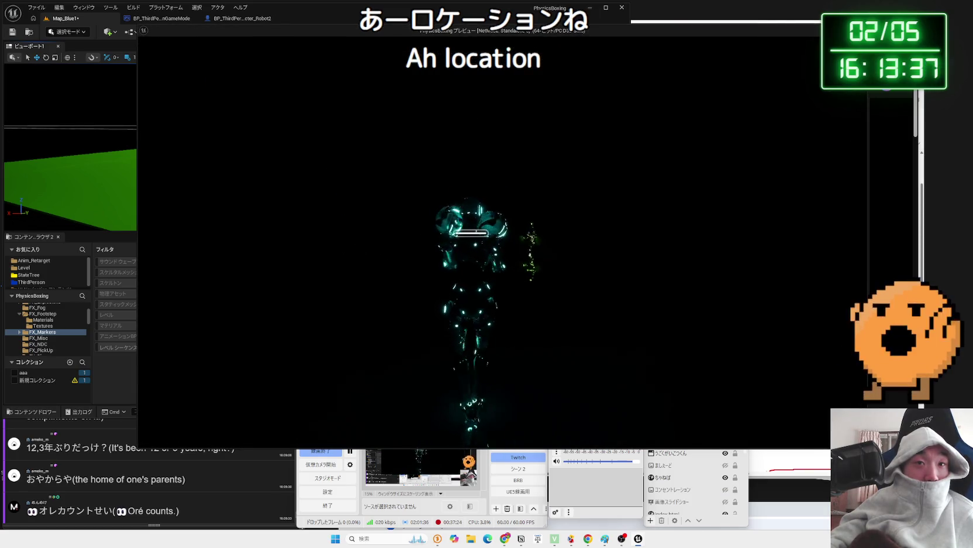
pyautogui.press('Escape')
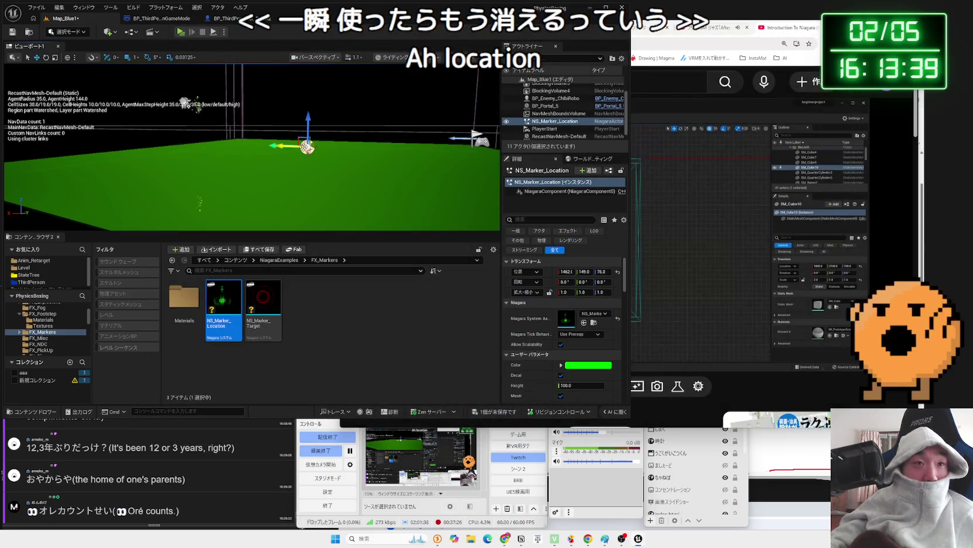
pyautogui.press('Delete')
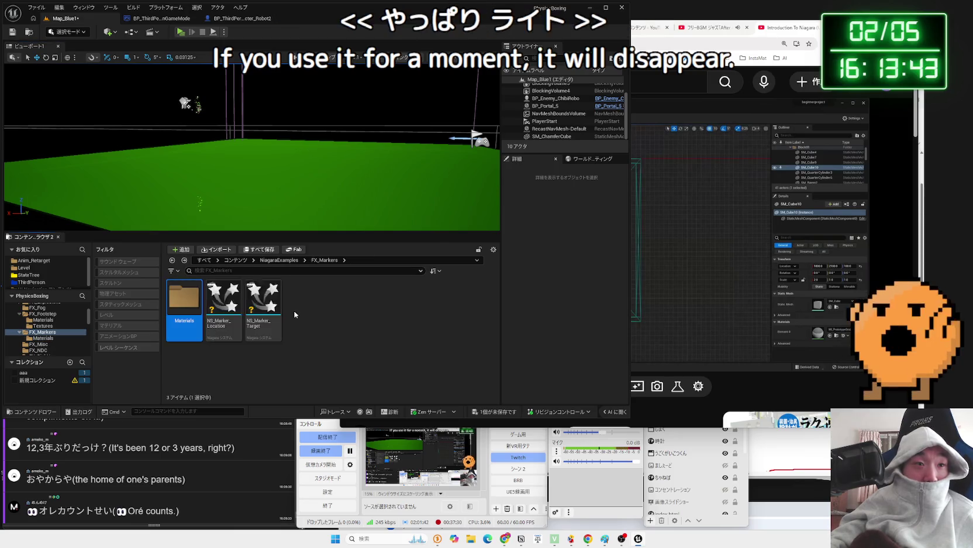
pyautogui.hotkey('alt', 'Left')
pyautogui.doubleClick(422, 300)
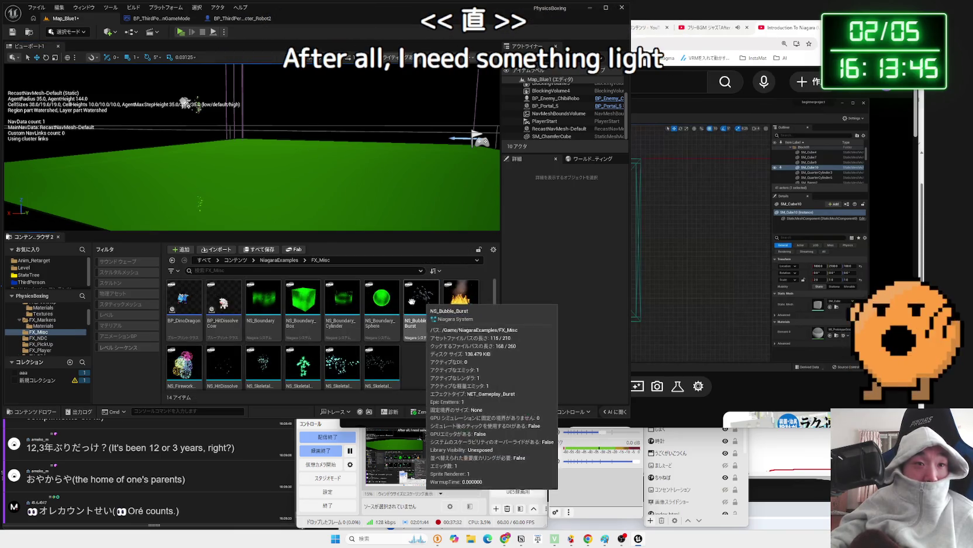
# Place NS_Boundary_Box, walk toward it in a test play, then delete it.
pyautogui.click(304, 298)
pyautogui.moveTo(305, 298); pyautogui.dragTo(328, 146)
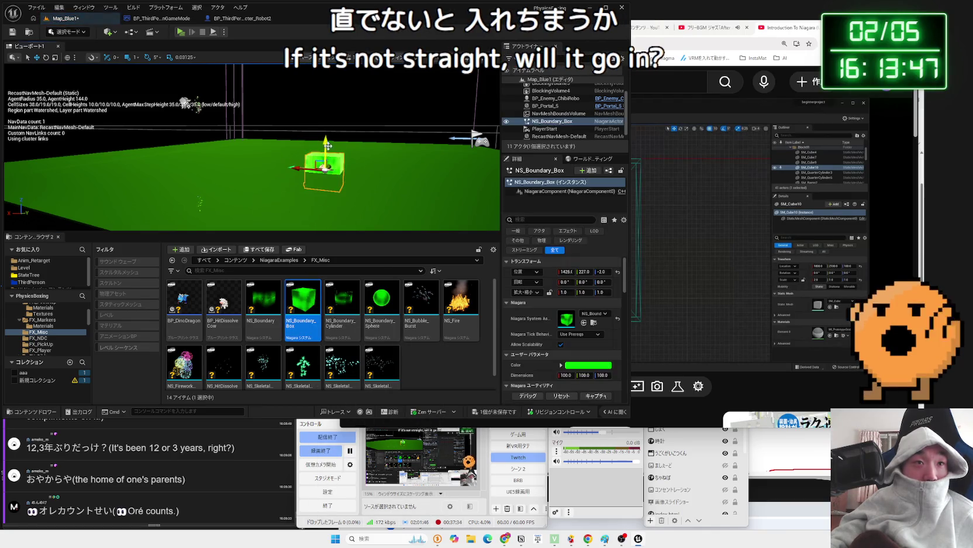
pyautogui.click(181, 32)
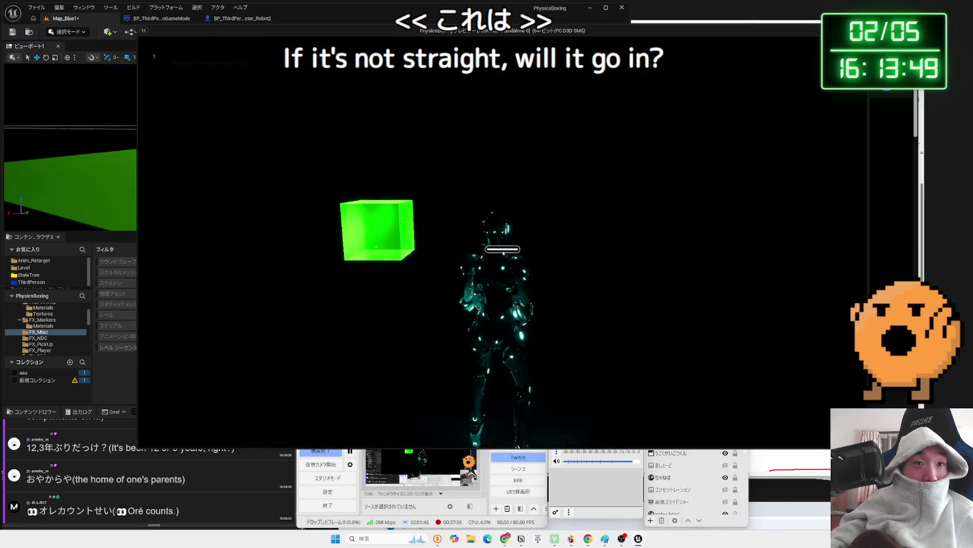
pyautogui.press('w')
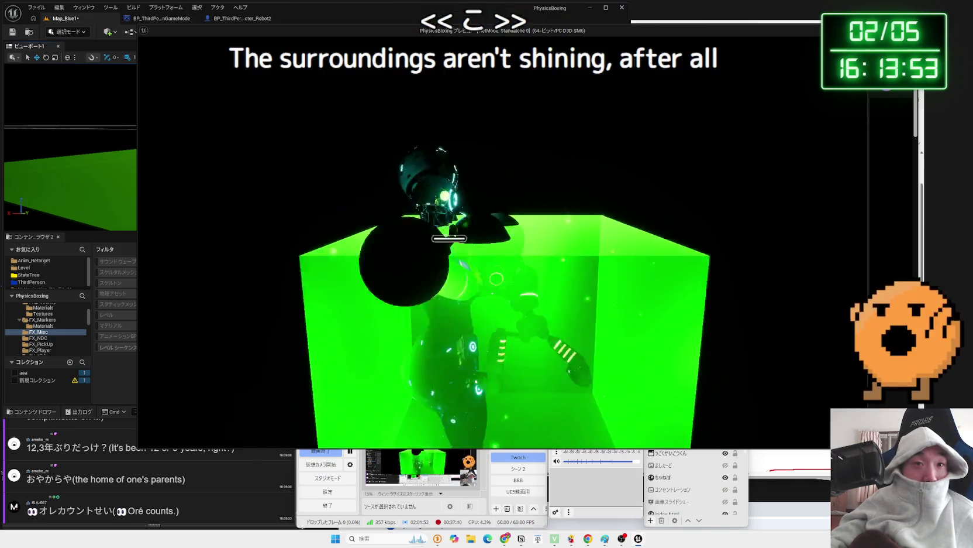
pyautogui.press('Escape')
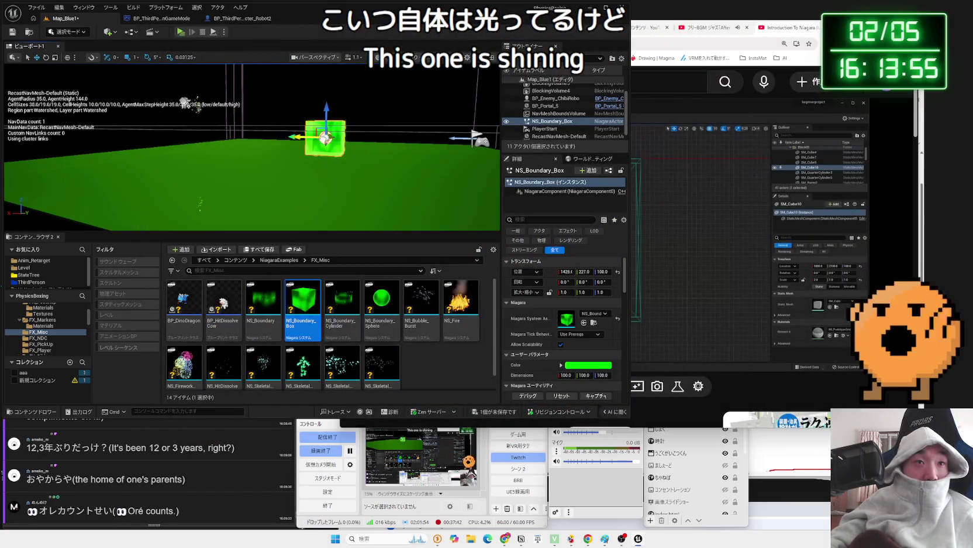
pyautogui.press('Delete')
# Try NS_Boundary_Sphere and NS_FireworkBurst in play, delete both, and return to NiagaraExamples.
pyautogui.moveTo(381, 299)
pyautogui.mouseDown()
pyautogui.moveTo(348, 198)
pyautogui.moveTo(355, 179)
pyautogui.mouseUp()
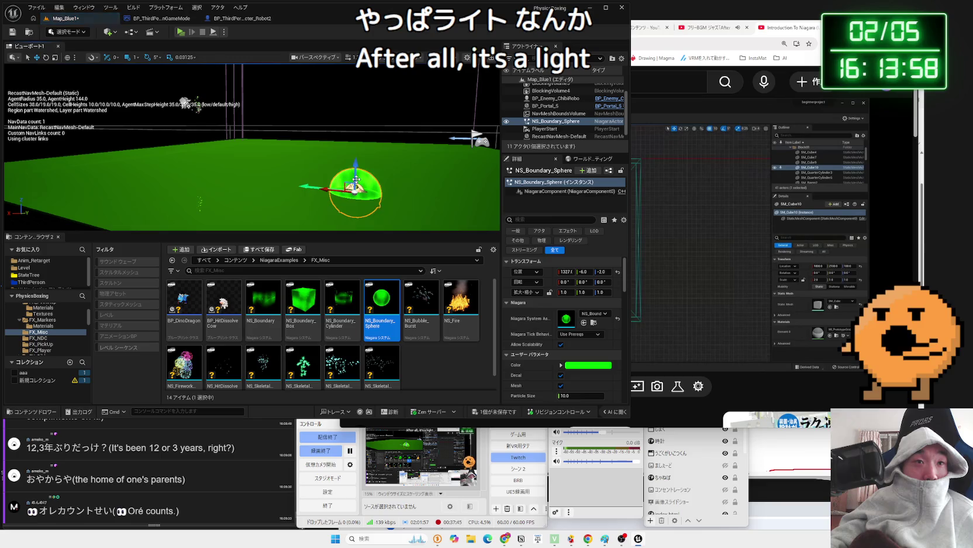
pyautogui.click(180, 31)
pyautogui.press('Escape')
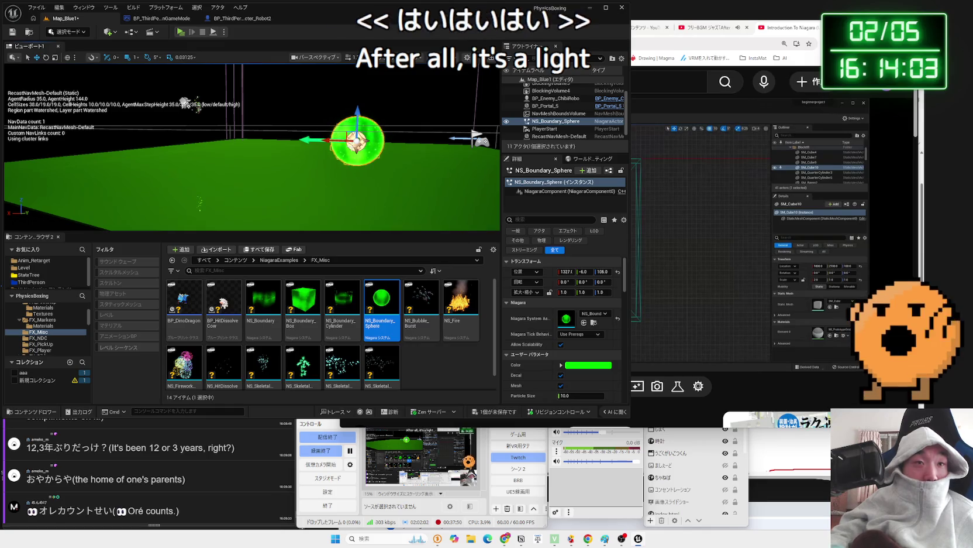
pyautogui.press('Delete')
pyautogui.moveTo(185, 366)
pyautogui.mouseDown()
pyautogui.moveTo(260, 184)
pyautogui.moveTo(289, 149)
pyautogui.mouseUp()
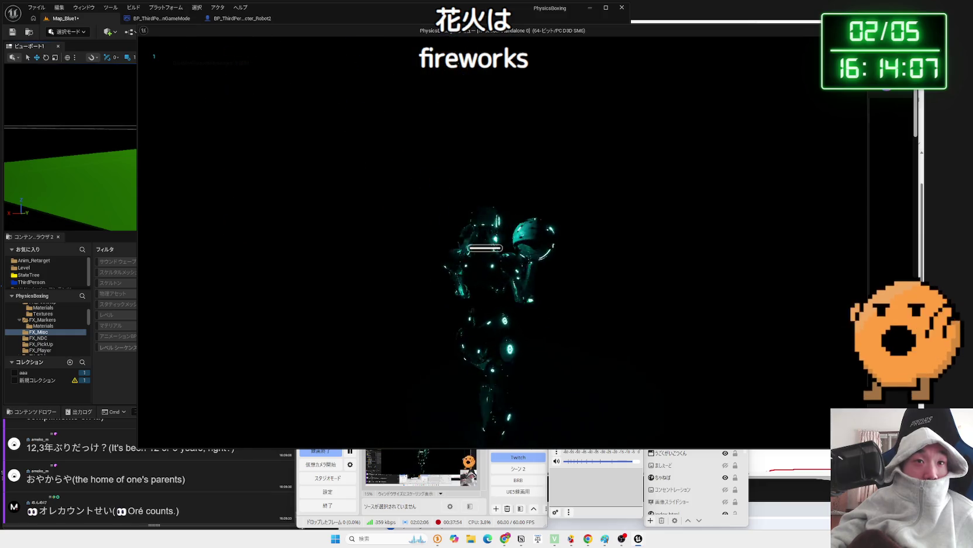
pyautogui.press('Escape')
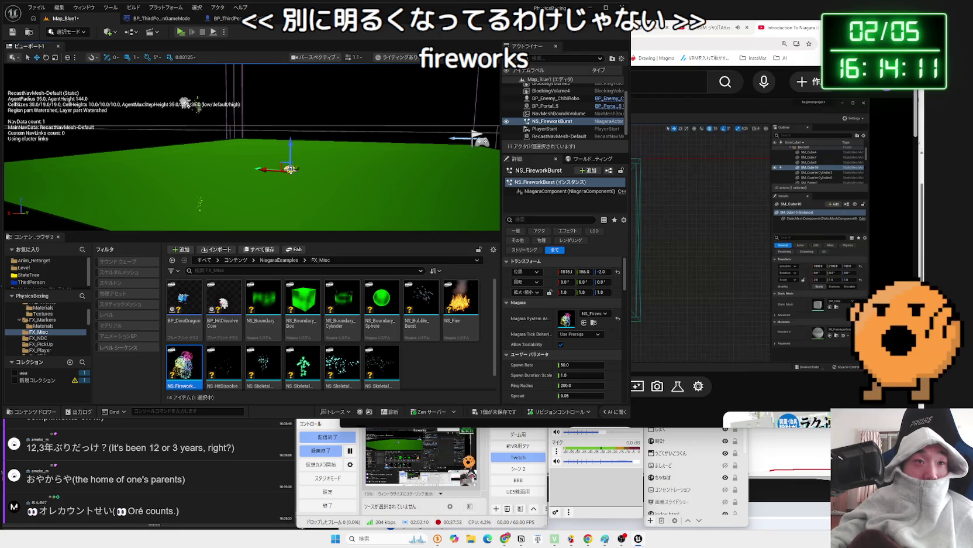
pyautogui.press('Delete')
pyautogui.click(280, 259)
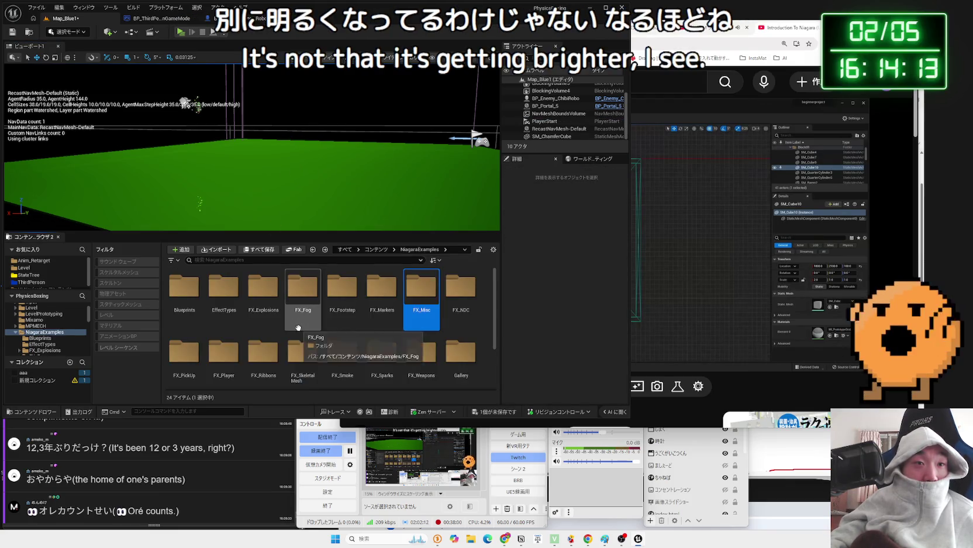
# Place NS_SkeletalMeshTris_Burst from FX_Misc and play-test it three times.
pyautogui.doubleClick(421, 289)
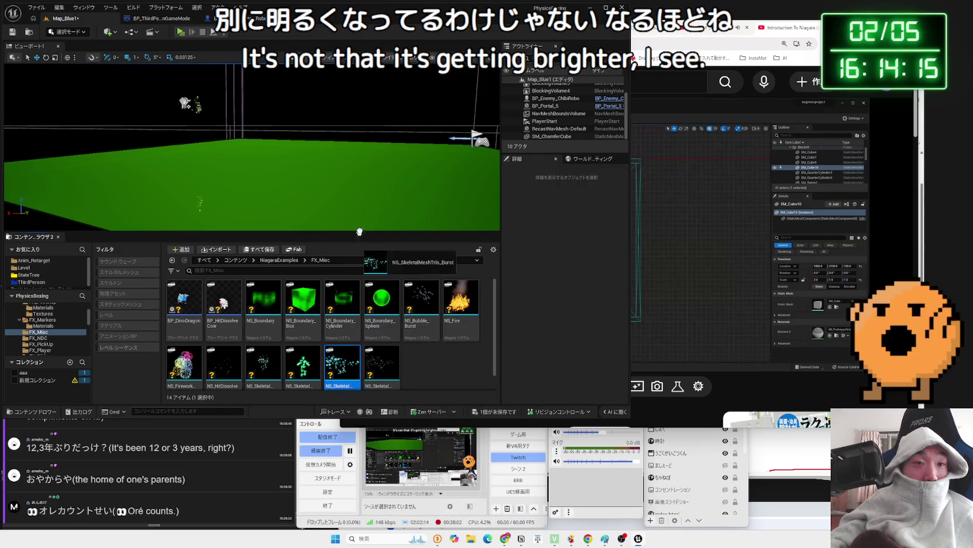
pyautogui.moveTo(359, 231); pyautogui.dragTo(365, 192)
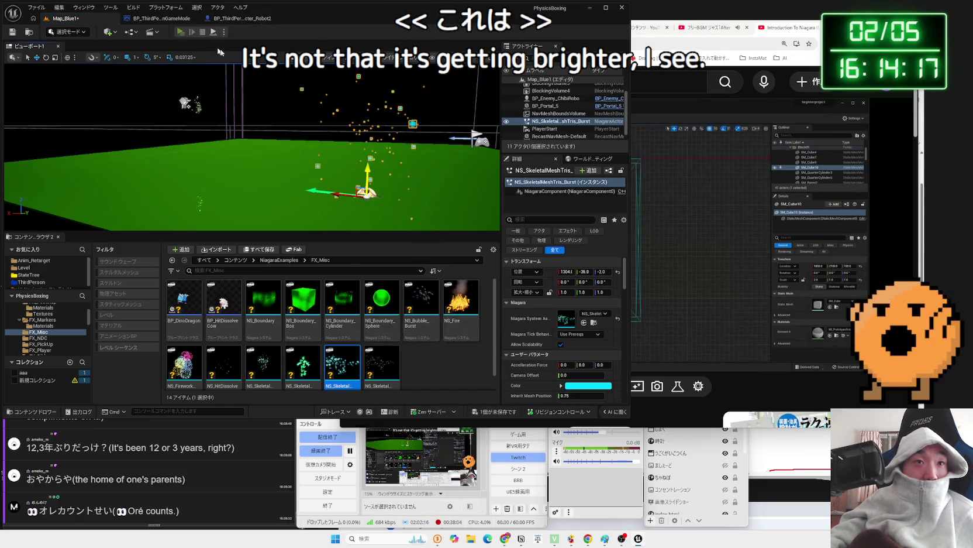
pyautogui.click(181, 31)
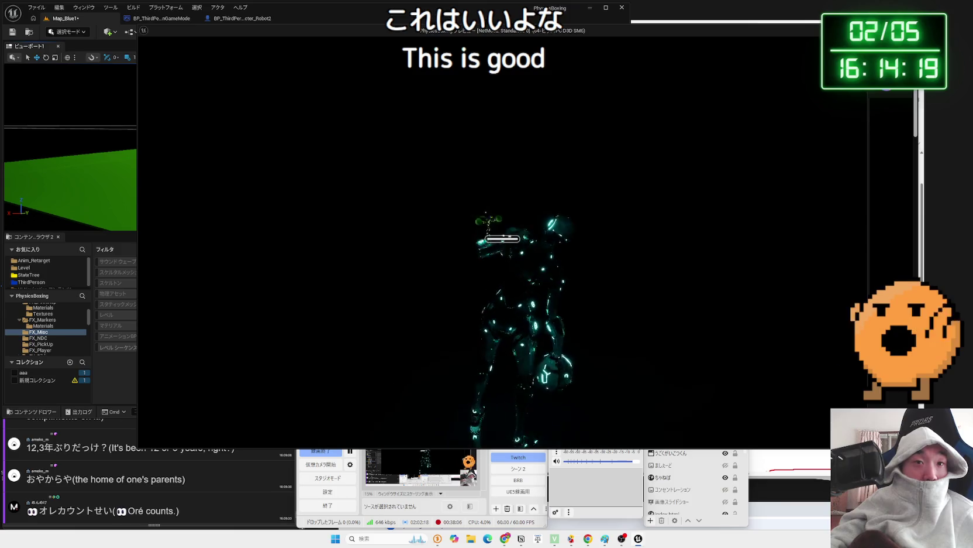
pyautogui.press('Escape')
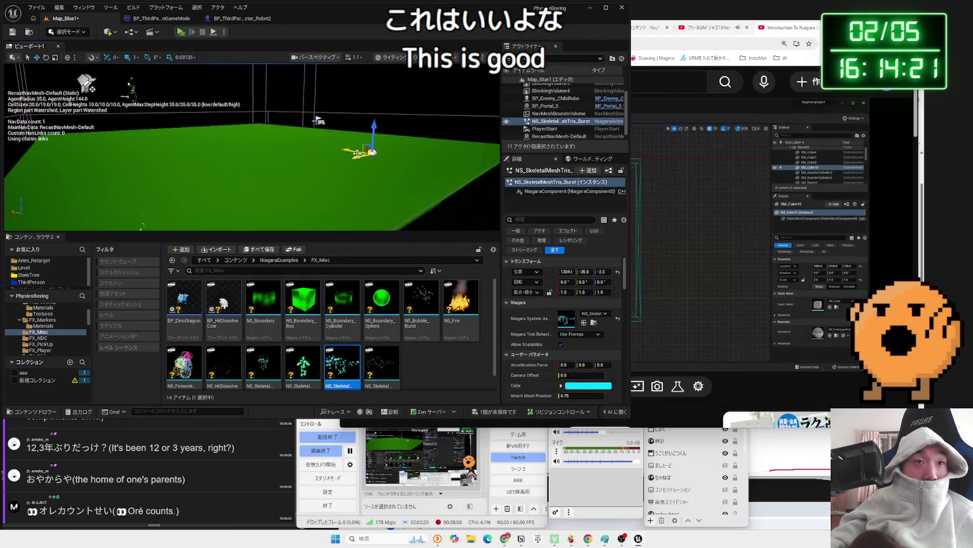
pyautogui.click(182, 32)
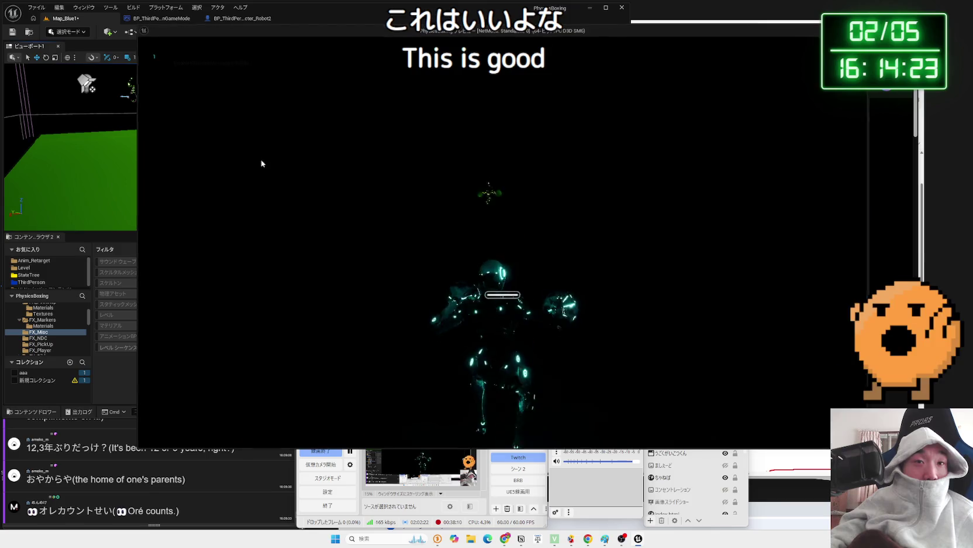
pyautogui.press('Escape')
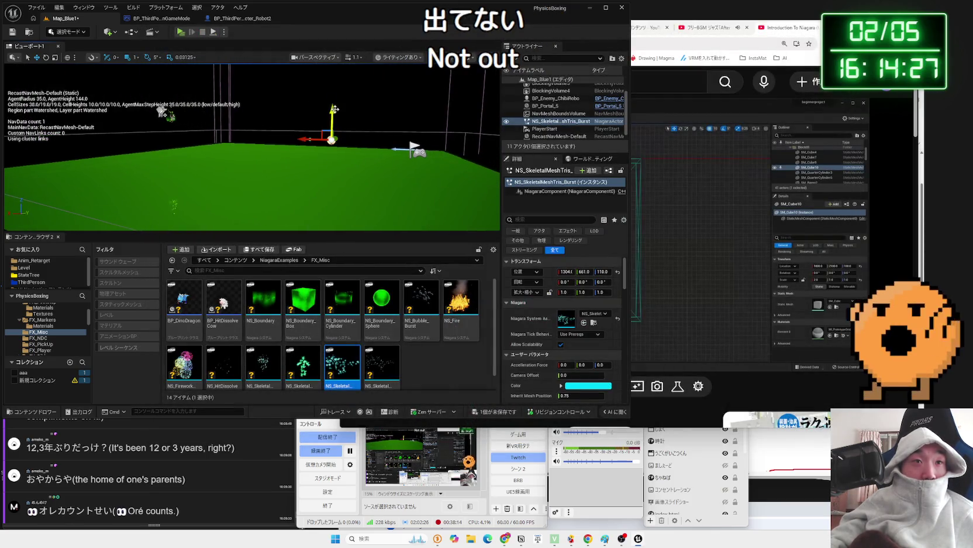
pyautogui.click(180, 32)
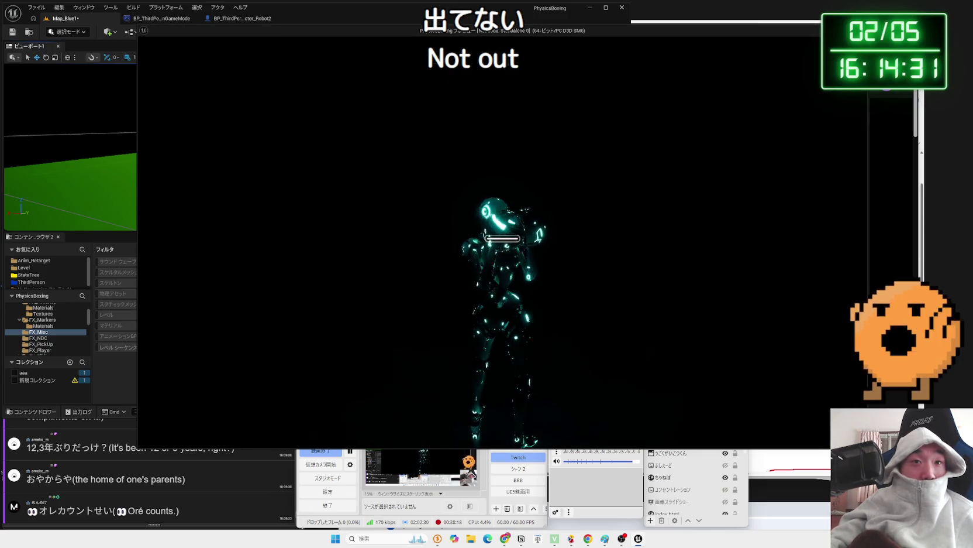
pyautogui.press('Escape')
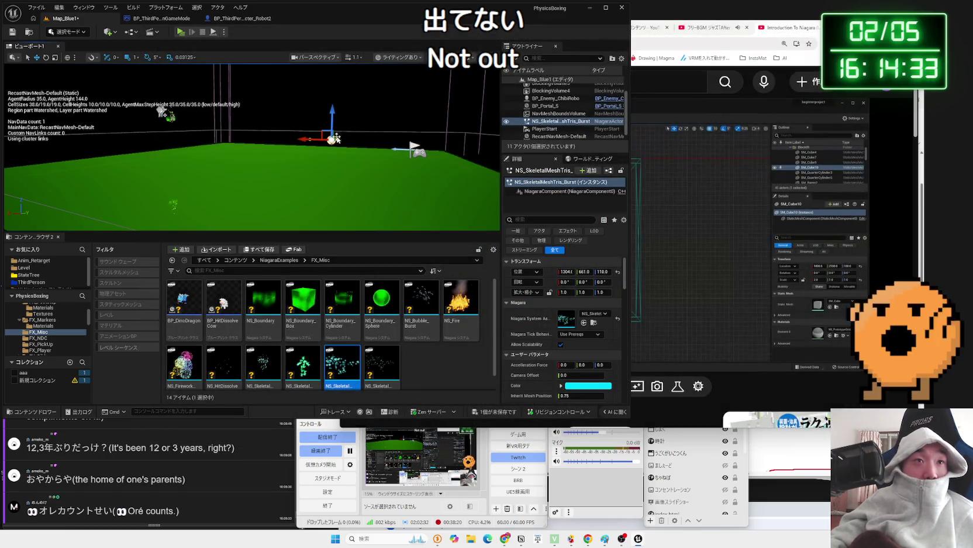
# Delete the burst effect and open the FX_NDC folder.
pyautogui.press('Delete')
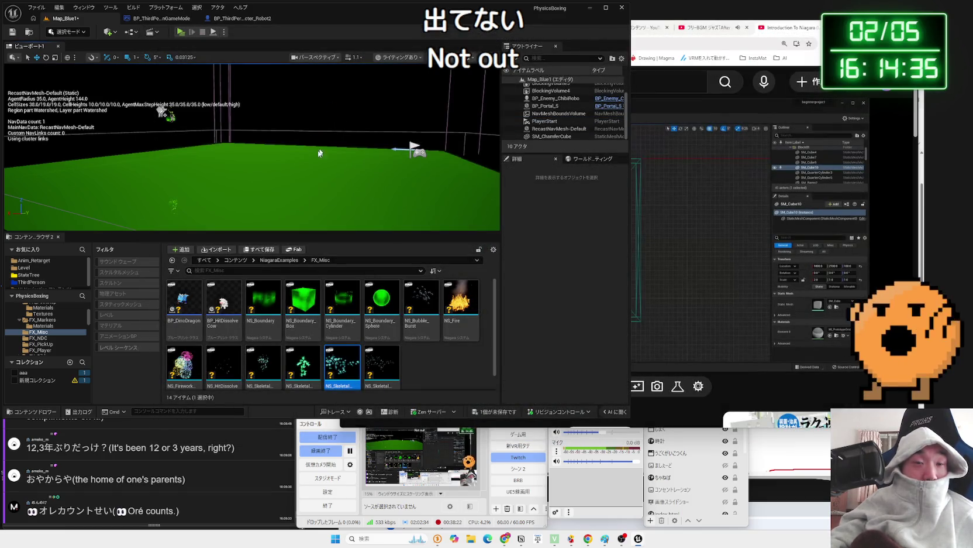
pyautogui.click(279, 259)
pyautogui.doubleClick(473, 298)
# Place NS_NDC_Impacts, play-test it, and delete it.
pyautogui.moveTo(382, 299)
pyautogui.mouseDown()
pyautogui.moveTo(374, 222)
pyautogui.moveTo(349, 173)
pyautogui.mouseUp()
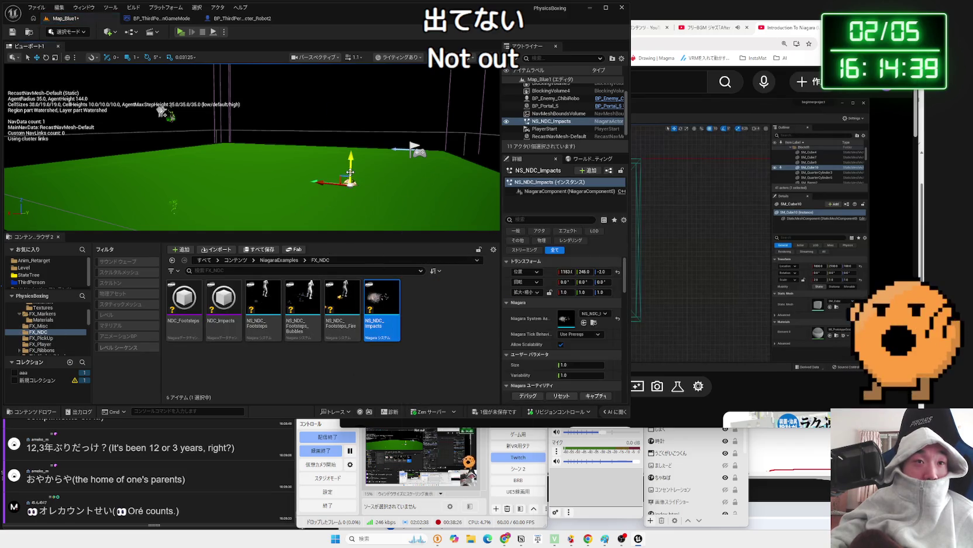
pyautogui.click(180, 32)
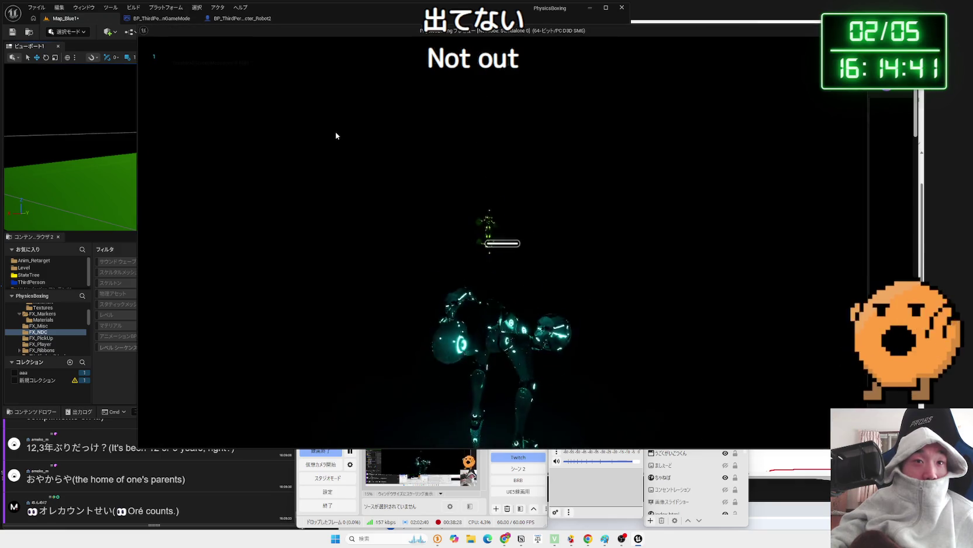
pyautogui.press('Escape')
pyautogui.press('Delete')
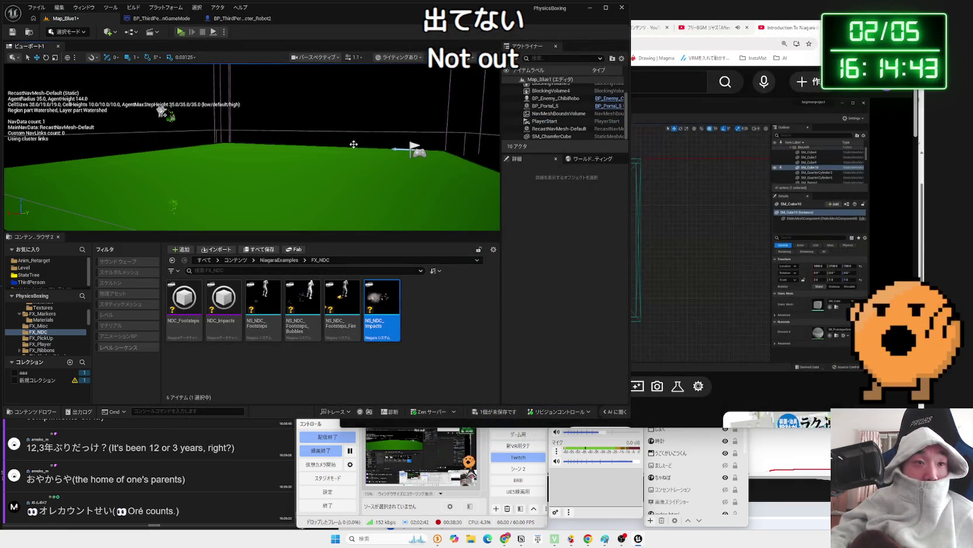
# Try NS_Pickup_Success from FX_PickUp in play, delete it, then open FX_Player.
pyautogui.hotkey('alt', 'Left')
pyautogui.doubleClick(193, 349)
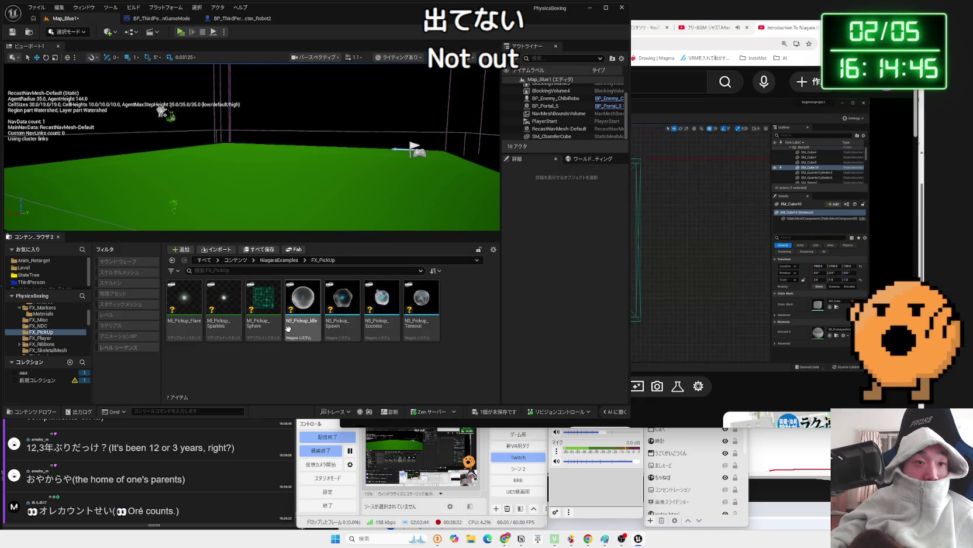
pyautogui.moveTo(368, 308); pyautogui.dragTo(332, 147)
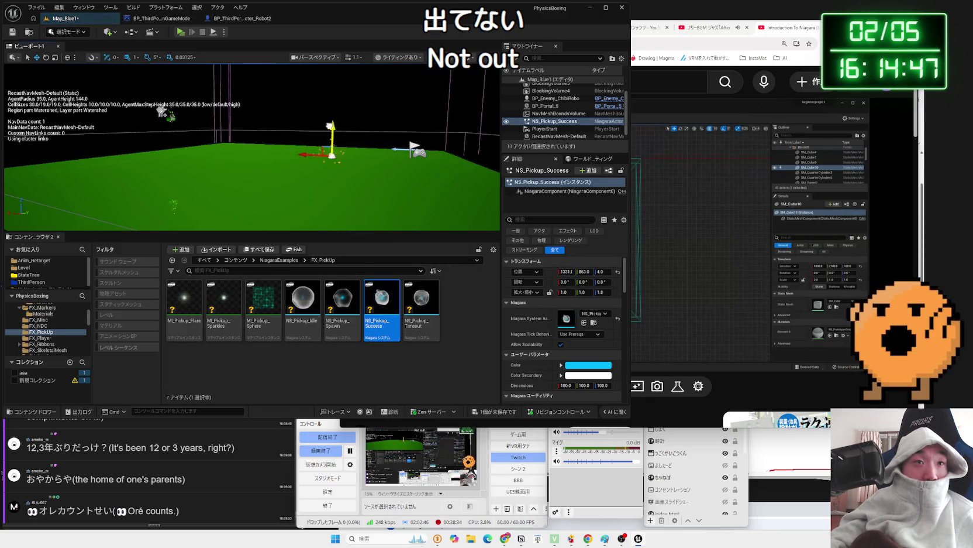
pyautogui.click(178, 34)
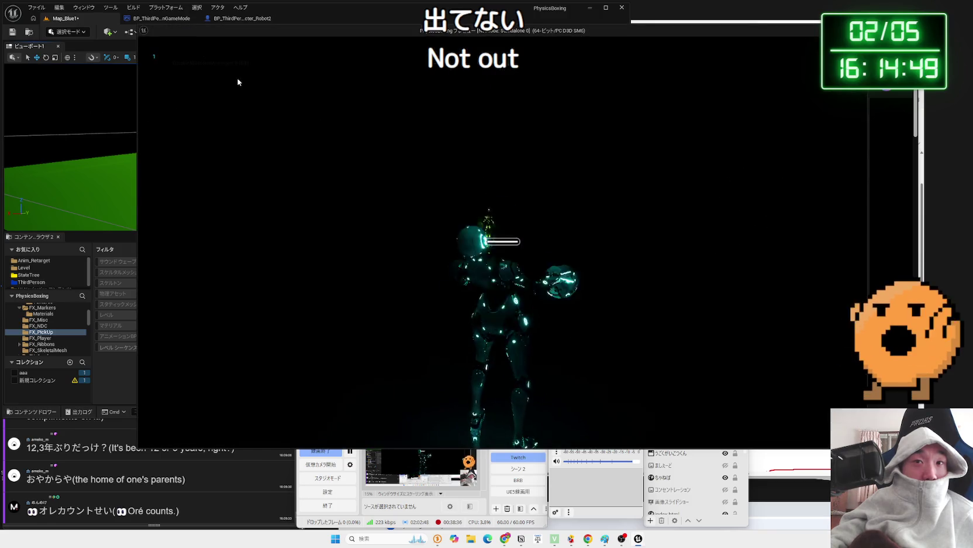
pyautogui.press('Escape')
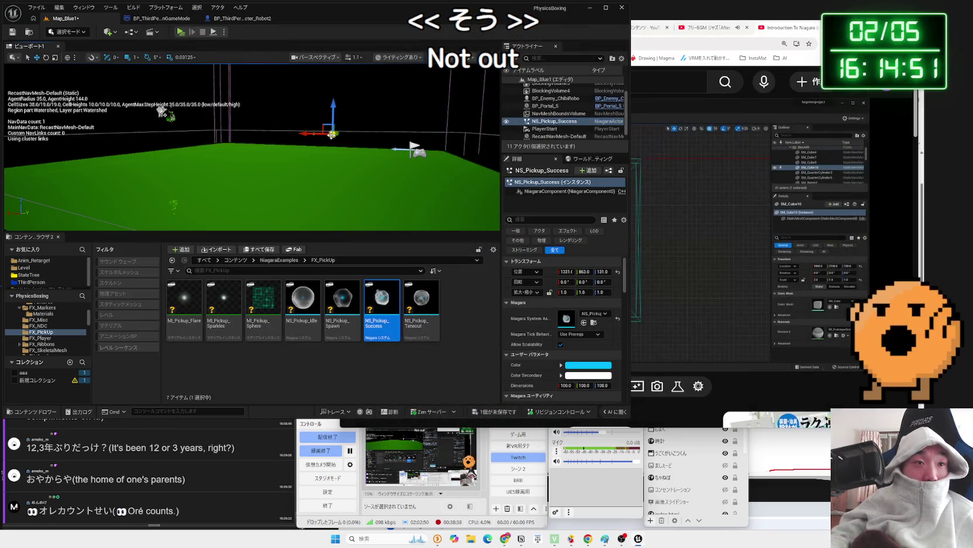
pyautogui.press('Delete')
pyautogui.click(279, 259)
pyautogui.click(41, 337)
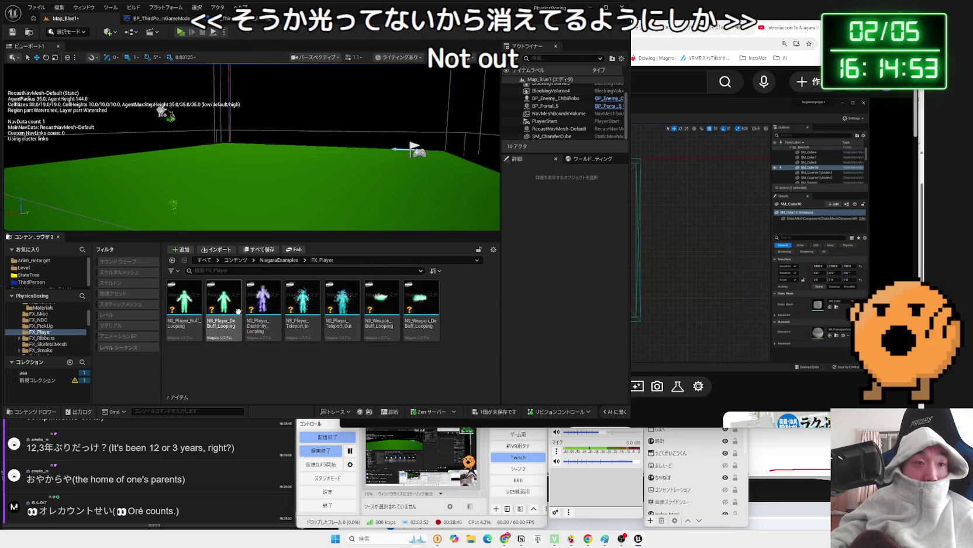
# Place and play-test NS_Player_Electricity_Looping on the robot, delete it, and save the level.
pyautogui.moveTo(263, 301); pyautogui.dragTo(314, 170)
pyautogui.scroll(-5, 314, 170)
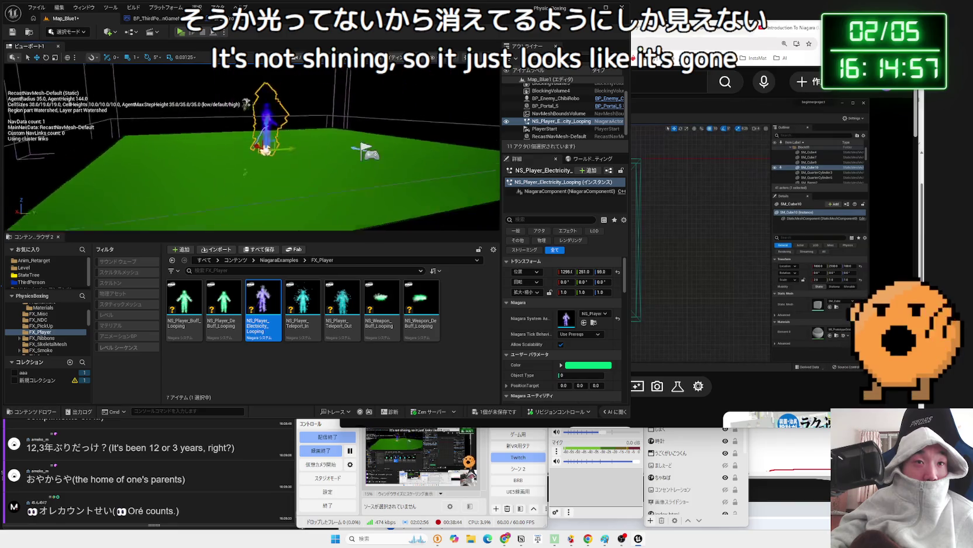
pyautogui.click(180, 33)
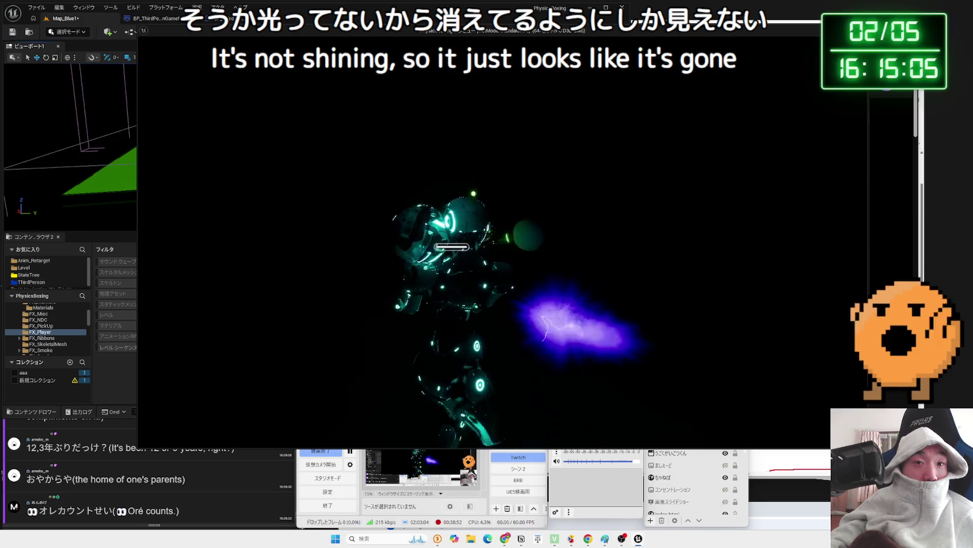
pyautogui.press('Escape')
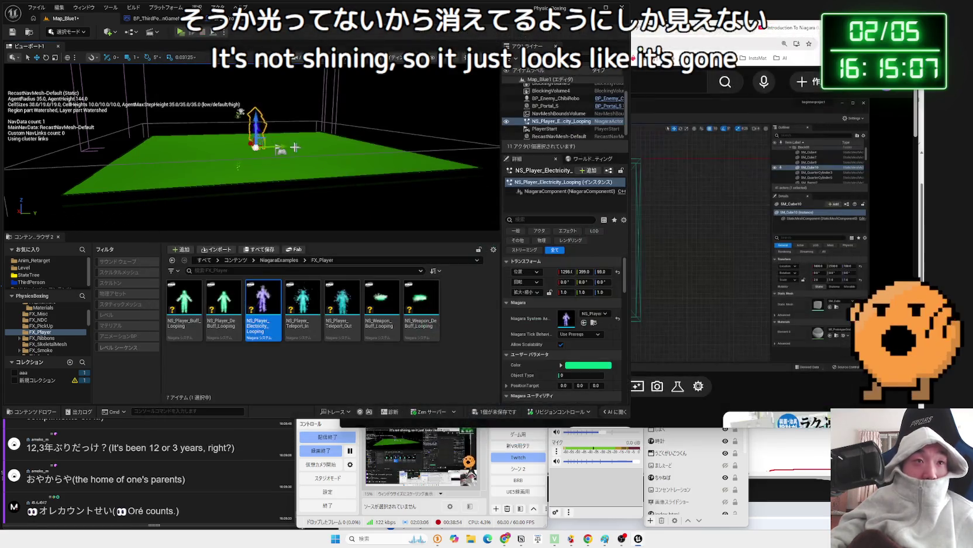
pyautogui.press('Delete')
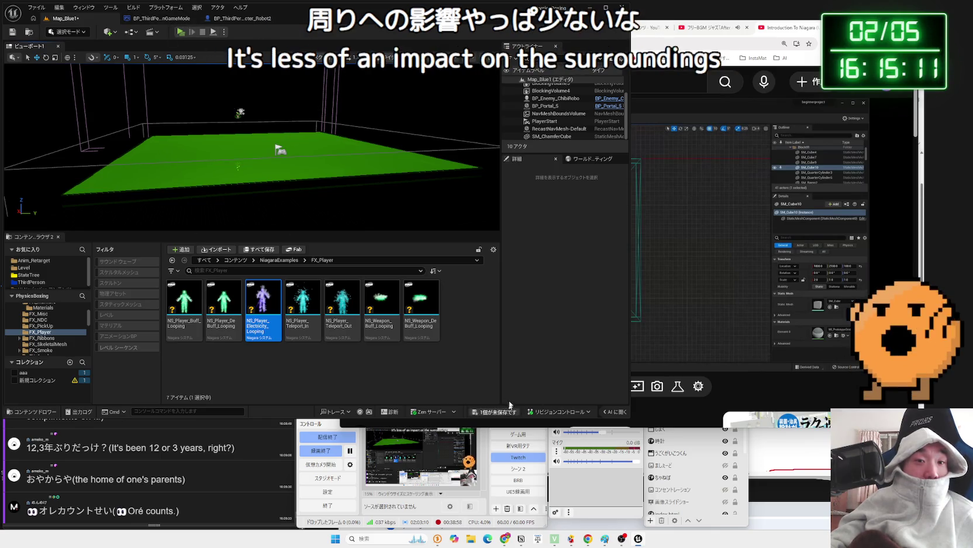
pyautogui.hotkey('ctrl', 's')
# Search 'light' in Quick Add, place a Directional Light, and check it in play.
pyautogui.click(108, 31)
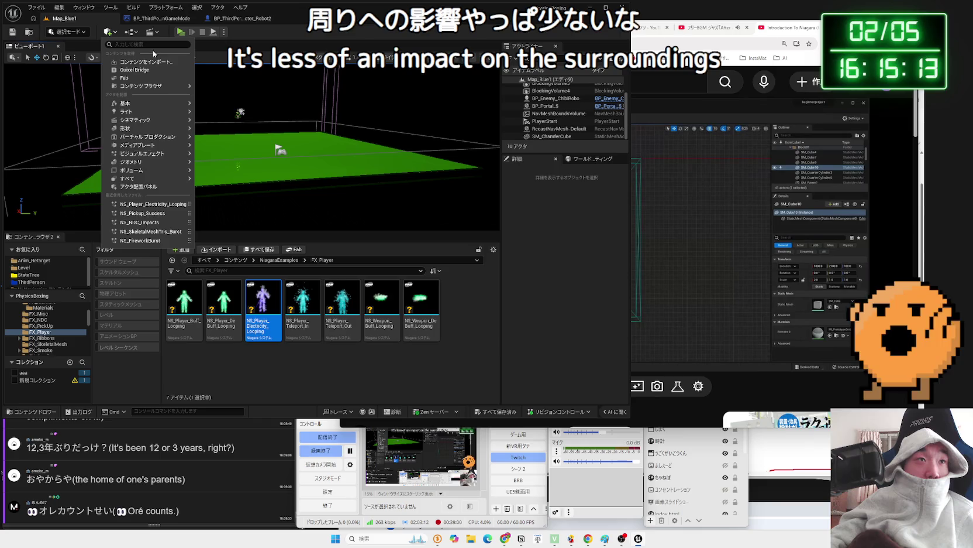
pyautogui.write('cere')
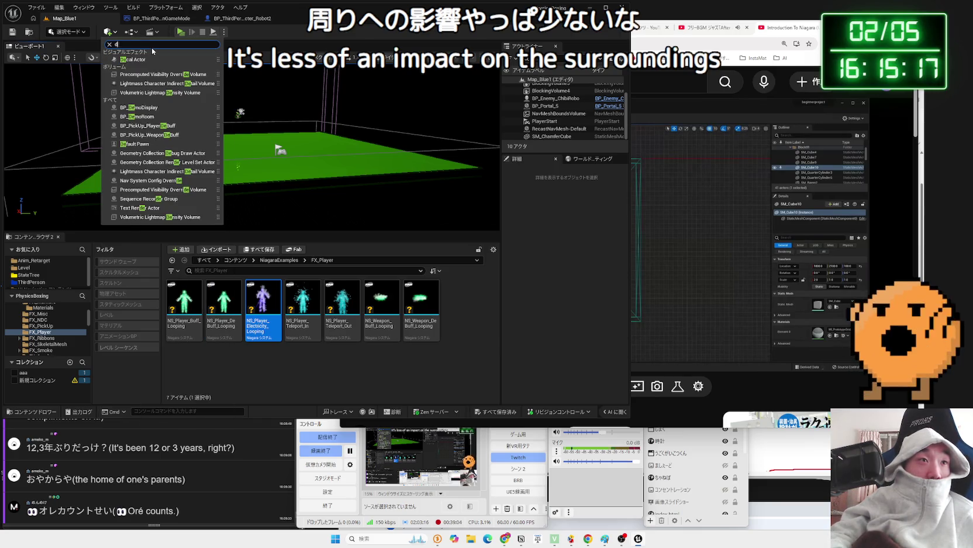
pyautogui.press('BackSpace')
pyautogui.press('BackSpace')
pyautogui.write('light')
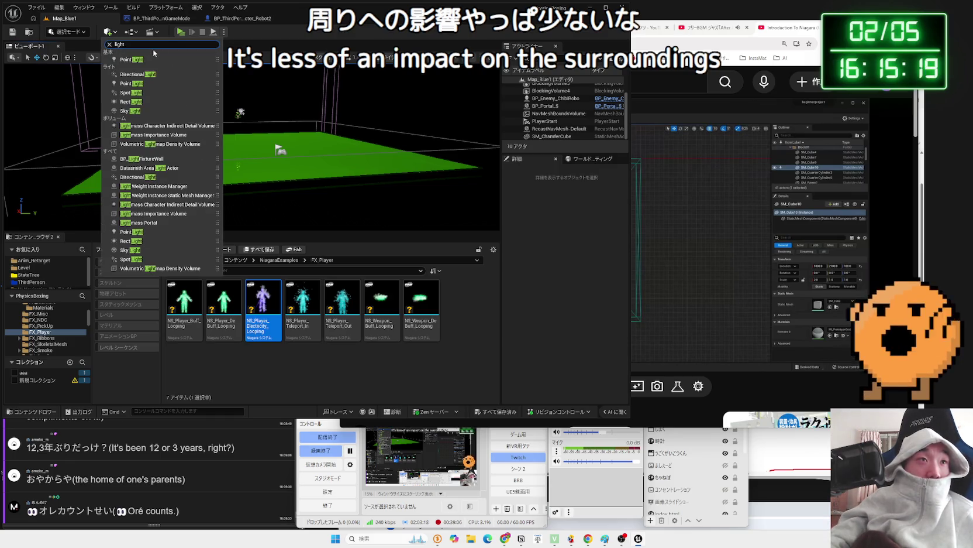
pyautogui.click(136, 74)
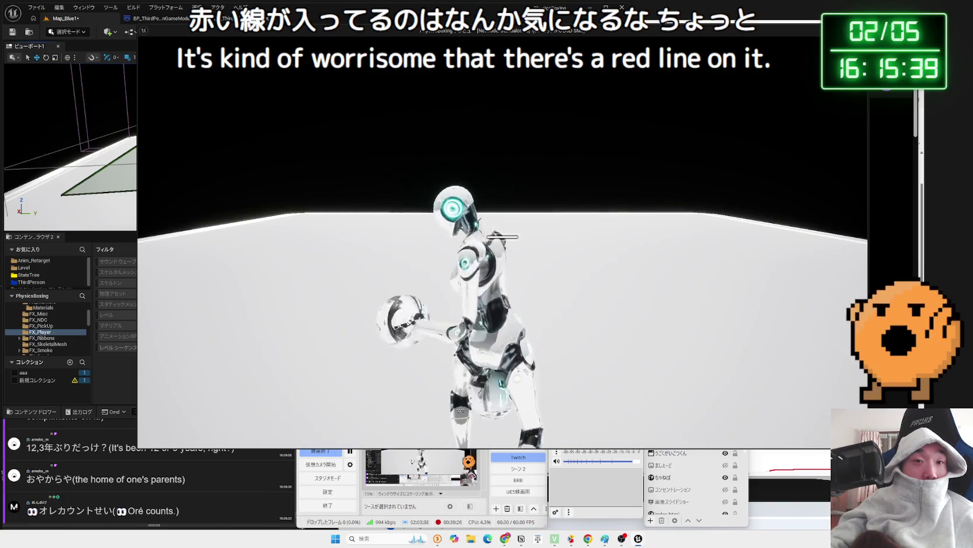
pyautogui.press('Escape')
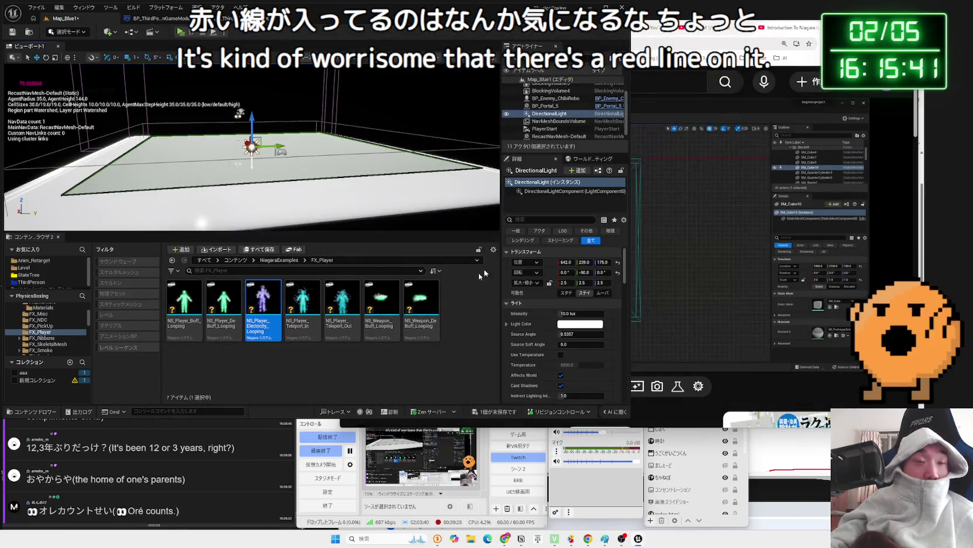
pyautogui.click(352, 363)
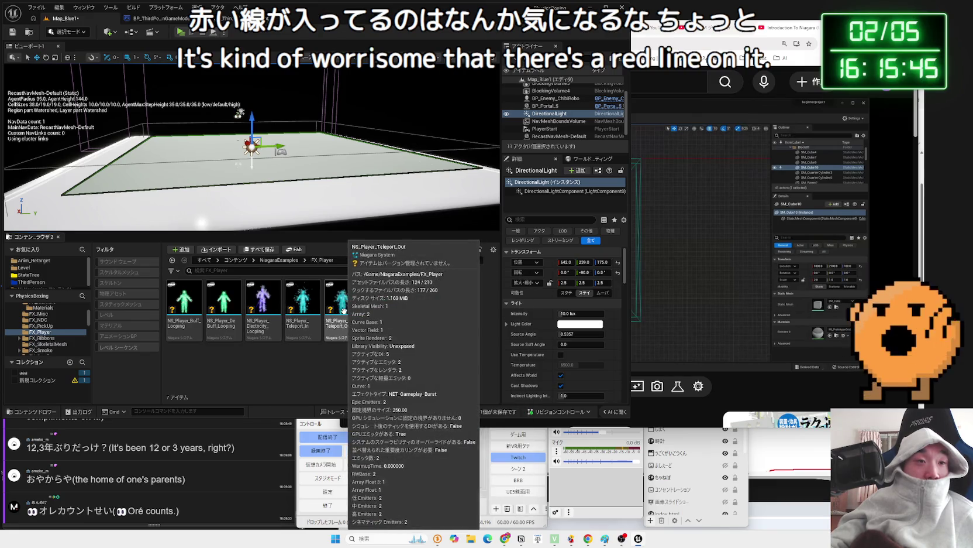
# Look through the NiagaraExamples FX_Ribbons, FX_SkeletalMesh and FX_Smoke folders.
pyautogui.click(276, 260)
pyautogui.click(253, 319)
pyautogui.doubleClick(252, 319)
pyautogui.hotkey('alt', 'Left')
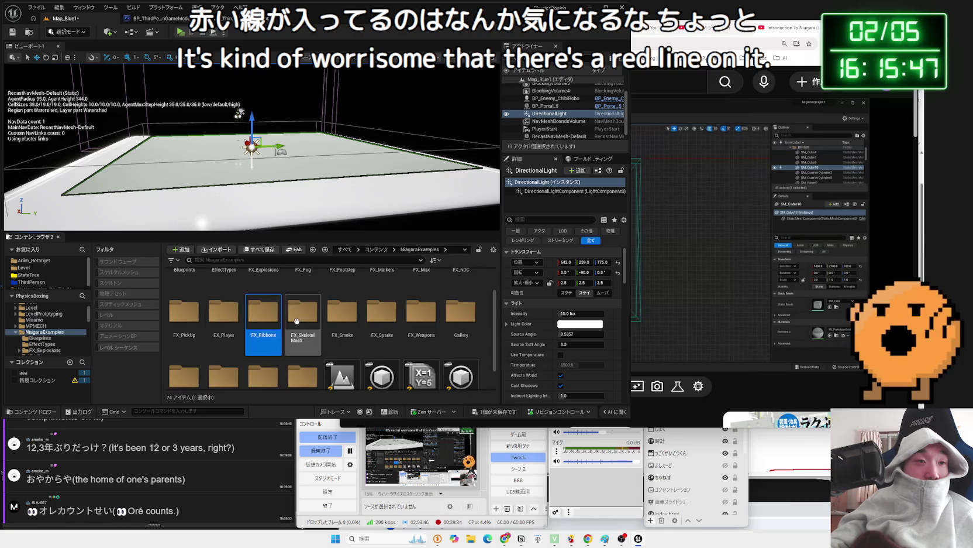
pyautogui.doubleClick(297, 321)
pyautogui.hotkey('alt', 'Left')
pyautogui.doubleClick(342, 316)
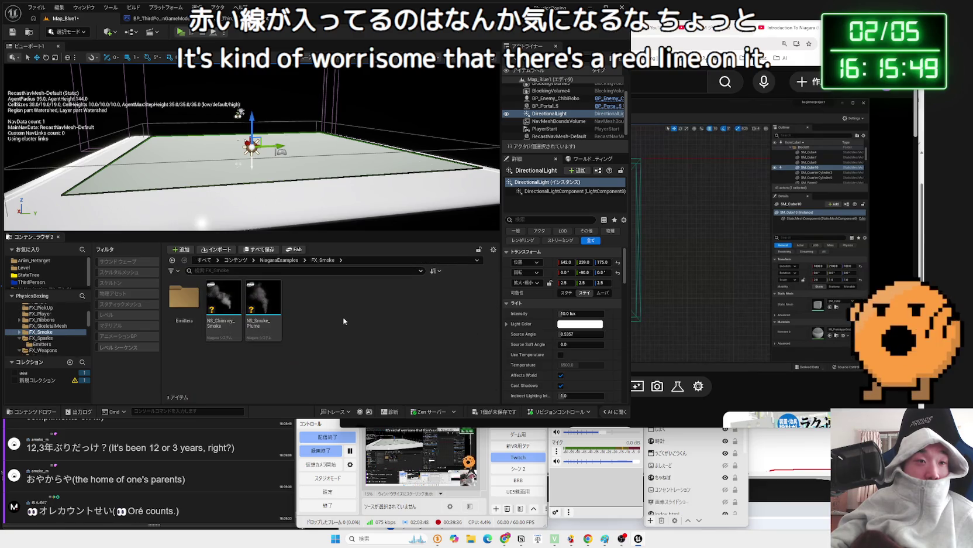
# Lower the directional light intensity to about 4.95 lux and run the game.
pyautogui.hotkey('alt', 'Left')
pyautogui.moveTo(579, 313)
pyautogui.mouseDown()
pyautogui.moveTo(561, 313)
pyautogui.moveTo(570, 313)
pyautogui.mouseUp()
pyautogui.hotkey('alt', 'p')
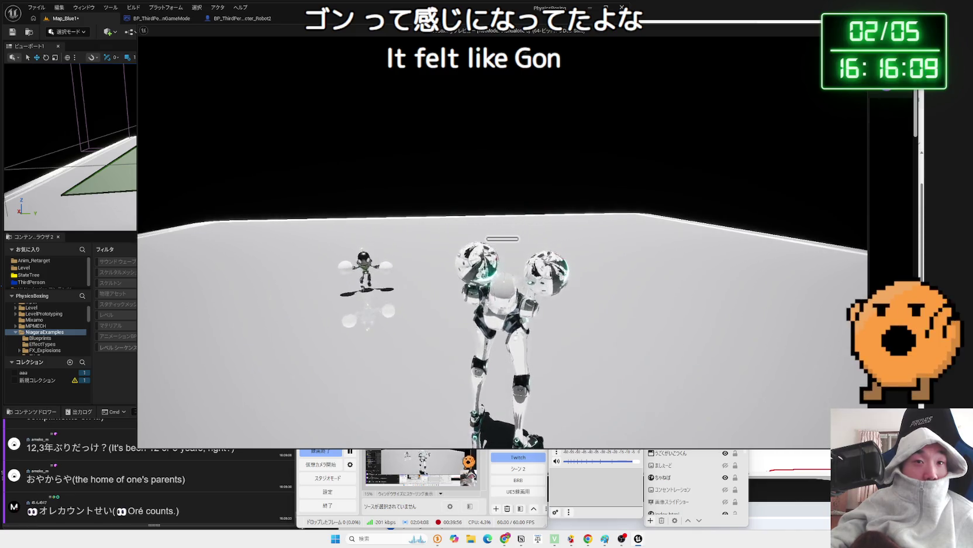
# Stop the play preview and navigate to the MPMECH Robot3 folder in the Content Browser.
pyautogui.press('Escape')
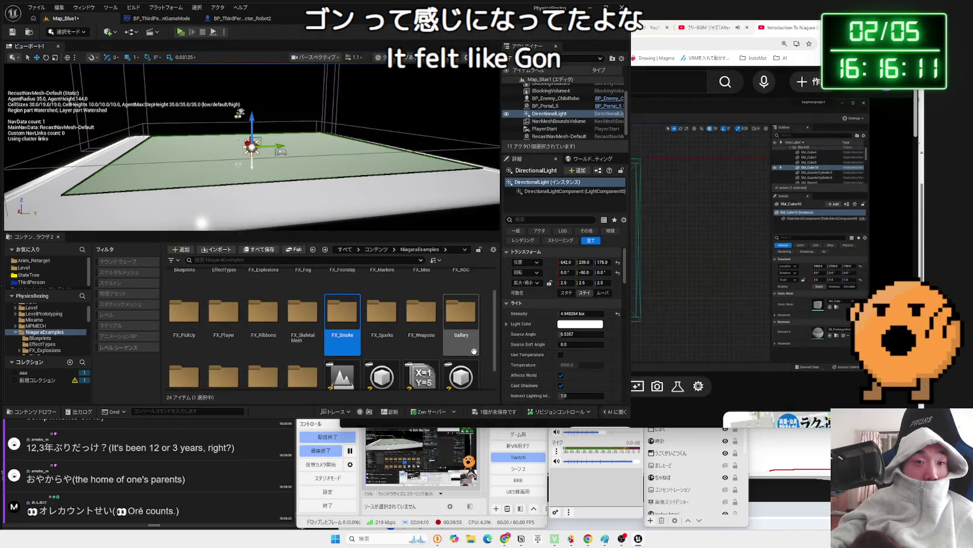
pyautogui.click(345, 328)
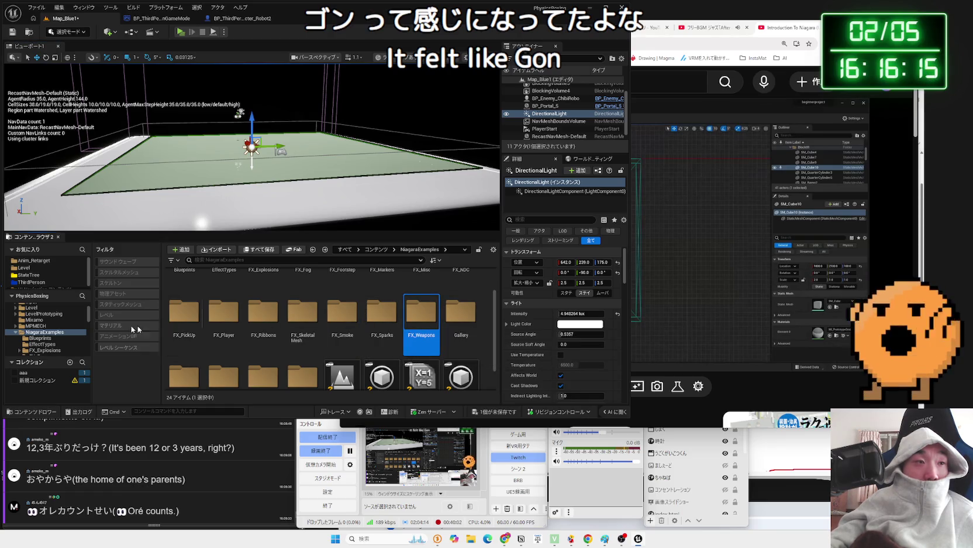
pyautogui.click(23, 326)
pyautogui.click(33, 344)
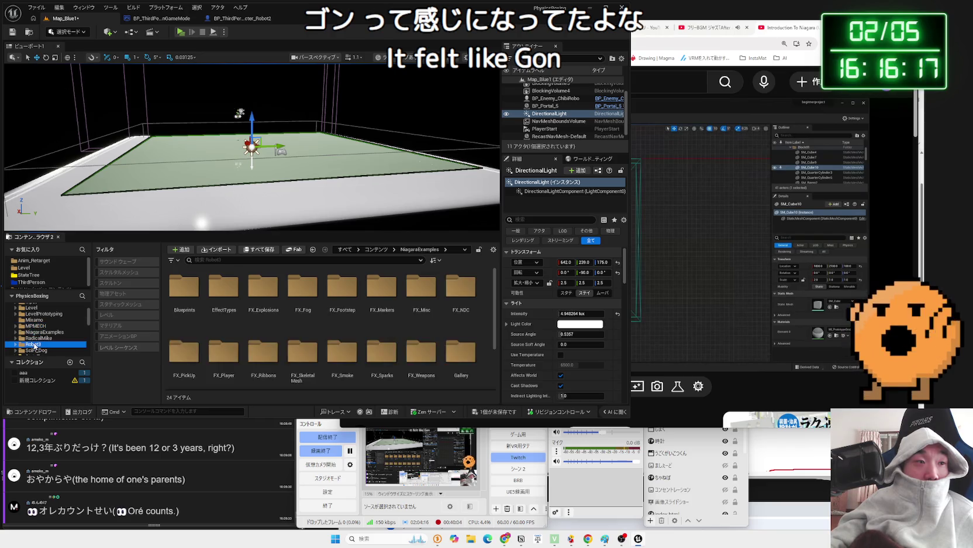
pyautogui.click(594, 479)
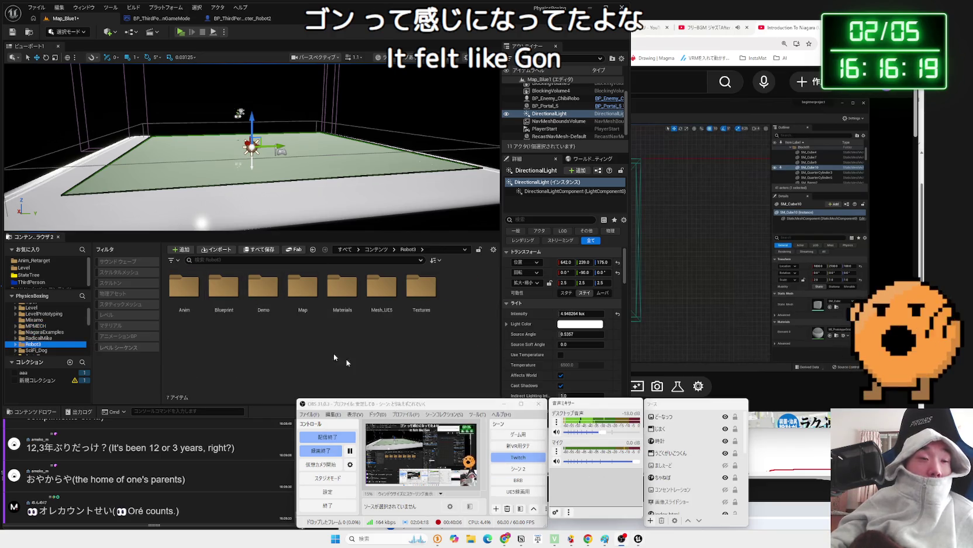
# Open MI_Robot3_Weapon from Robot3's Materials folder in the Material Instance Editor.
pyautogui.doubleClick(220, 297)
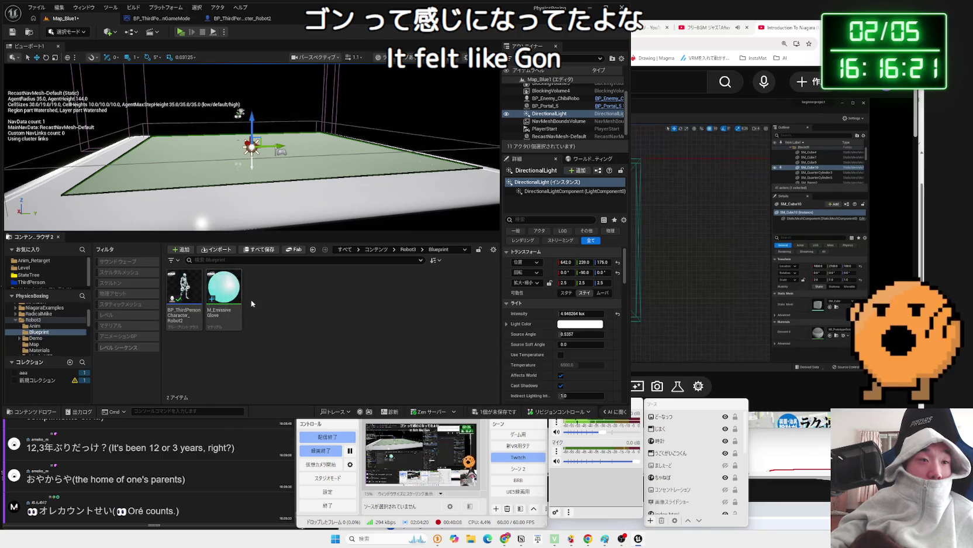
pyautogui.hotkey('alt', 'Left')
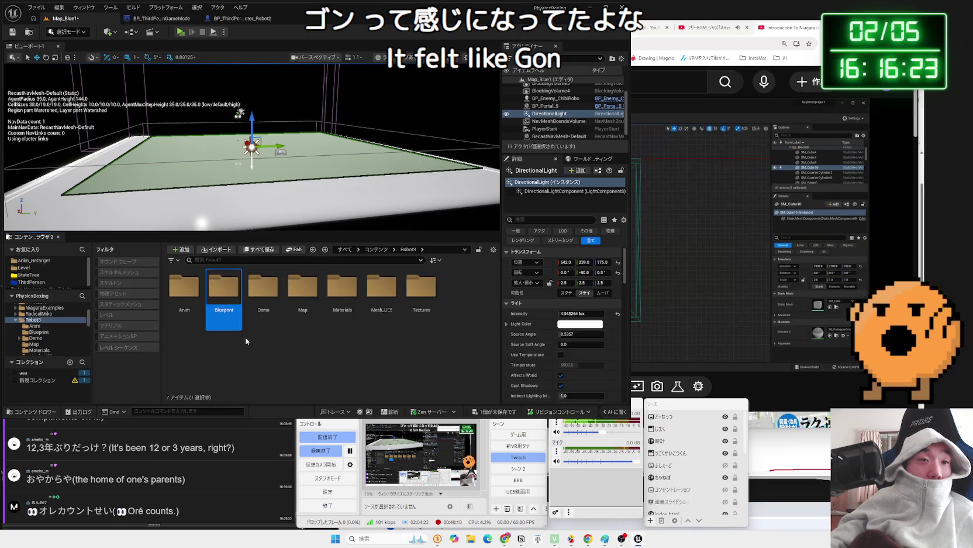
pyautogui.doubleClick(337, 304)
pyautogui.hotkey('alt', 'Left')
pyautogui.doubleClick(338, 303)
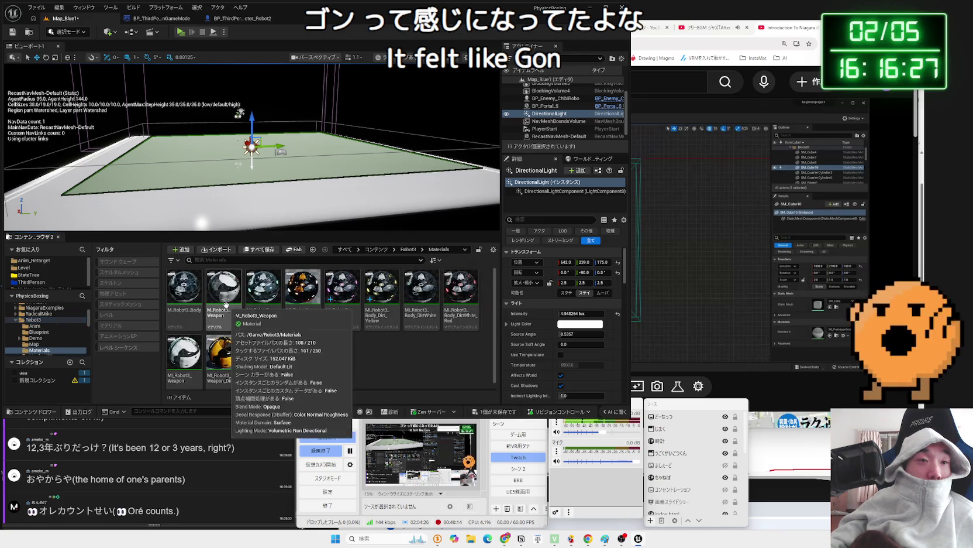
pyautogui.click(191, 355)
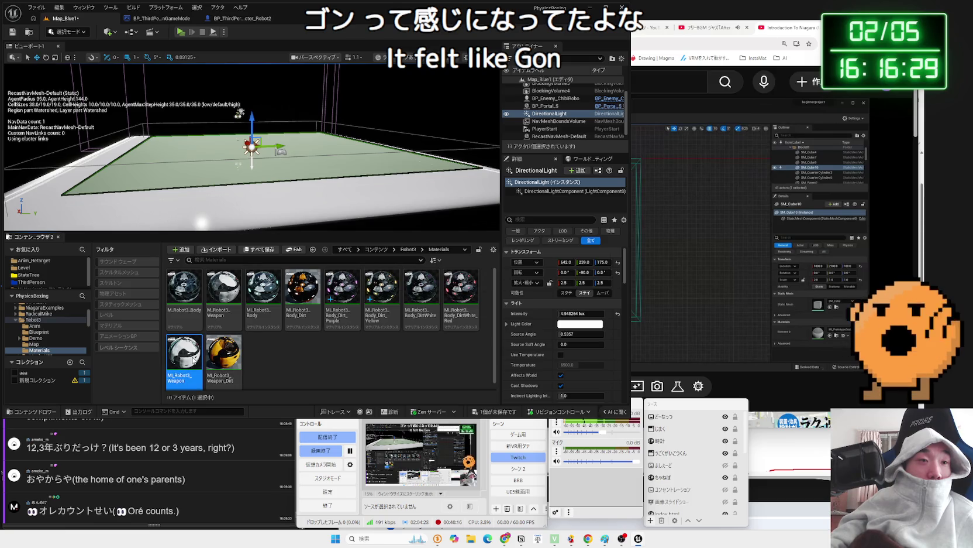
pyautogui.doubleClick(193, 359)
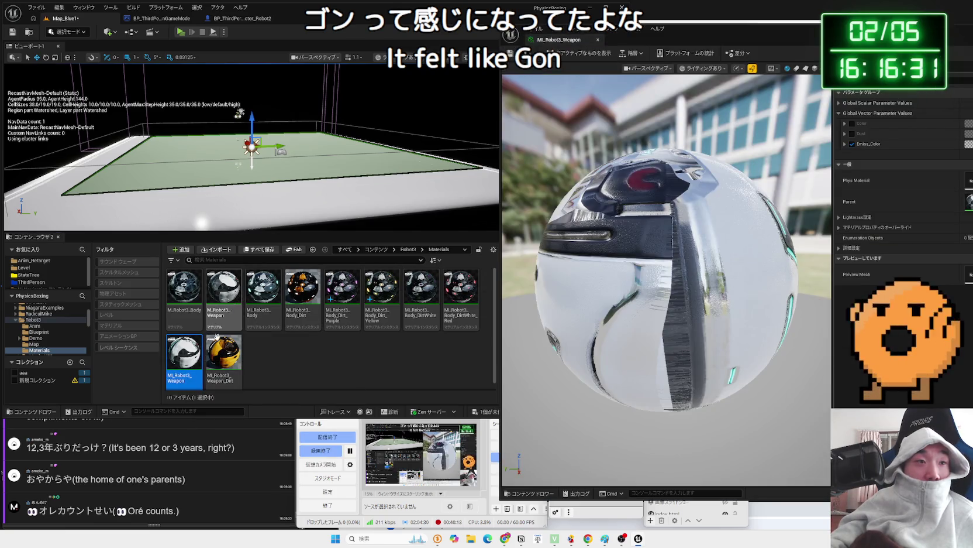
# Turn off MI_Robot3_Weapon's Dust parameter override and close its editor.
pyautogui.moveTo(620, 269); pyautogui.dragTo(700, 314)
pyautogui.scroll(-5, 626, 260)
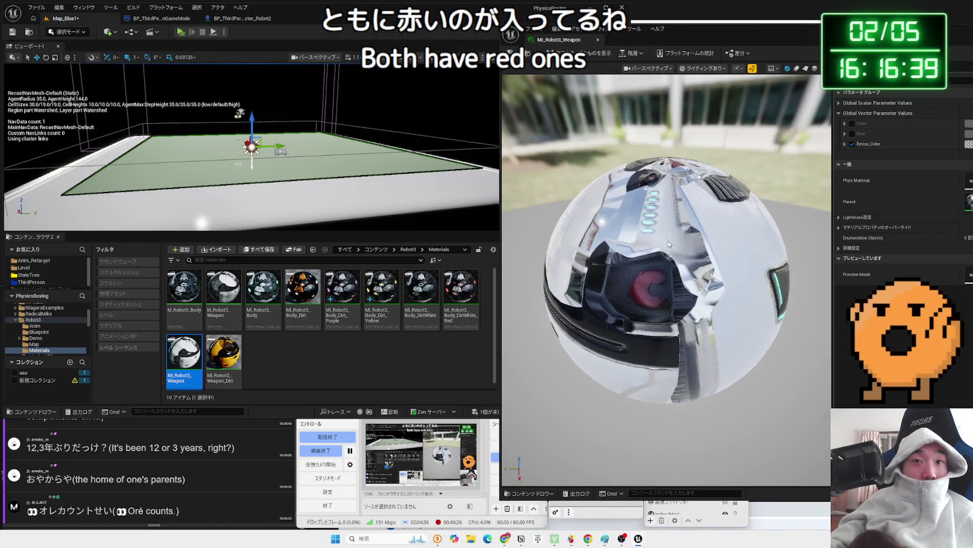
pyautogui.moveTo(786, 28); pyautogui.dragTo(600, 27)
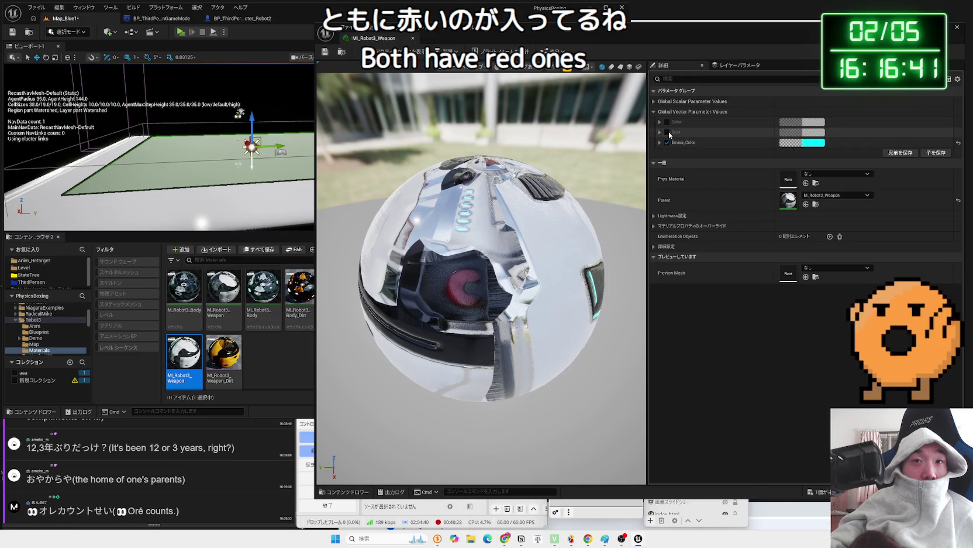
pyautogui.click(667, 133)
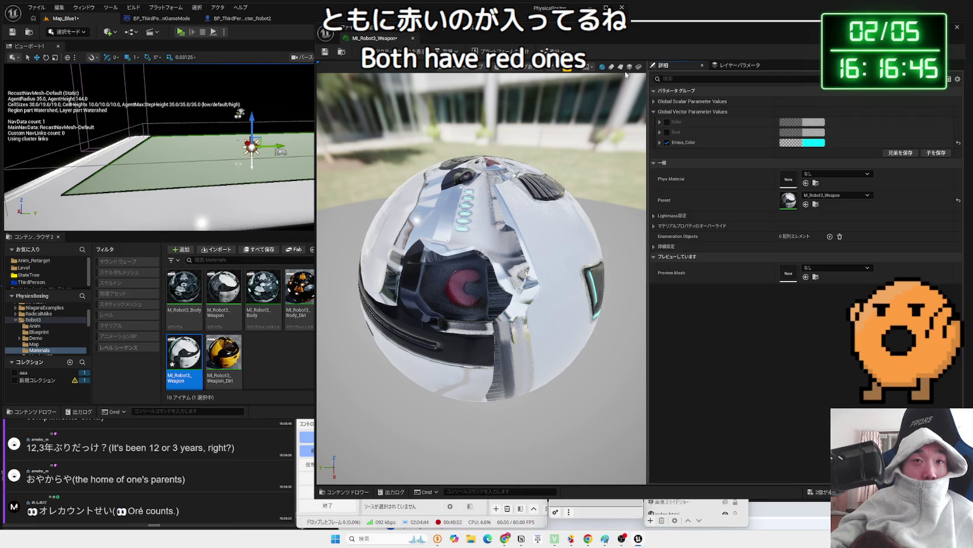
pyautogui.click(414, 39)
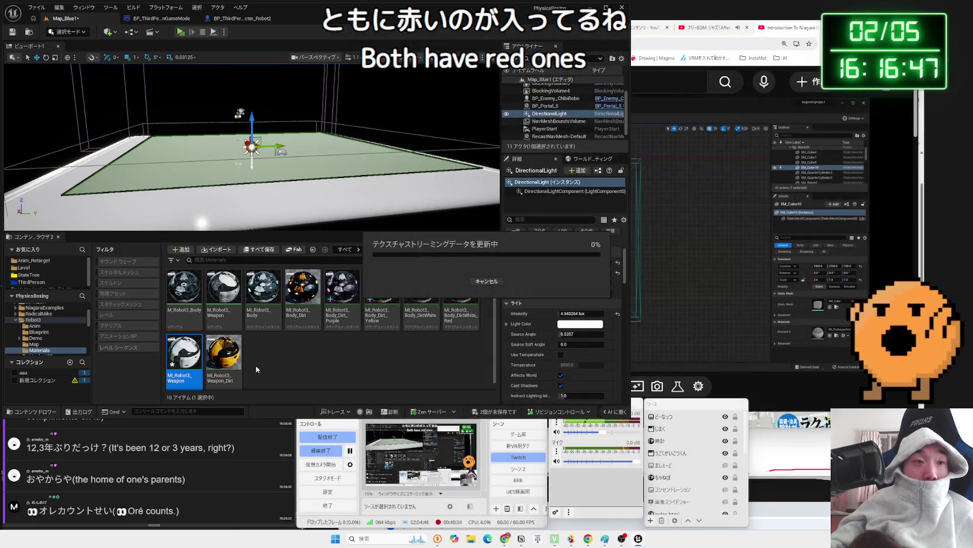
# Check MI_Robot3_Weapon_Dirt's orange Color, then open the parent M_Robot3_Weapon graph's Texture Samples.
pyautogui.click(230, 359)
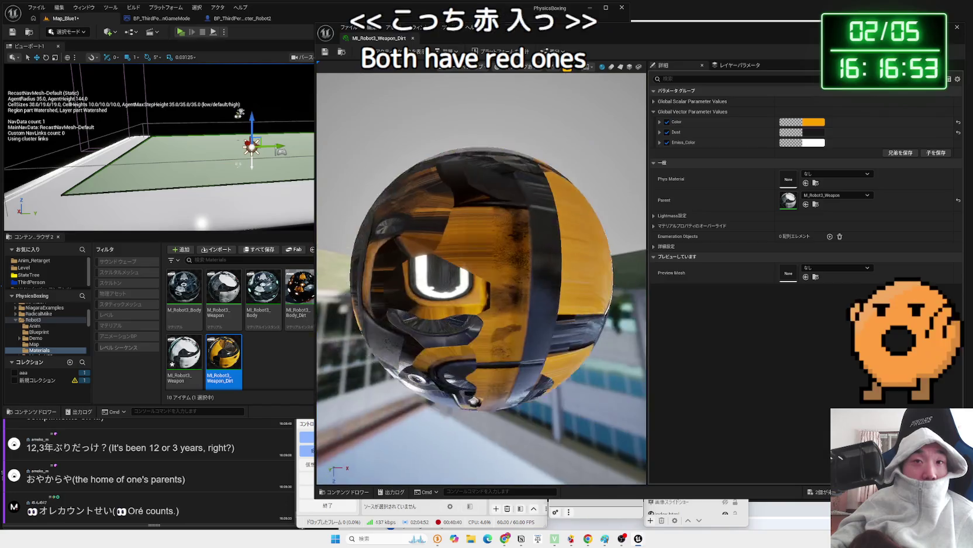
pyautogui.click(816, 123)
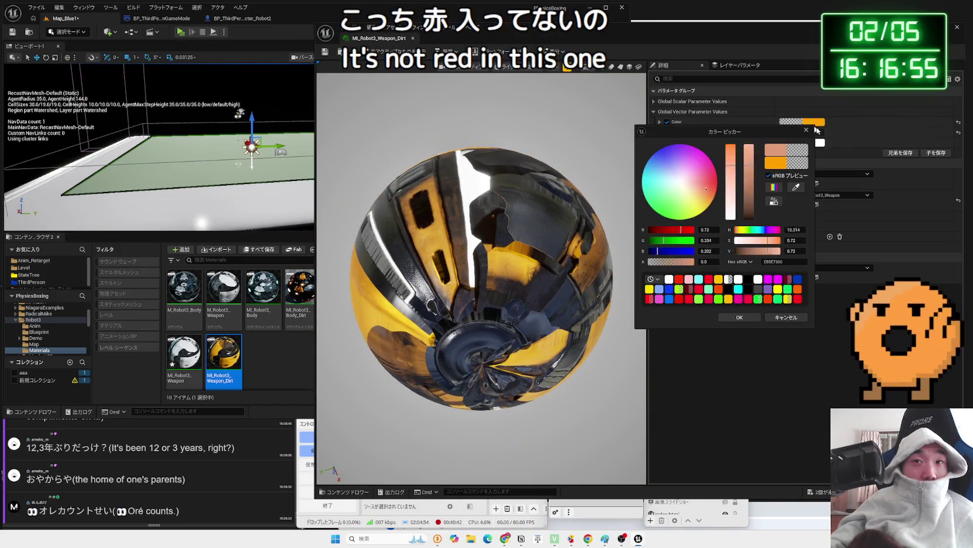
pyautogui.click(413, 38)
pyautogui.click(226, 283)
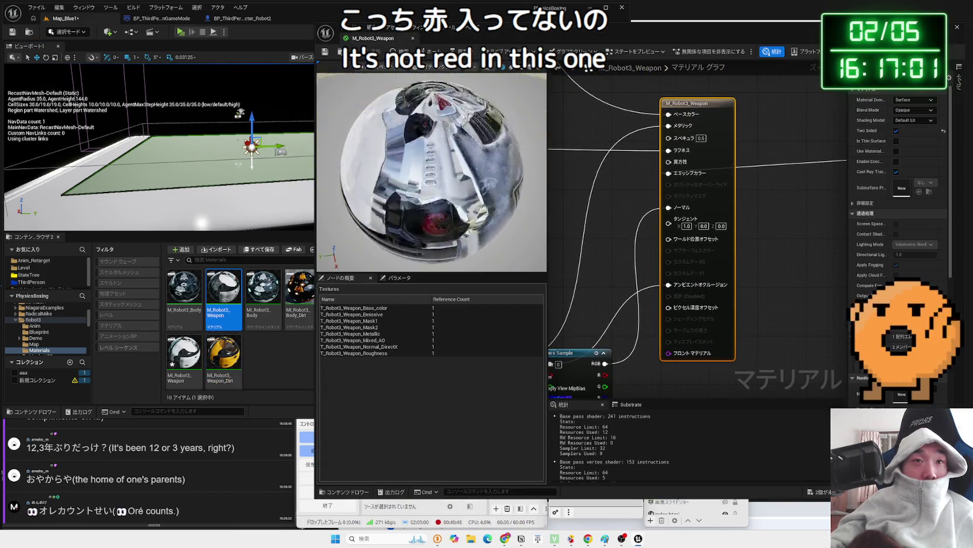
pyautogui.moveTo(432, 146)
pyautogui.mouseDown()
pyautogui.moveTo(432, 229)
pyautogui.moveTo(480, 204)
pyautogui.moveTo(519, 267)
pyautogui.mouseUp()
pyautogui.moveTo(581, 309)
pyautogui.mouseDown()
pyautogui.moveTo(702, 211)
pyautogui.moveTo(769, 182)
pyautogui.mouseUp()
pyautogui.scroll(-5, 749, 246)
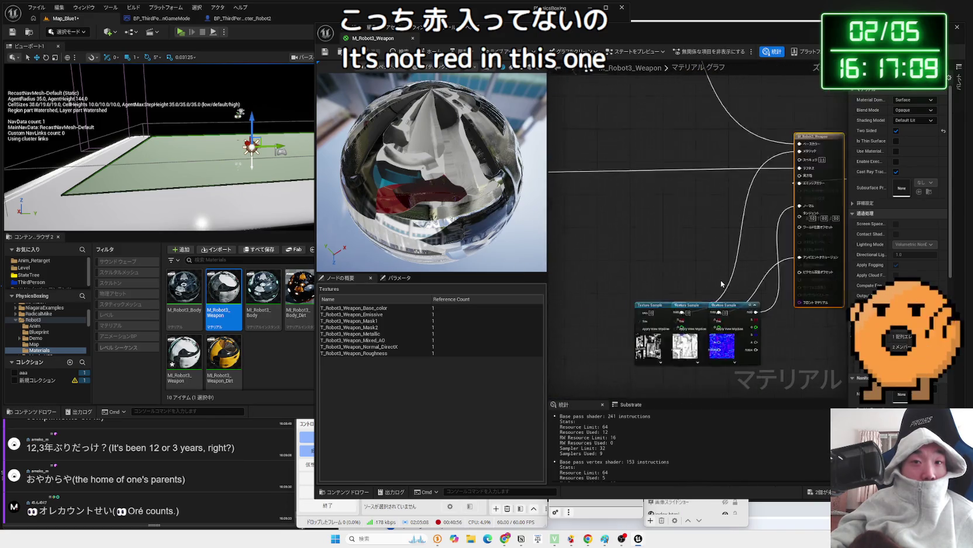
# Close the M_Robot3_Weapon material graph and view ML_Robot3_Body's info in Robot3/Materials.
pyautogui.scroll(4, 748, 262)
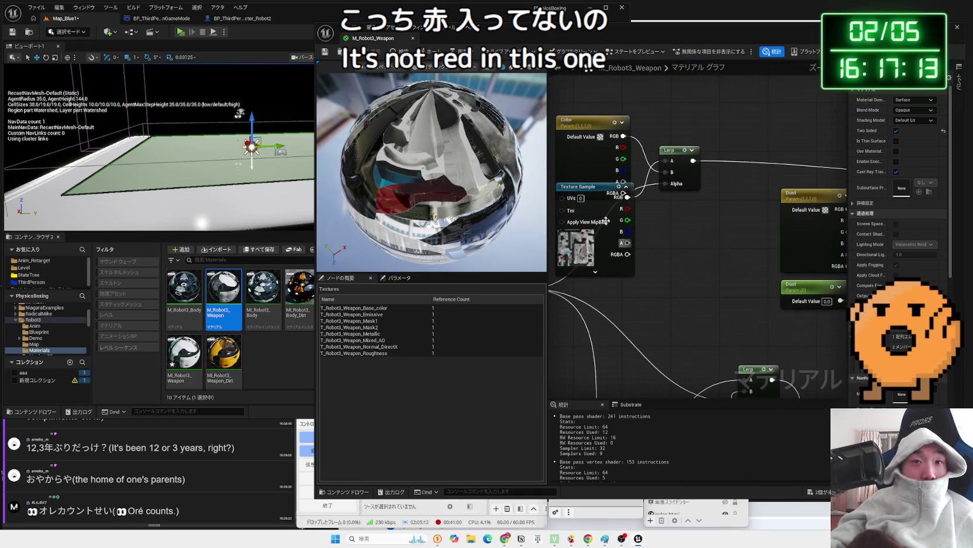
pyautogui.scroll(-2, 723, 318)
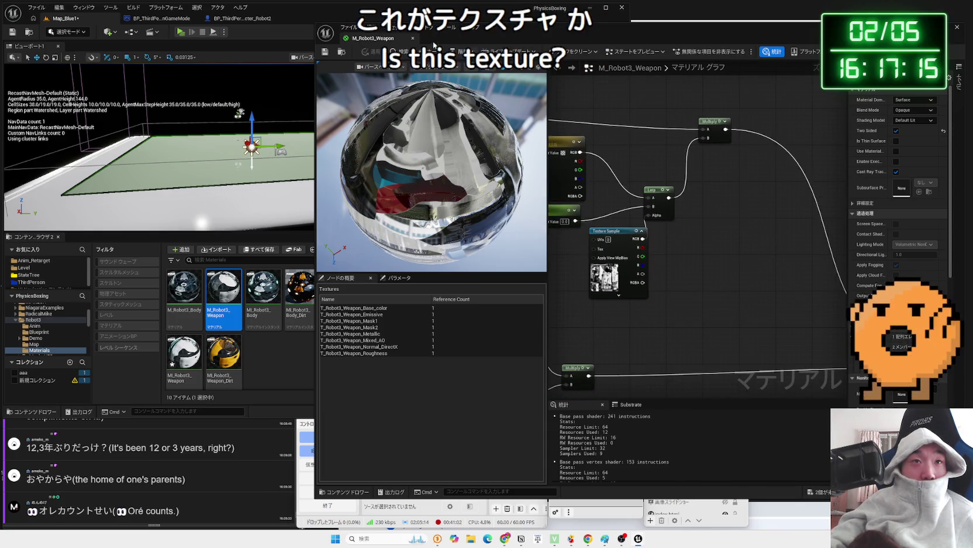
pyautogui.click(412, 39)
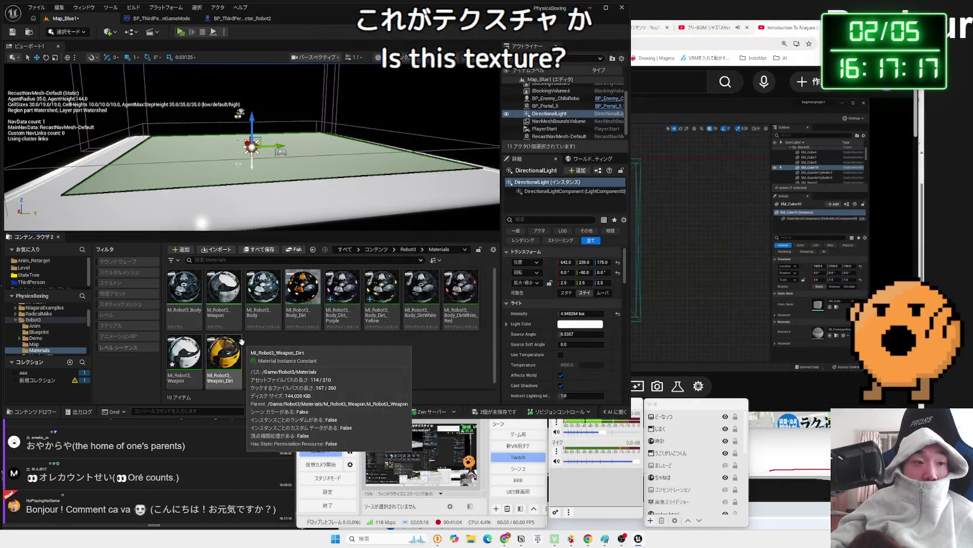
pyautogui.moveTo(263, 321)
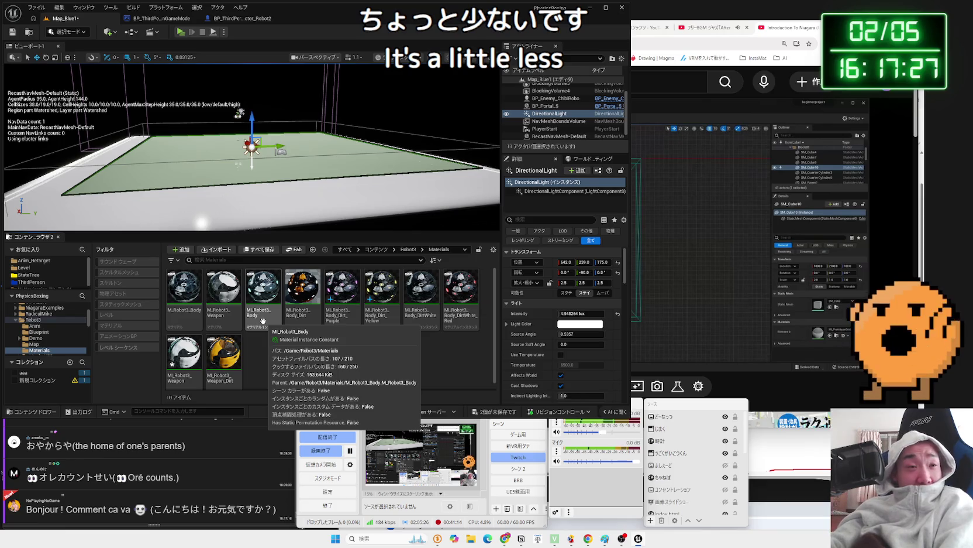
# Preview the ML_Robot3_Body and MI_Robot3_Weapon materials to compare their colours.
pyautogui.click(262, 321)
pyautogui.doubleClick(275, 314)
pyautogui.moveTo(227, 169)
pyautogui.mouseDown()
pyautogui.moveTo(237, 239)
pyautogui.moveTo(237, 152)
pyautogui.moveTo(191, 86)
pyautogui.mouseUp()
pyautogui.click(328, 18)
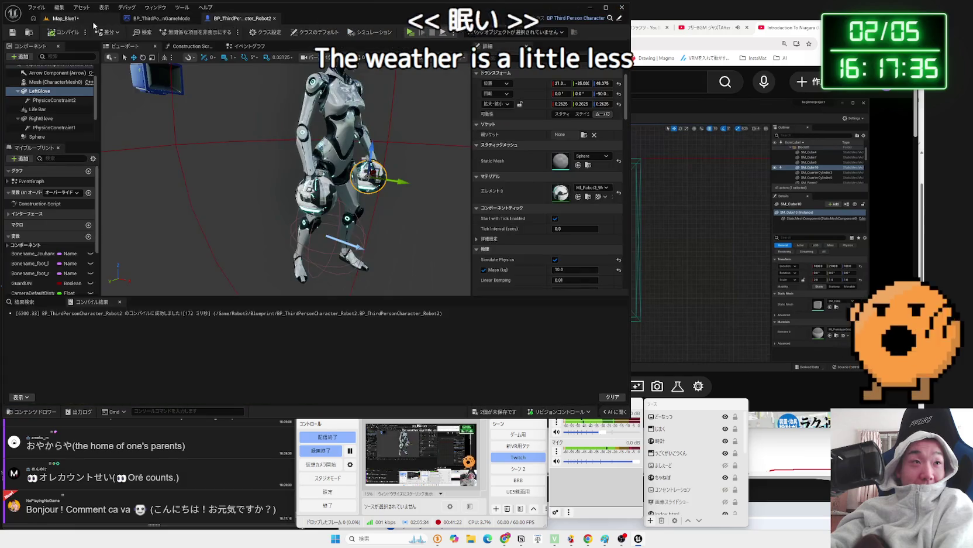
pyautogui.click(66, 18)
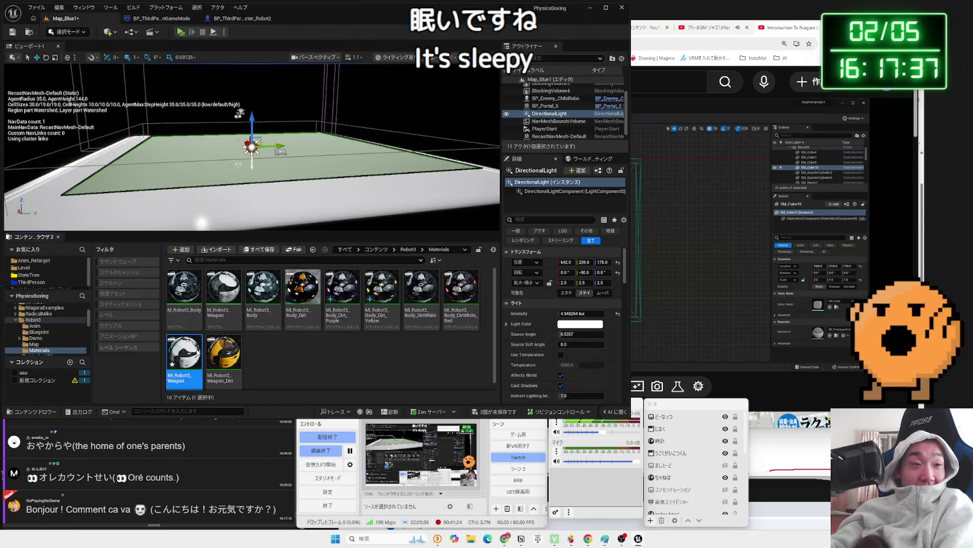
pyautogui.doubleClick(184, 351)
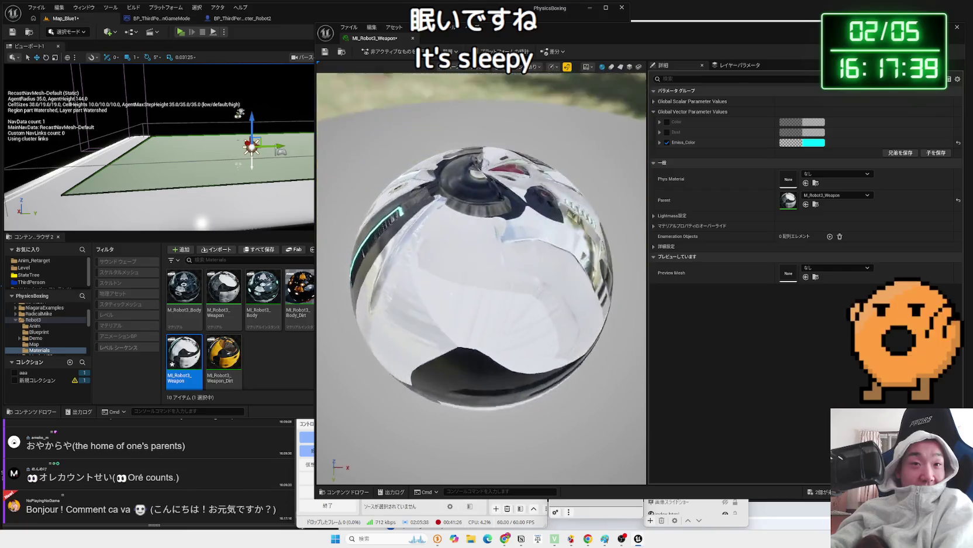
pyautogui.moveTo(385, 215); pyautogui.dragTo(384, 215)
pyautogui.click(413, 39)
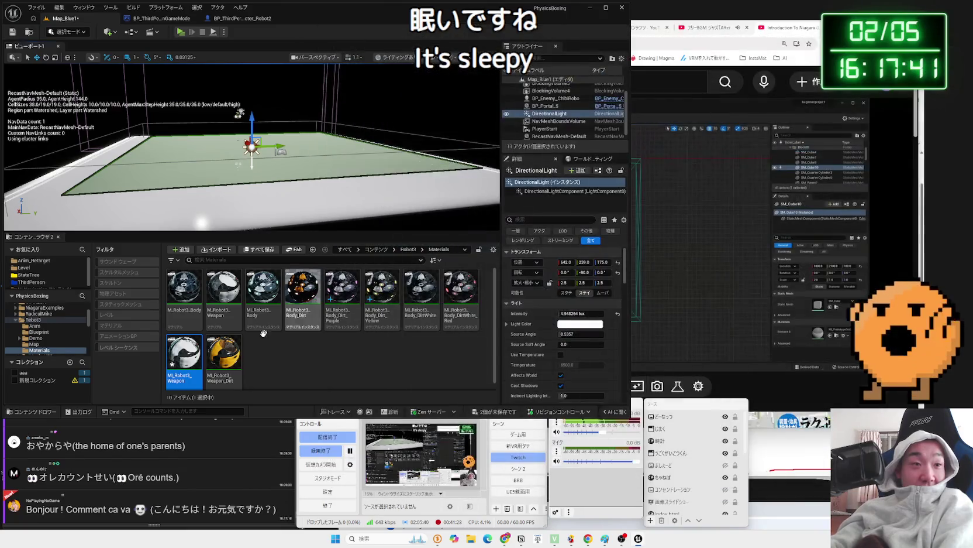
# Make MI_Robot3_Weapon_Dirt's orange Color white by setting saturation to 0.
pyautogui.doubleClick(239, 362)
pyautogui.moveTo(401, 264); pyautogui.dragTo(401, 263)
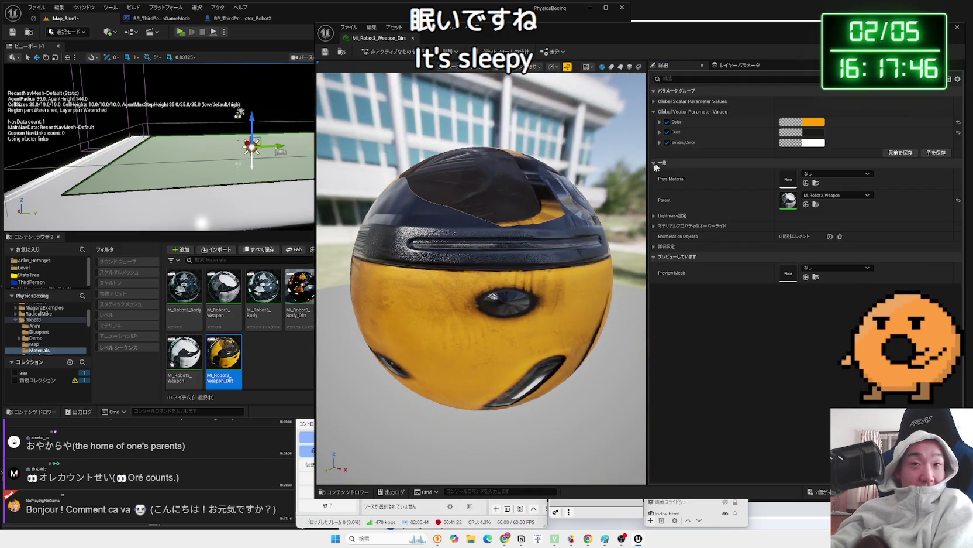
pyautogui.click(824, 124)
pyautogui.moveTo(735, 175); pyautogui.dragTo(741, 225)
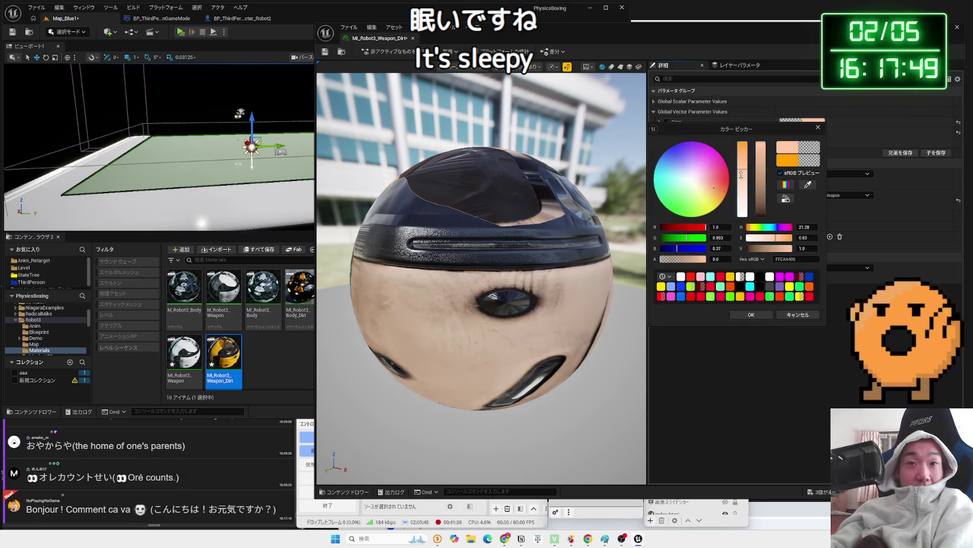
pyautogui.moveTo(595, 280); pyautogui.dragTo(468, 240)
pyautogui.click(765, 315)
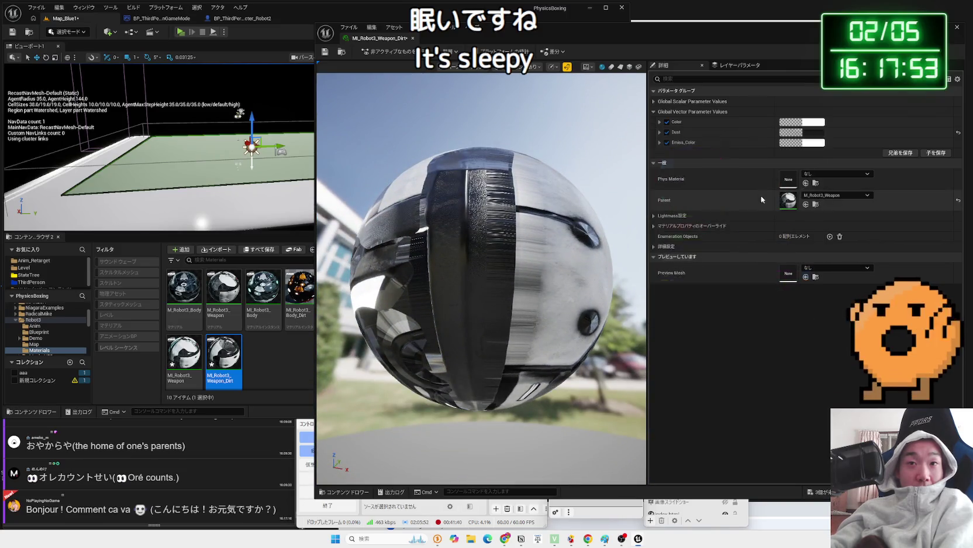
# Set MI_Robot3_Weapon_Dirt's Emiss_Color to cyan 00FFFF and close the editor.
pyautogui.click(815, 144)
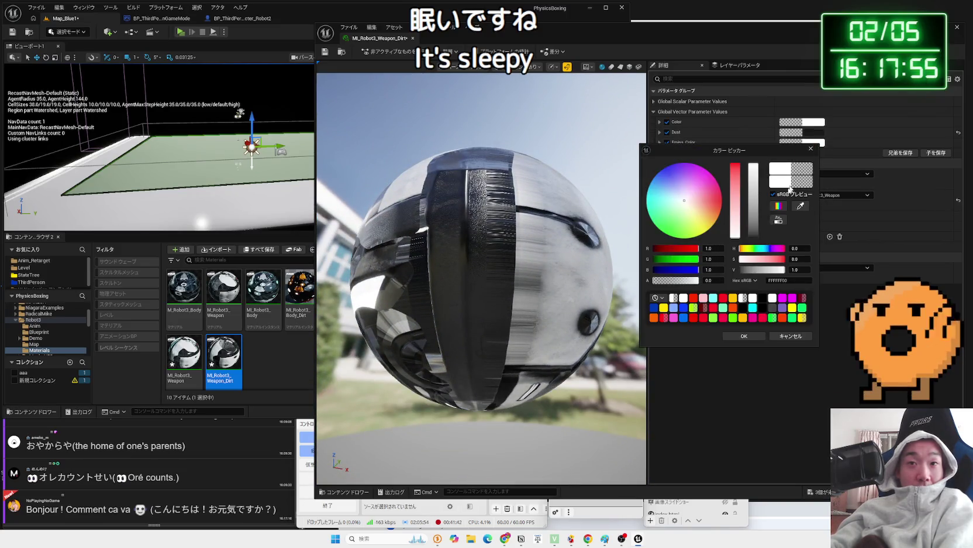
pyautogui.moveTo(480, 275)
pyautogui.mouseDown()
pyautogui.moveTo(504, 205)
pyautogui.moveTo(591, 246)
pyautogui.moveTo(521, 269)
pyautogui.moveTo(530, 232)
pyautogui.moveTo(471, 242)
pyautogui.mouseUp()
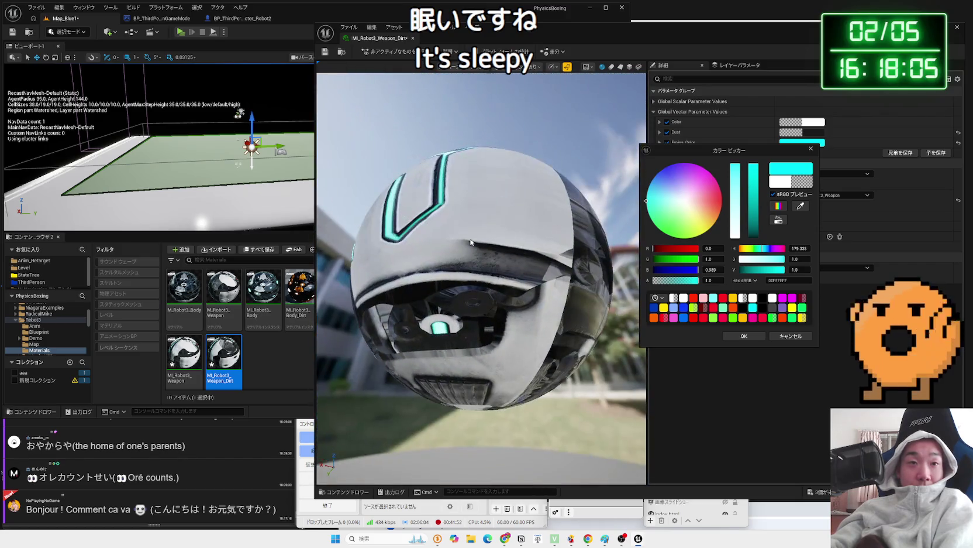
pyautogui.click(413, 38)
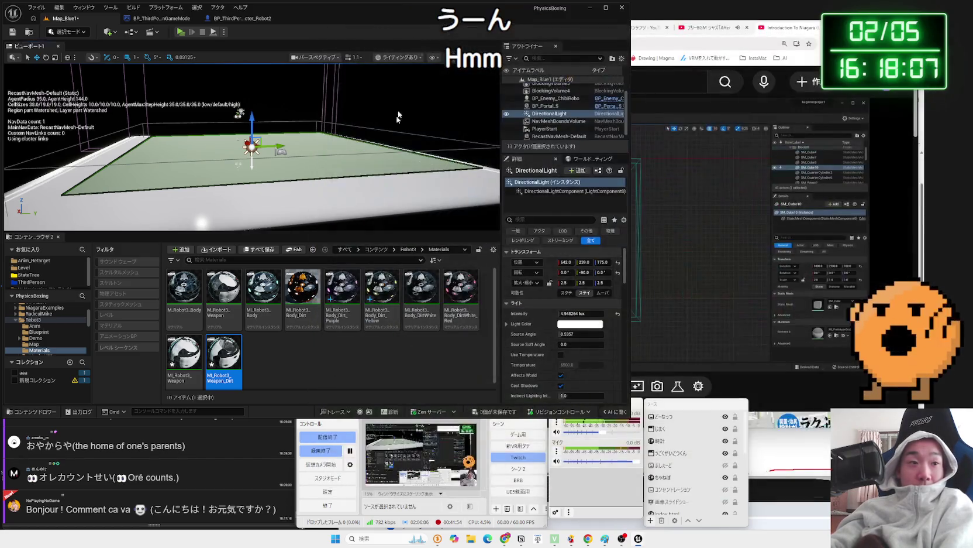
# Save the two unsaved assets, MI_Robot3_Weapon and Map_Blue1.
pyautogui.click(307, 368)
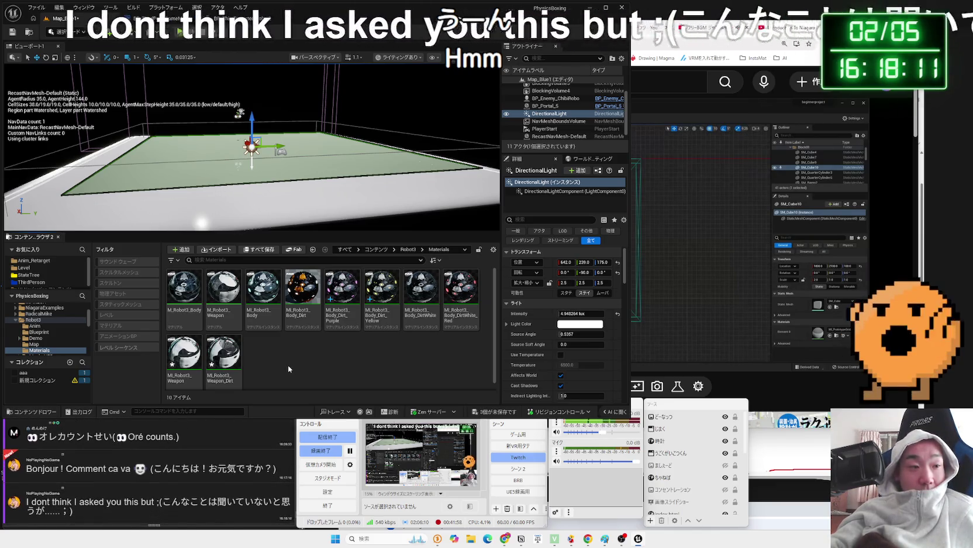
pyautogui.click(482, 412)
pyautogui.click(528, 355)
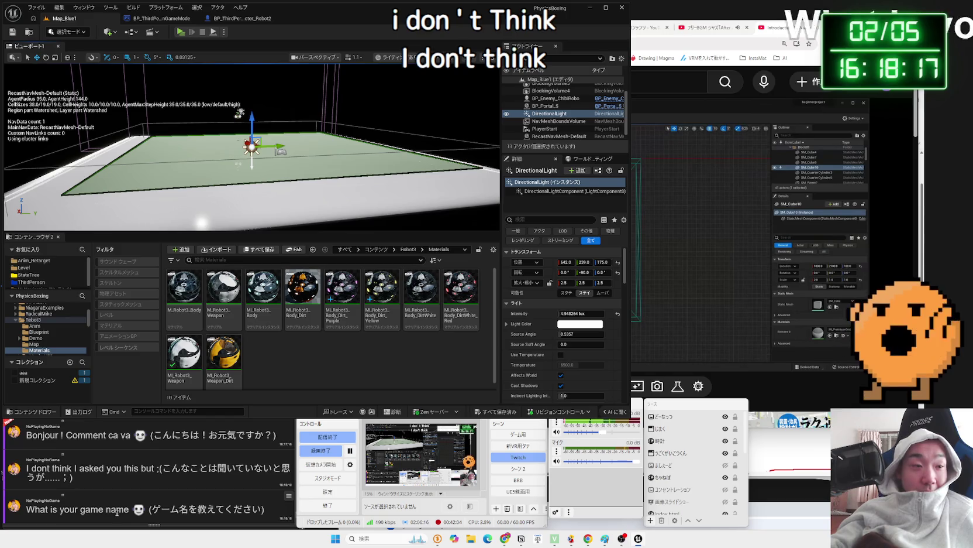
# Check the OneComme comments, then return to Unreal and play the level in the editor.
pyautogui.click(117, 512)
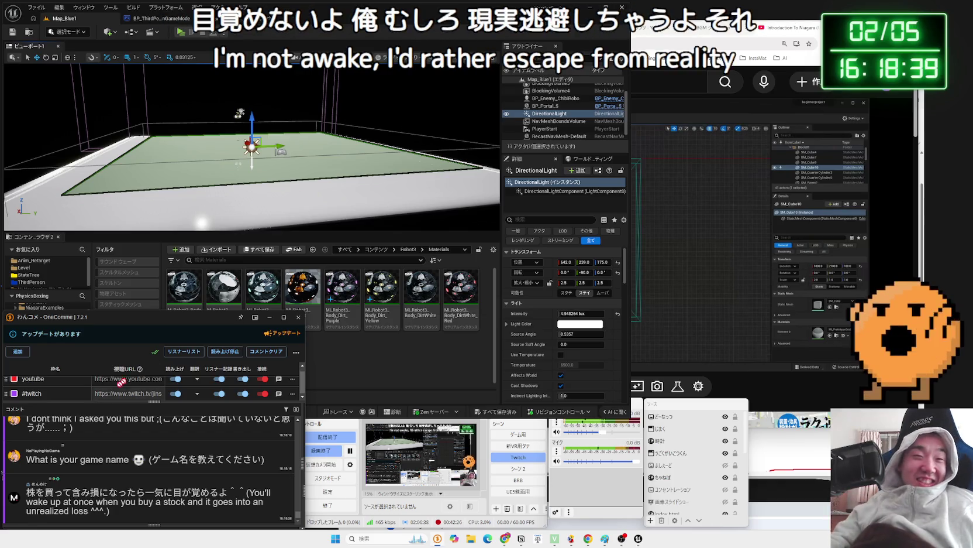
pyautogui.click(326, 349)
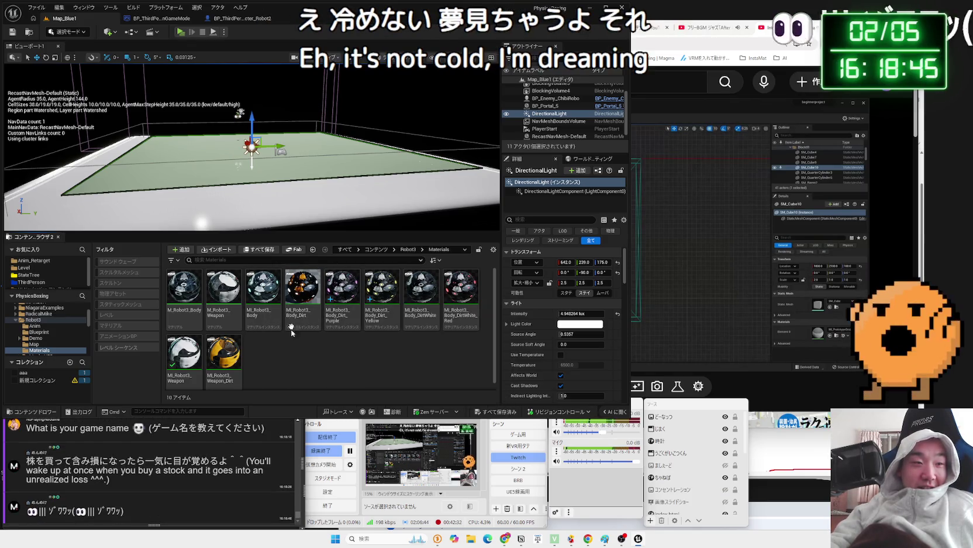
pyautogui.hotkey('alt', 'p')
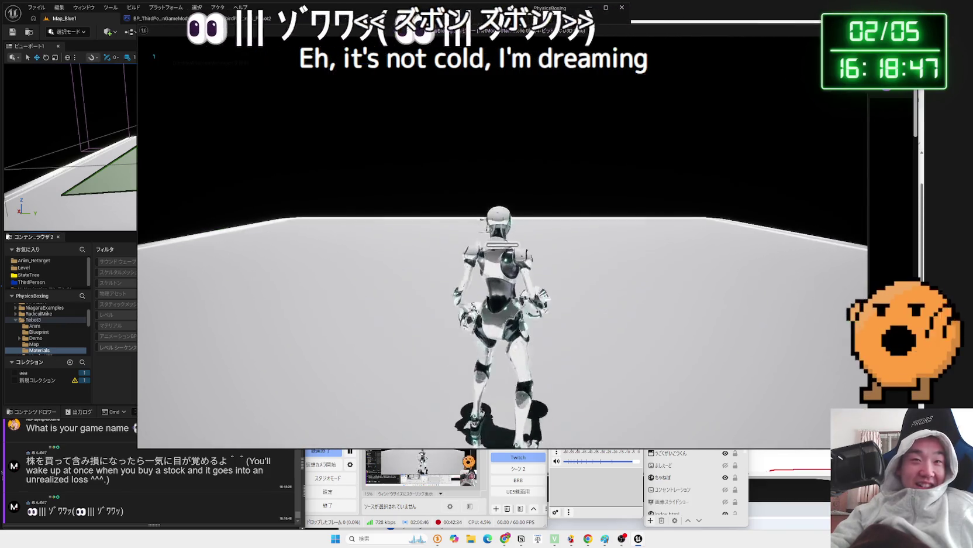
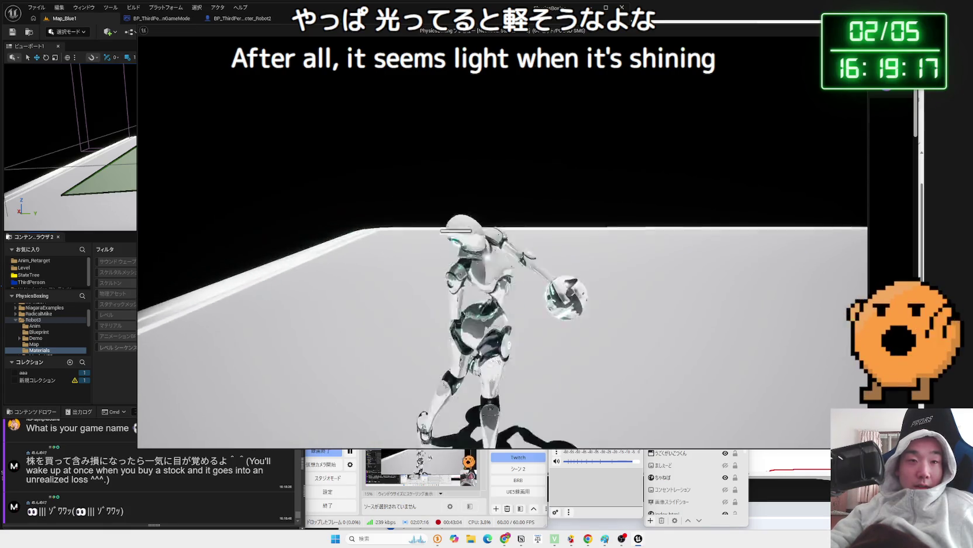
# Stop the game preview and open the M_Robot3_Weapon material.
pyautogui.press('Escape')
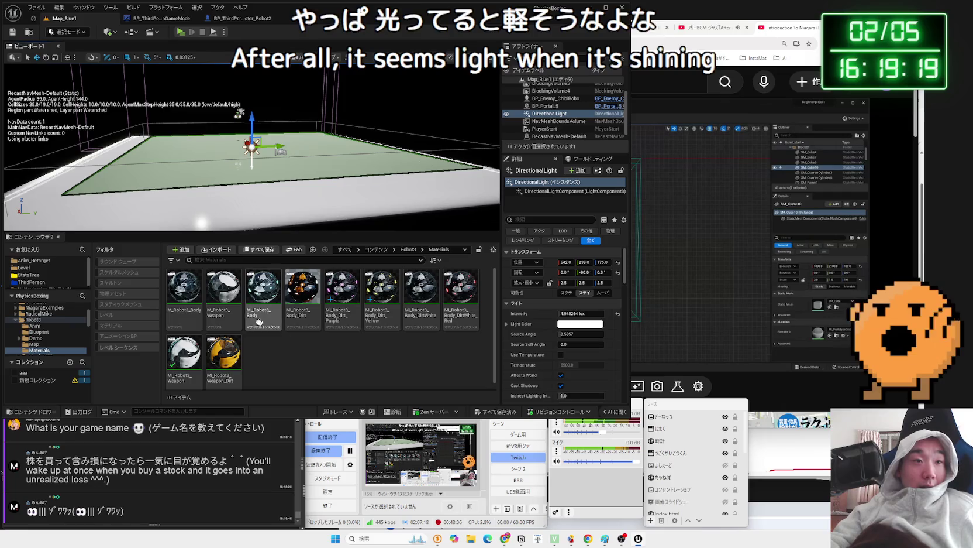
pyautogui.rightClick(239, 307)
pyautogui.press('Escape')
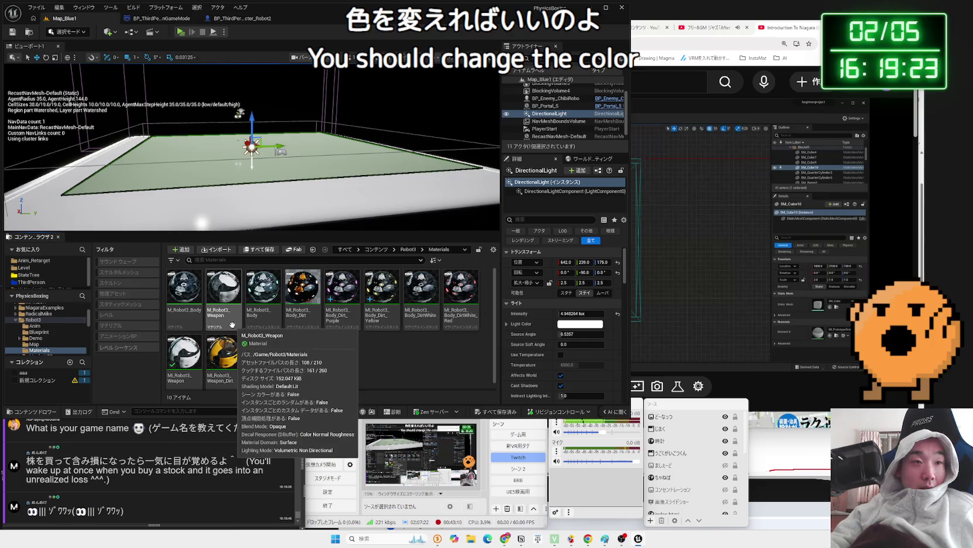
pyautogui.click(232, 325)
pyautogui.doubleClick(234, 328)
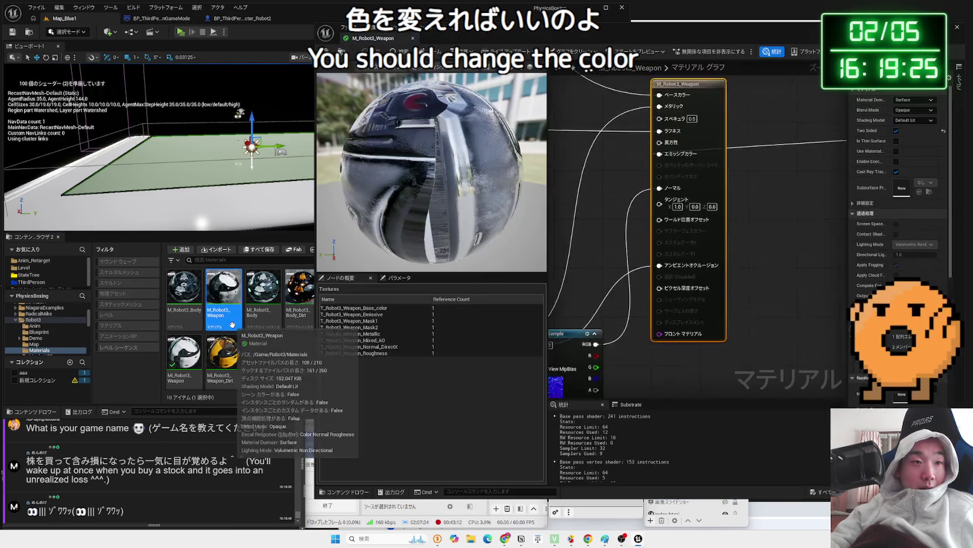
# Create M_Robot3_Weapon_Inst from the weapon material and open it.
pyautogui.click(413, 39)
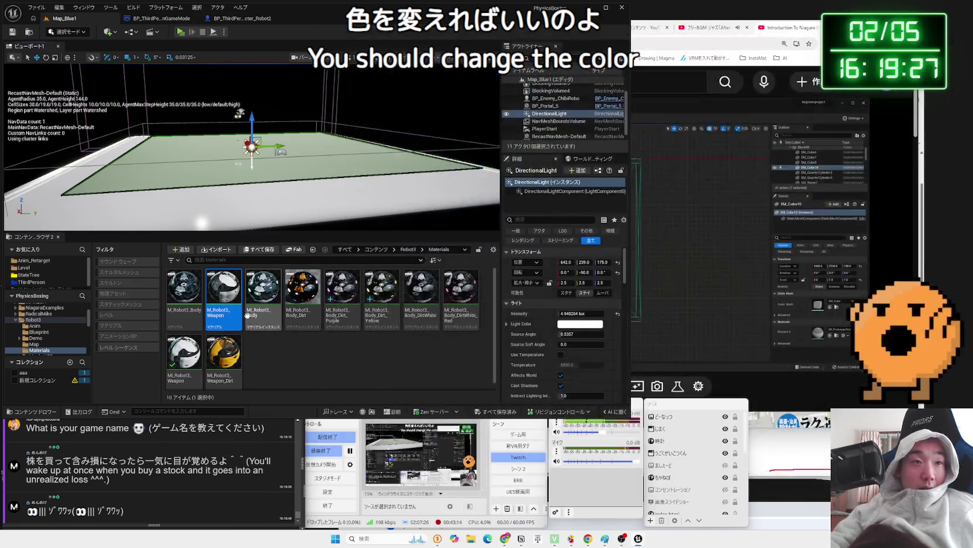
pyautogui.rightClick(223, 316)
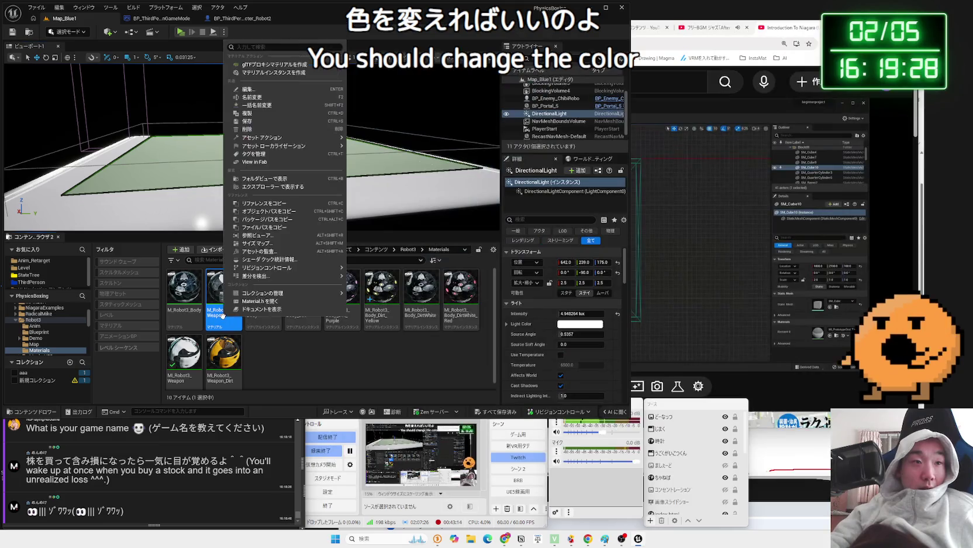
pyautogui.click(287, 71)
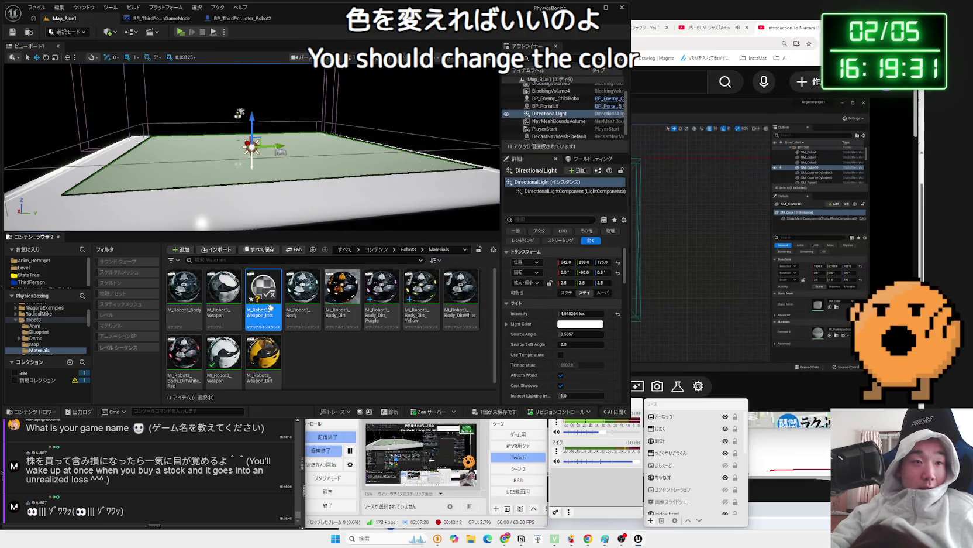
pyautogui.doubleClick(267, 303)
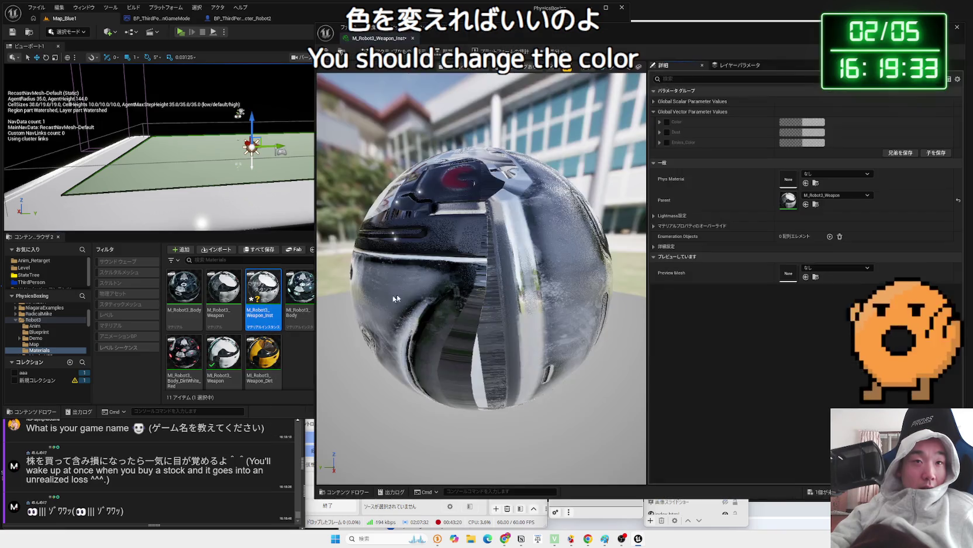
# Override the instance's Color parameter with a grey value.
pyautogui.moveTo(505, 261); pyautogui.dragTo(631, 114)
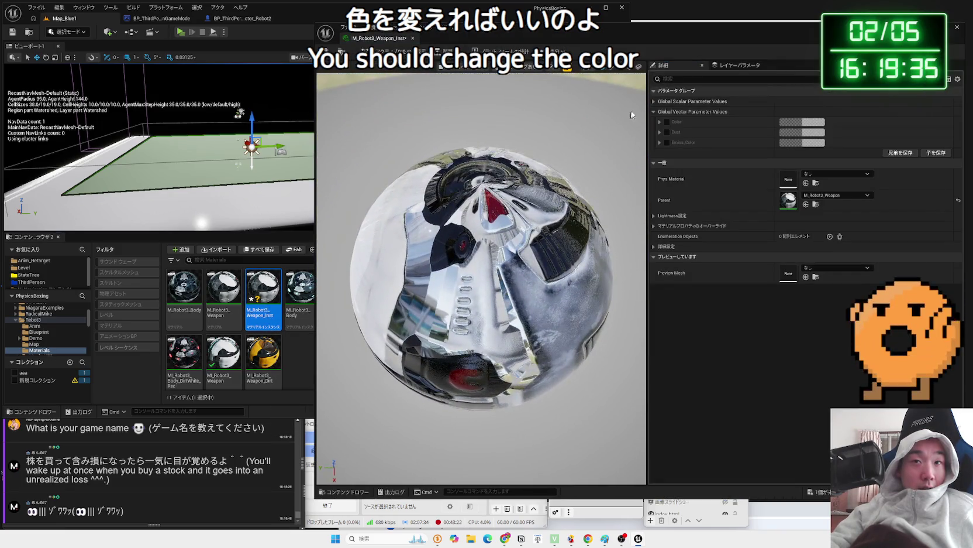
pyautogui.click(803, 122)
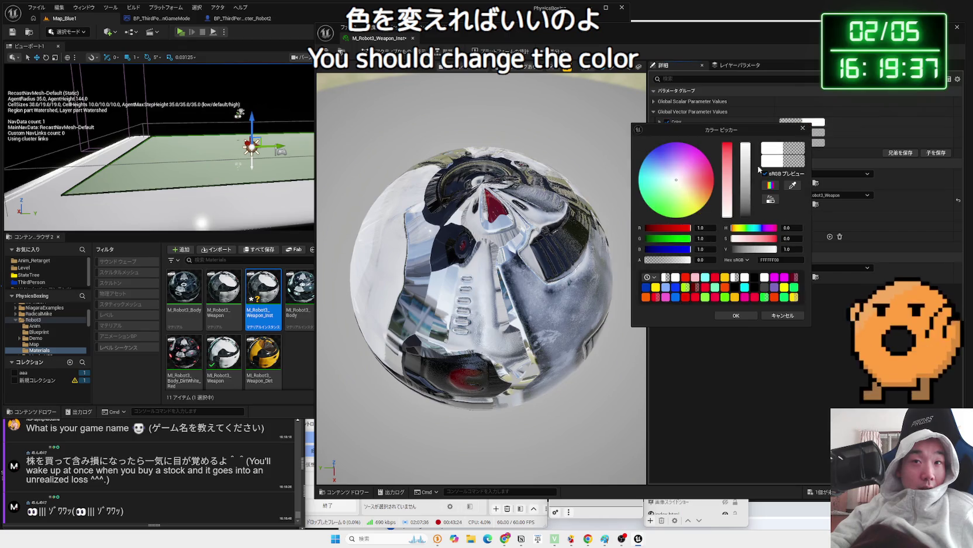
pyautogui.moveTo(749, 246); pyautogui.dragTo(731, 247)
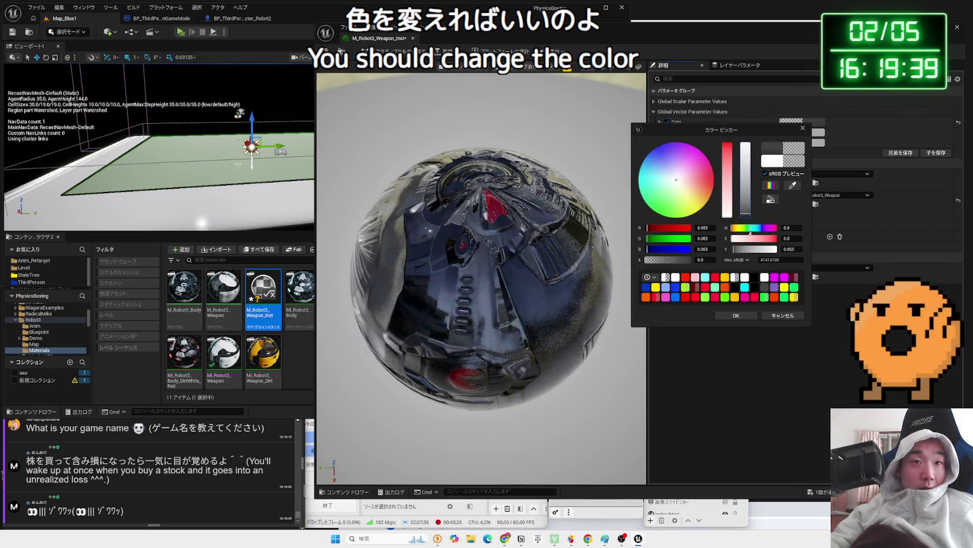
pyautogui.moveTo(752, 189); pyautogui.dragTo(746, 148)
pyautogui.click(803, 128)
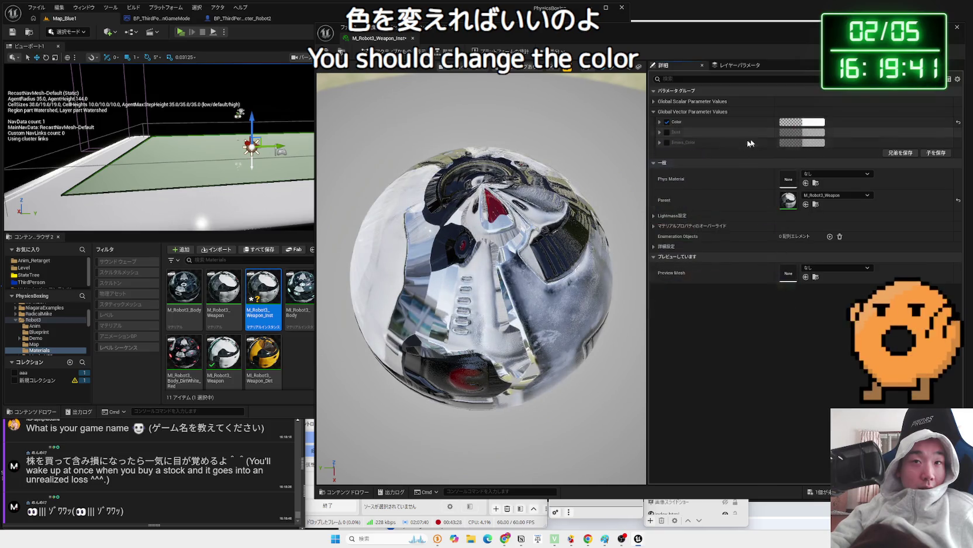
pyautogui.click(808, 122)
pyautogui.moveTo(746, 178); pyautogui.dragTo(753, 256)
pyautogui.moveTo(755, 218)
pyautogui.mouseDown()
pyautogui.moveTo(752, 175)
pyautogui.moveTo(756, 249)
pyautogui.mouseUp()
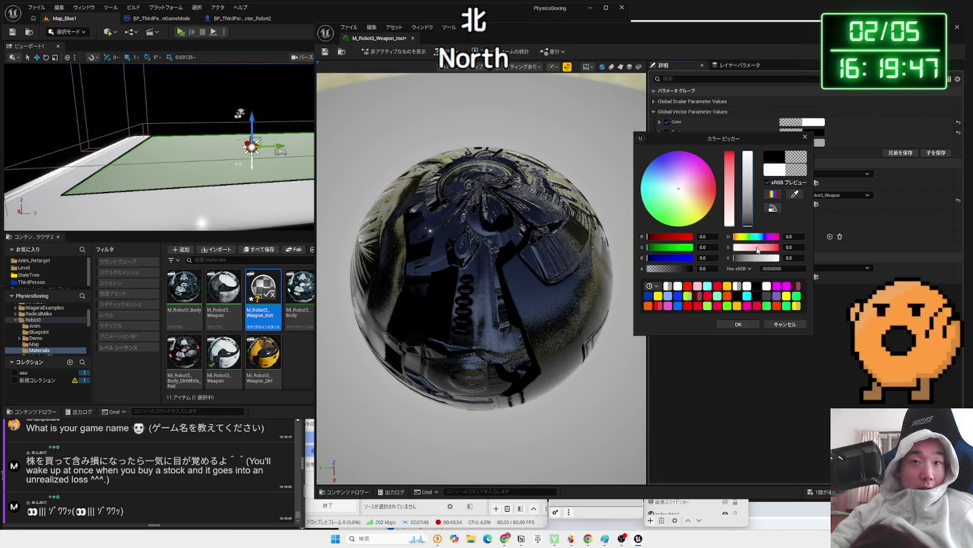
pyautogui.click(754, 327)
pyautogui.click(810, 122)
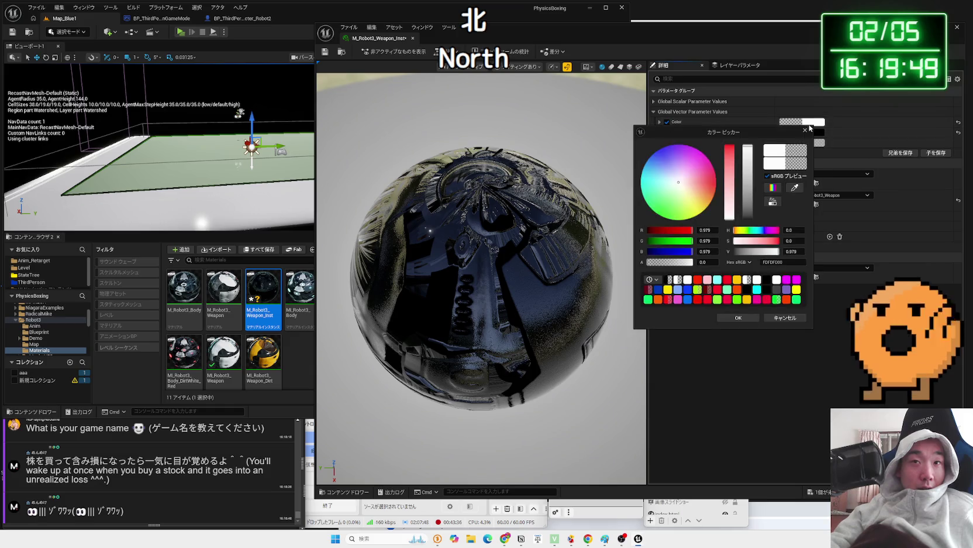
pyautogui.moveTo(746, 210); pyautogui.dragTo(753, 169)
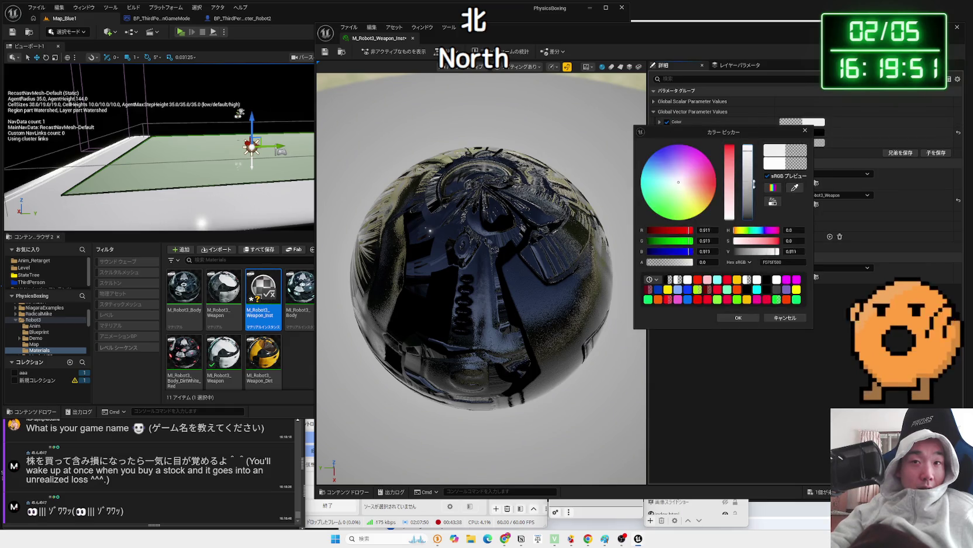
pyautogui.click(738, 318)
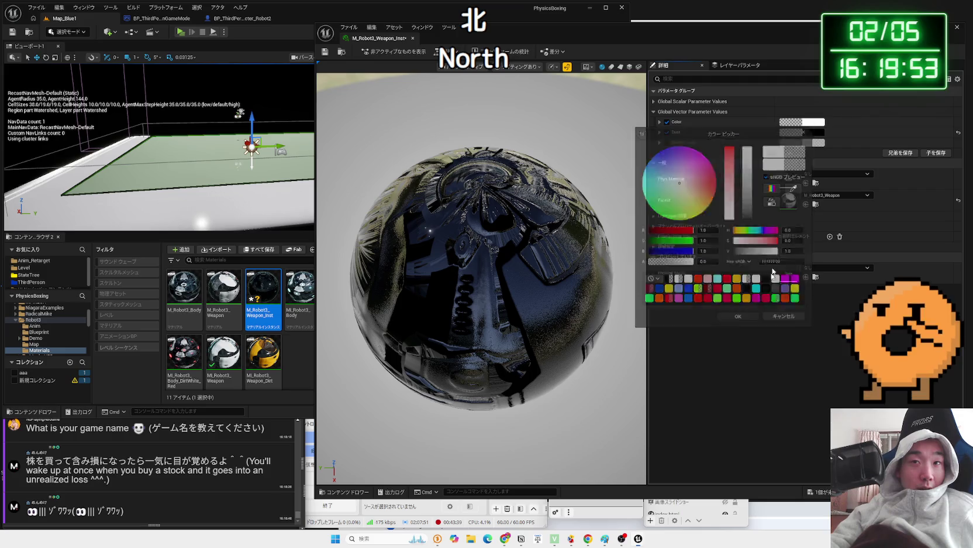
# Set both the Dust colour and Emiss_Color to cyan.
pyautogui.click(806, 141)
pyautogui.moveTo(746, 222); pyautogui.dragTo(754, 174)
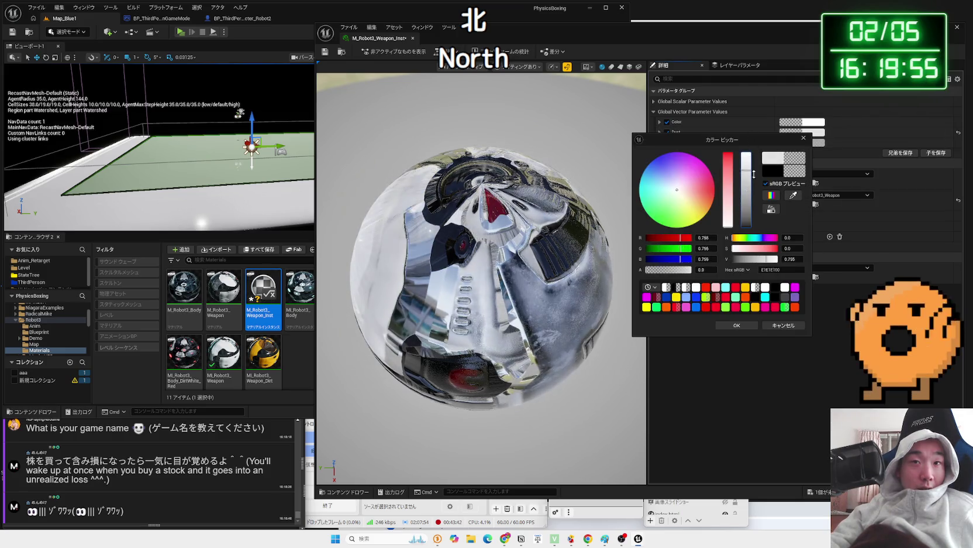
pyautogui.moveTo(696, 204)
pyautogui.mouseDown()
pyautogui.moveTo(714, 179)
pyautogui.moveTo(659, 156)
pyautogui.moveTo(640, 186)
pyautogui.mouseUp()
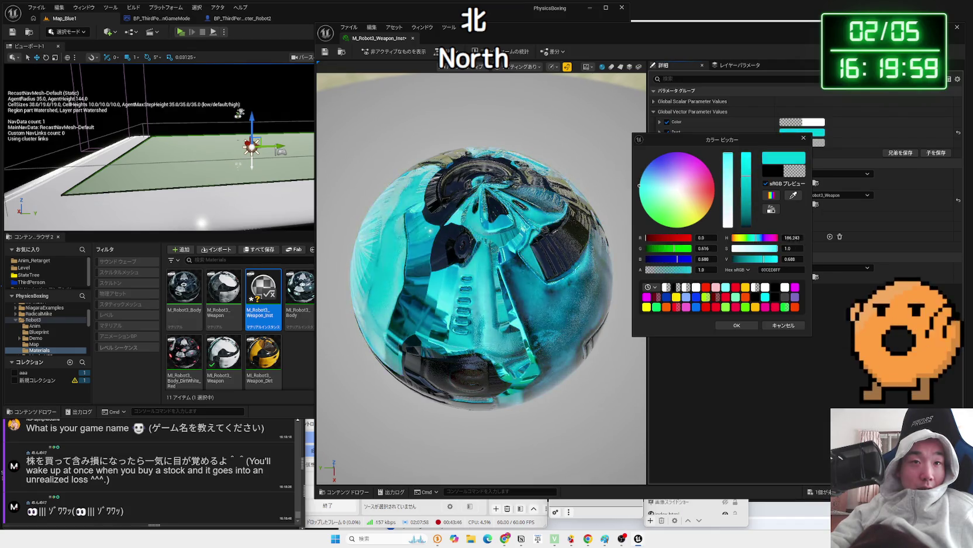
pyautogui.moveTo(654, 219)
pyautogui.mouseDown()
pyautogui.moveTo(690, 206)
pyautogui.moveTo(639, 188)
pyautogui.mouseUp()
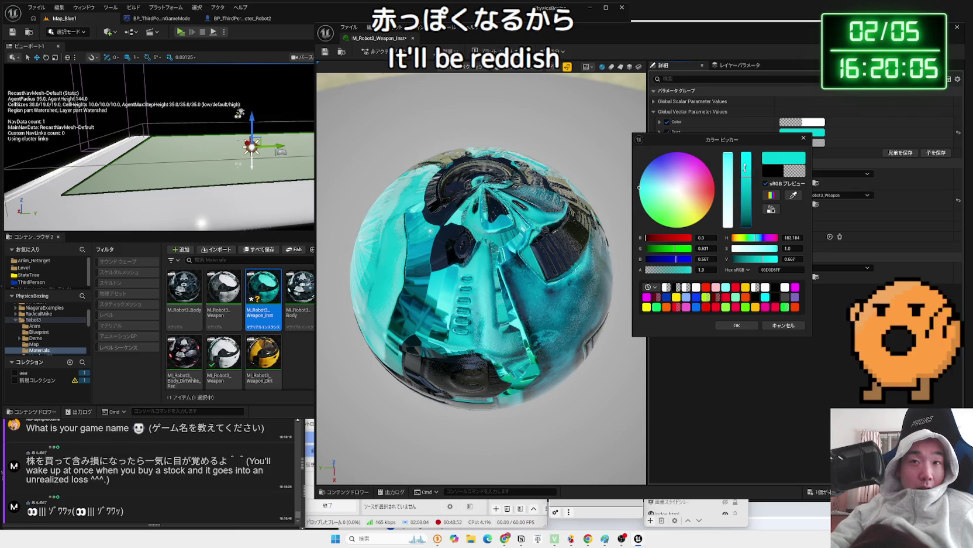
pyautogui.moveTo(745, 168); pyautogui.dragTo(744, 139)
pyautogui.moveTo(743, 173); pyautogui.dragTo(745, 187)
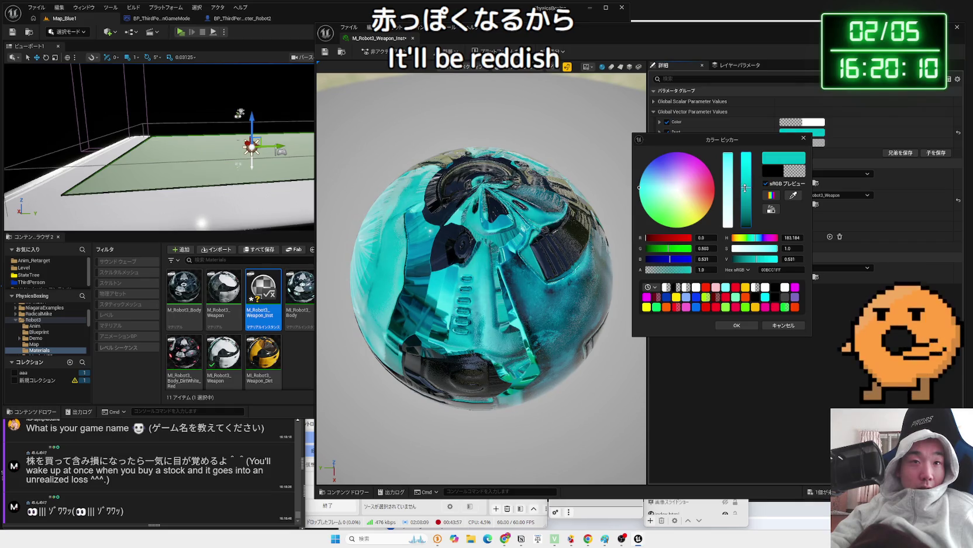
pyautogui.click(738, 325)
pyautogui.click(802, 142)
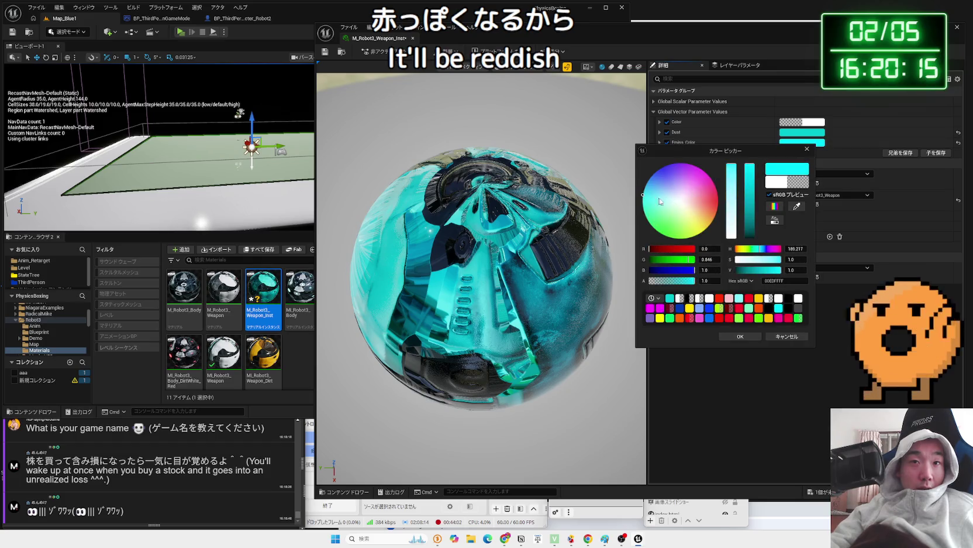
pyautogui.click(751, 337)
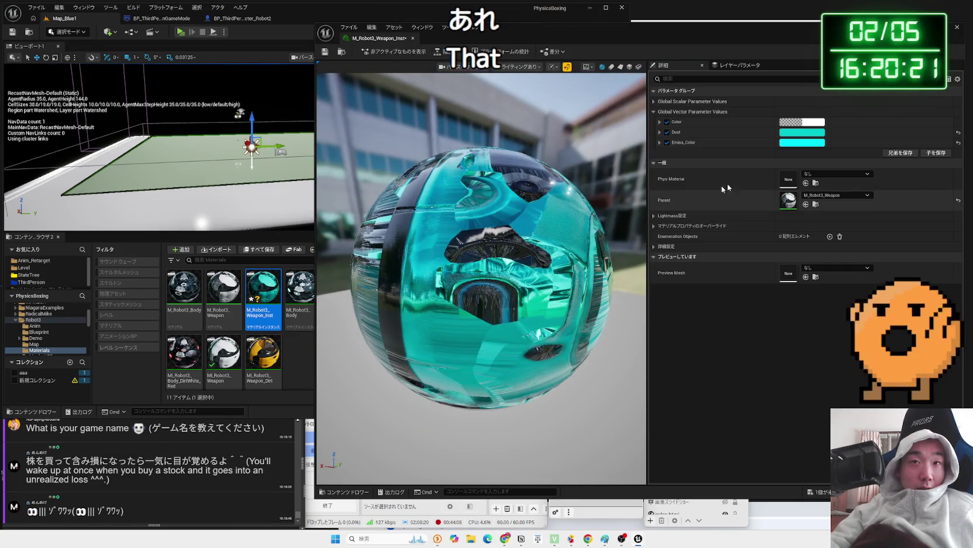
# Switch off the Dust override and change Emiss_Color to magenta.
pyautogui.click(667, 132)
pyautogui.click(667, 133)
pyautogui.click(667, 132)
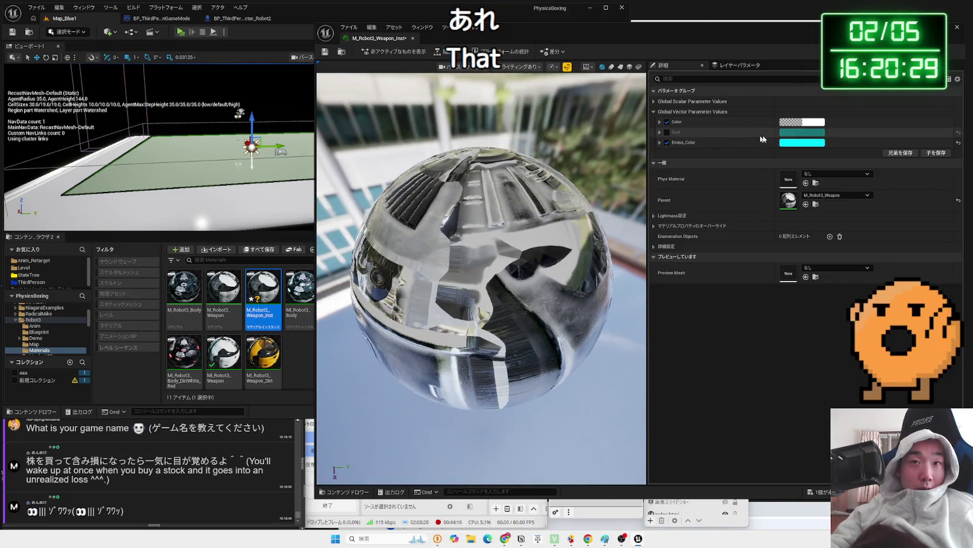
pyautogui.click(811, 143)
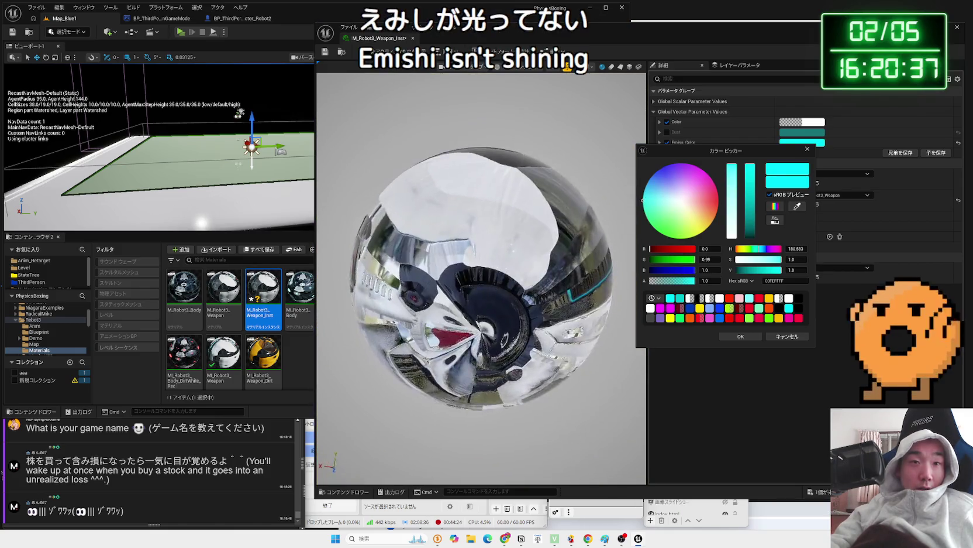
pyautogui.moveTo(472, 330); pyautogui.dragTo(607, 244)
pyautogui.moveTo(688, 221); pyautogui.dragTo(671, 190)
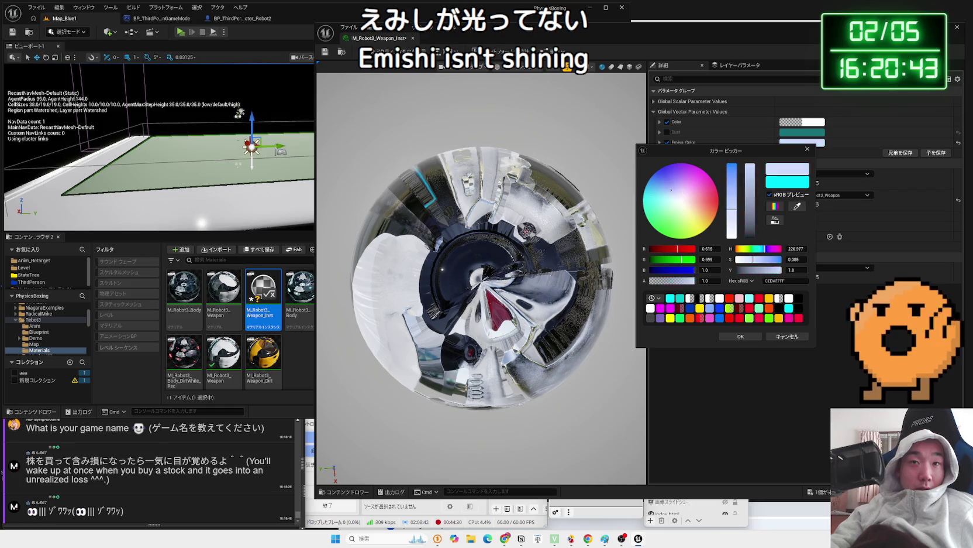
pyautogui.click(740, 336)
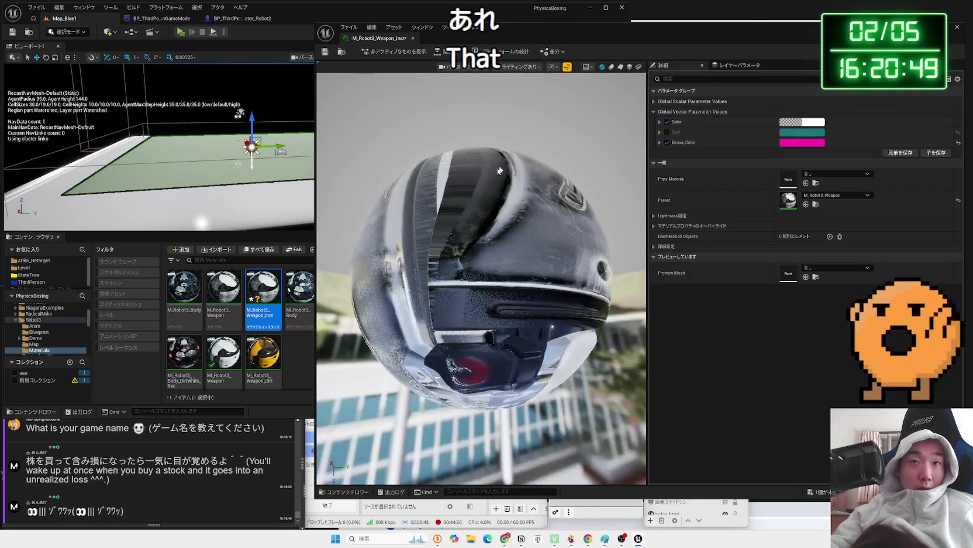
# Leave the Dust and Emiss_Color overrides off and open the M_Robot3_Weapon base material.
pyautogui.click(667, 133)
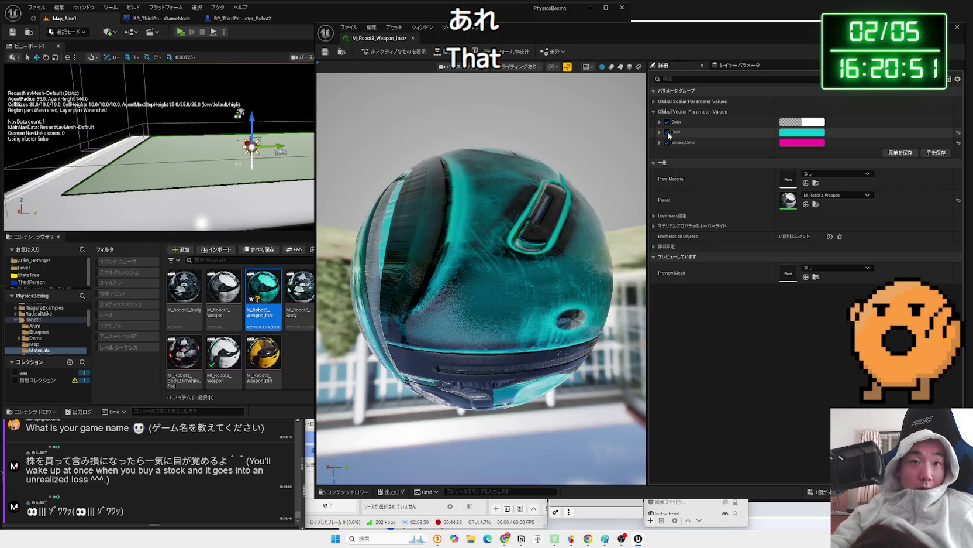
pyautogui.click(668, 132)
pyautogui.click(667, 132)
pyautogui.click(667, 133)
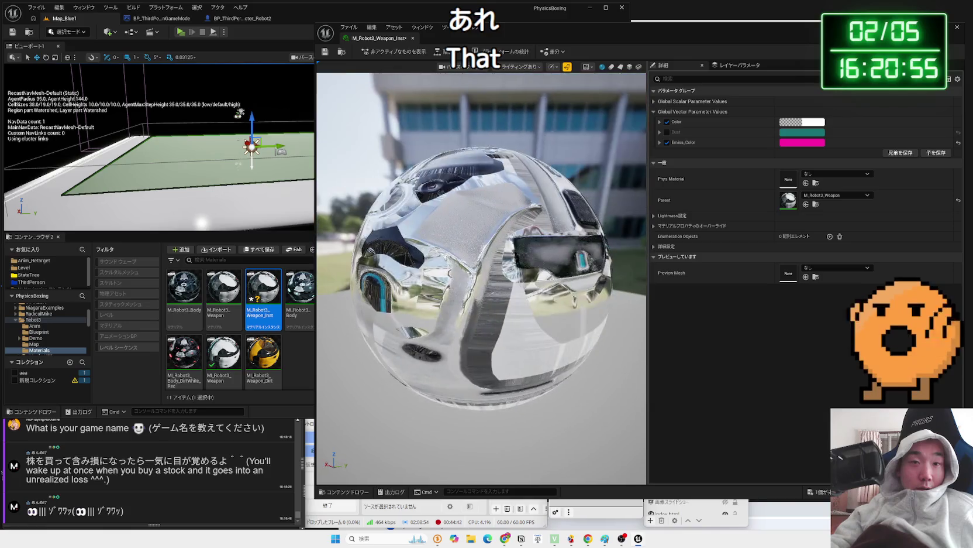
pyautogui.click(667, 144)
pyautogui.click(667, 143)
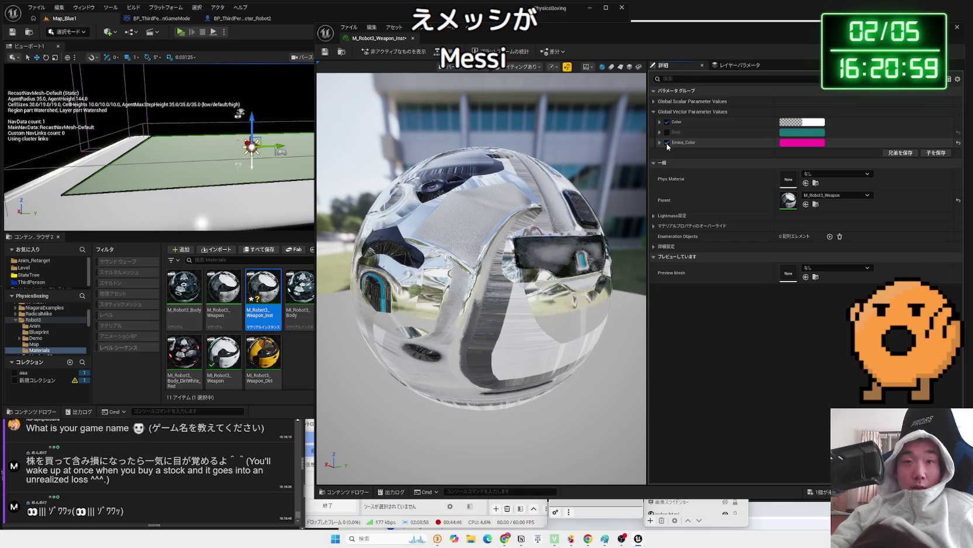
pyautogui.click(659, 143)
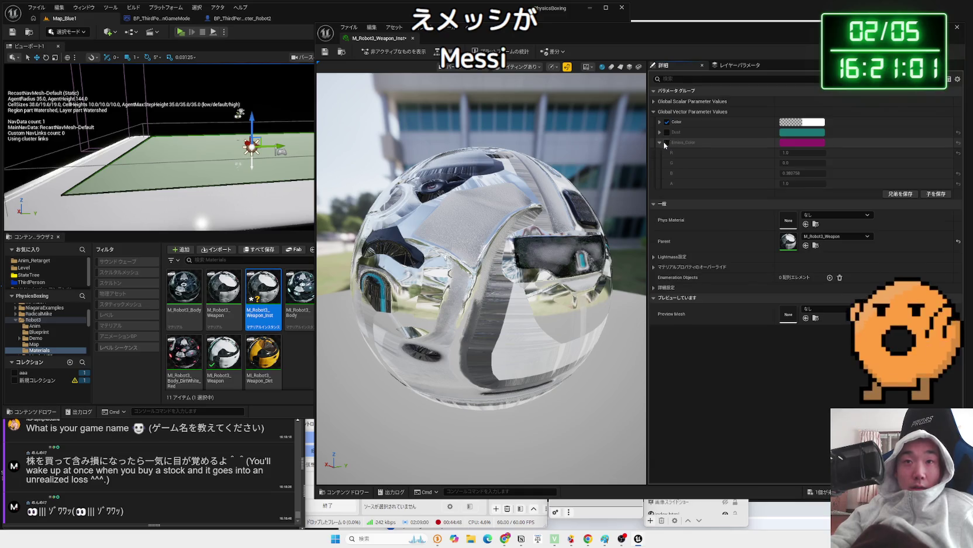
pyautogui.click(668, 143)
pyautogui.click(660, 143)
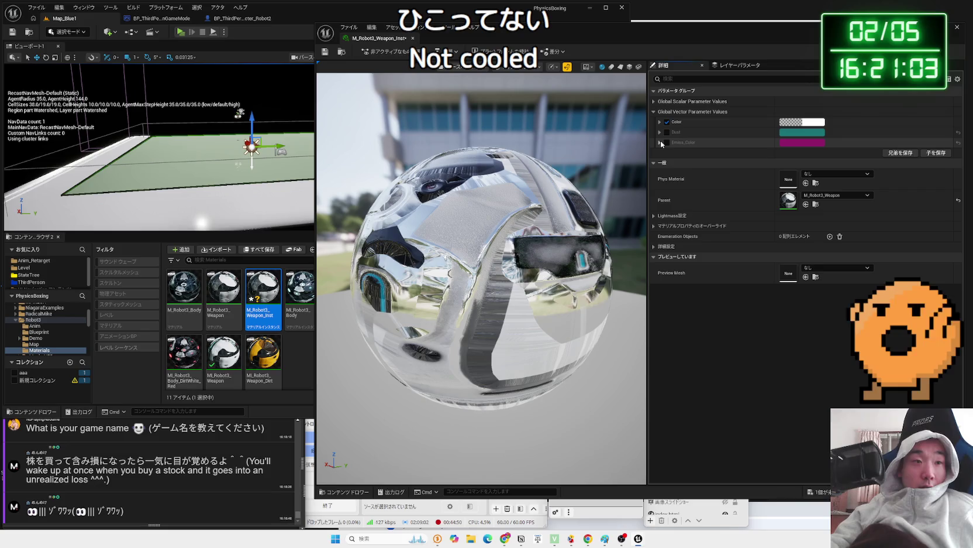
pyautogui.doubleClick(224, 288)
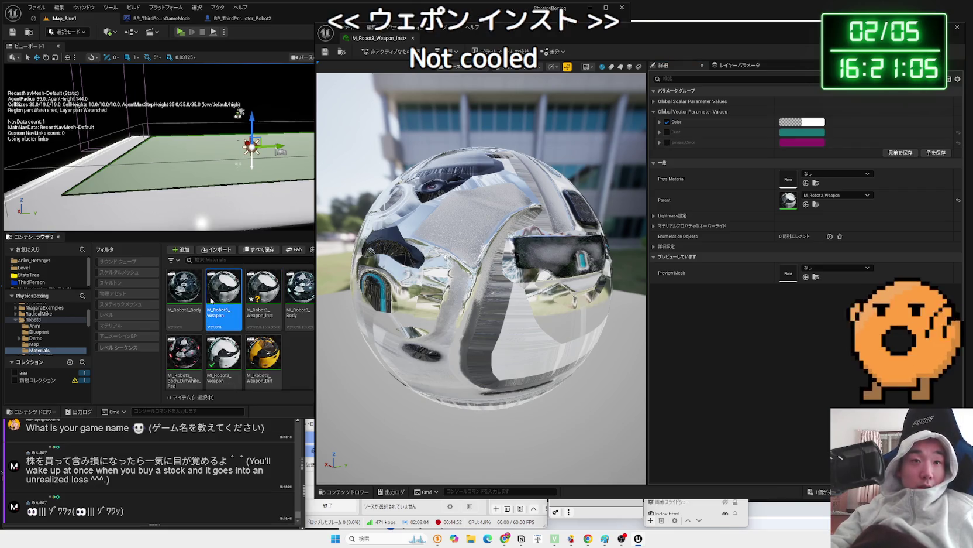
# Inspect the M_Robot3_Weapon material graph, then close it.
pyautogui.moveTo(438, 190); pyautogui.dragTo(533, 210)
pyautogui.scroll(-2, 644, 222)
pyautogui.moveTo(644, 223); pyautogui.dragTo(525, 281)
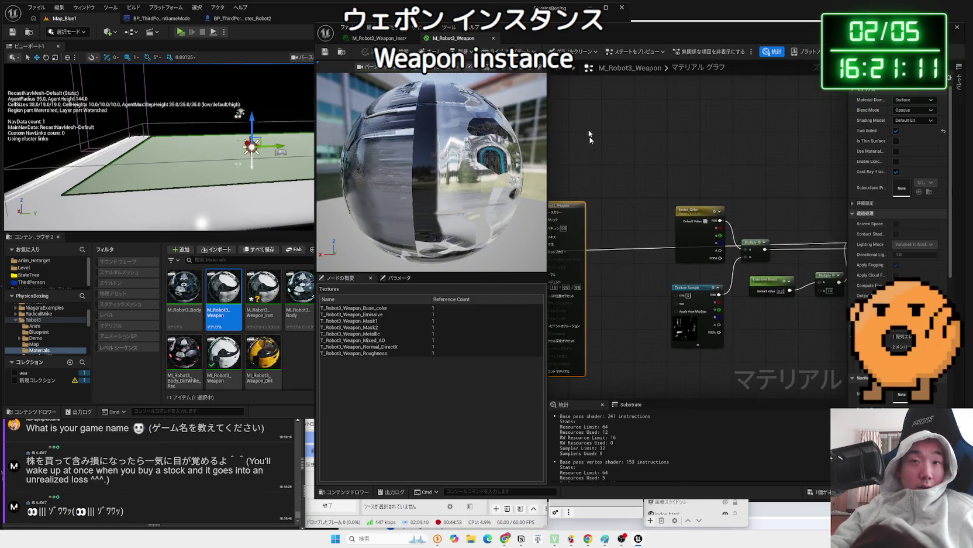
pyautogui.click(494, 38)
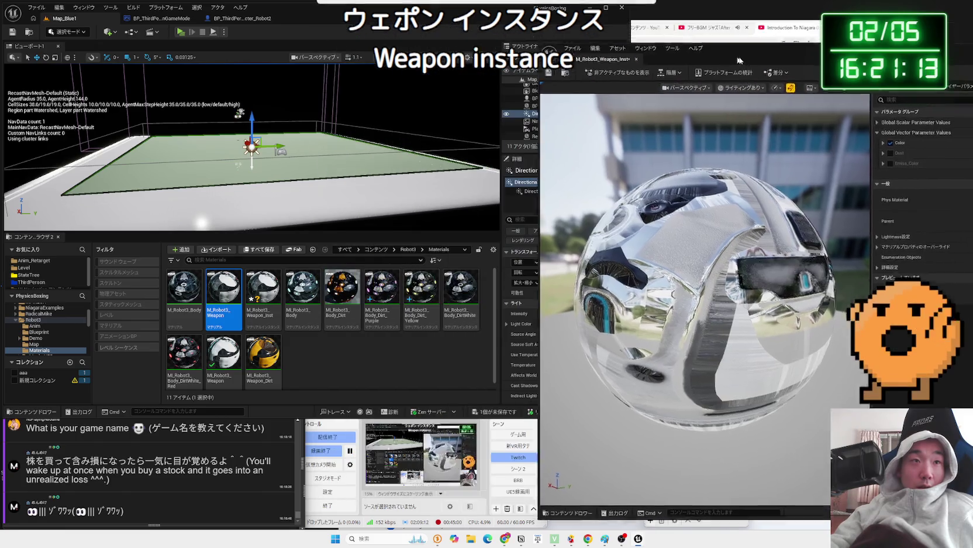
# Check the glove's material in the Robot2 blueprint, then return to Map_Blue1.
pyautogui.click(237, 19)
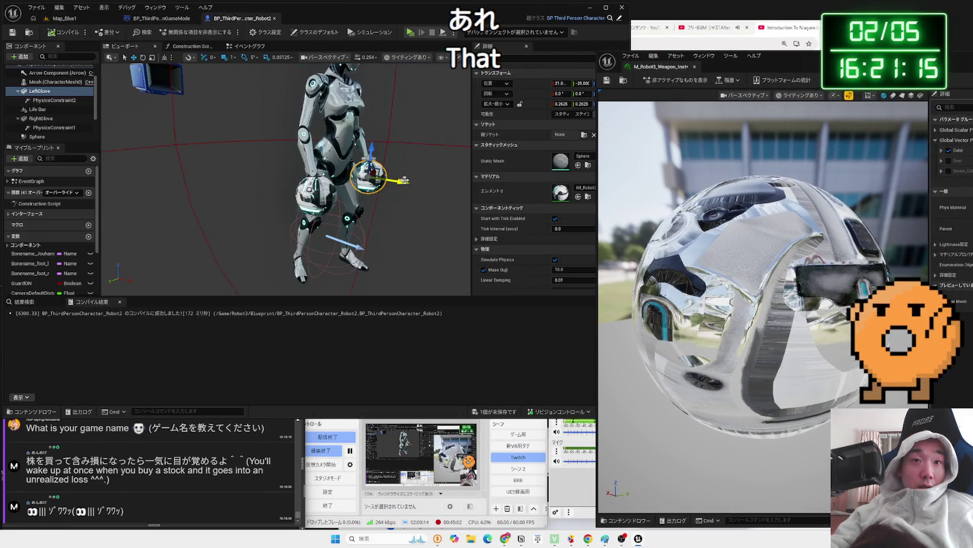
pyautogui.moveTo(779, 67); pyautogui.dragTo(871, 75)
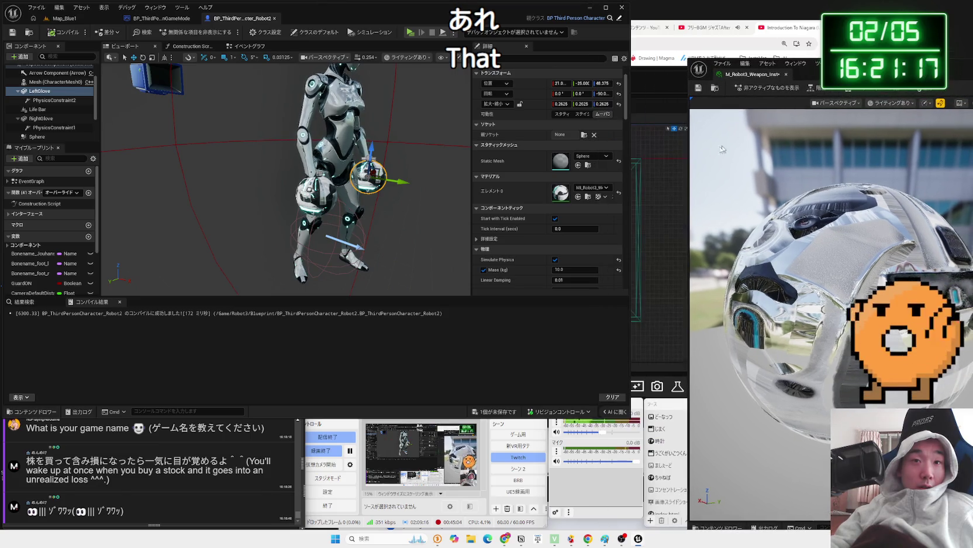
pyautogui.moveTo(281, 175)
pyautogui.mouseDown()
pyautogui.moveTo(269, 169)
pyautogui.moveTo(269, 117)
pyautogui.moveTo(280, 152)
pyautogui.moveTo(331, 203)
pyautogui.mouseUp()
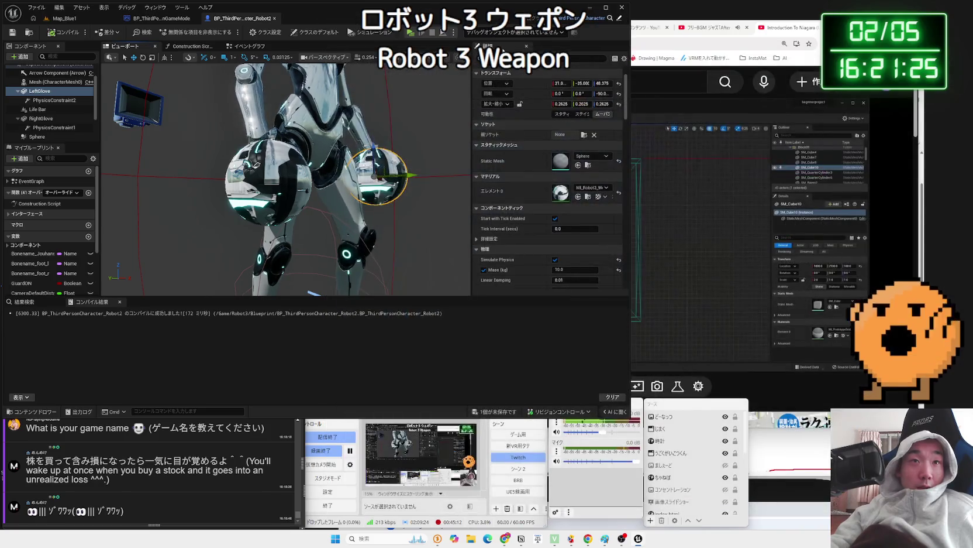
pyautogui.click(155, 18)
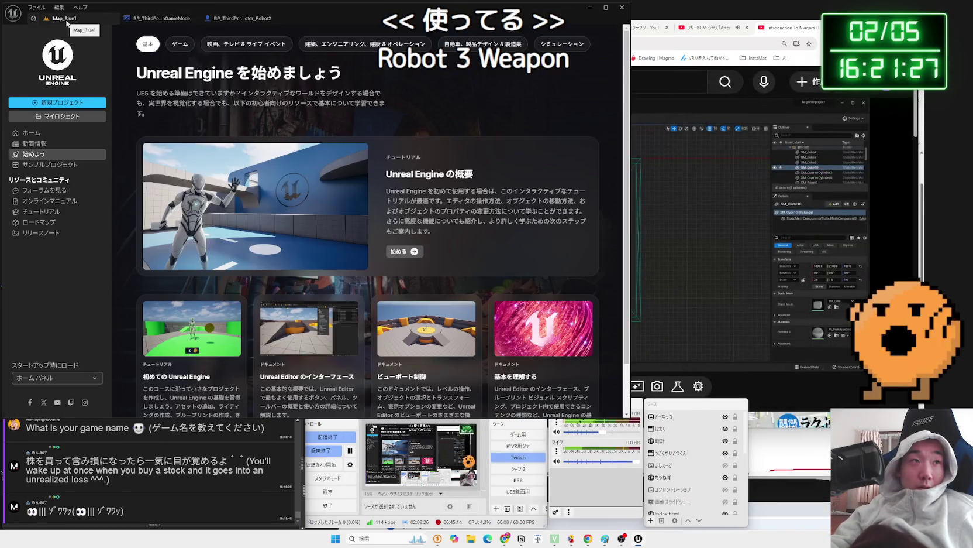
pyautogui.click(227, 19)
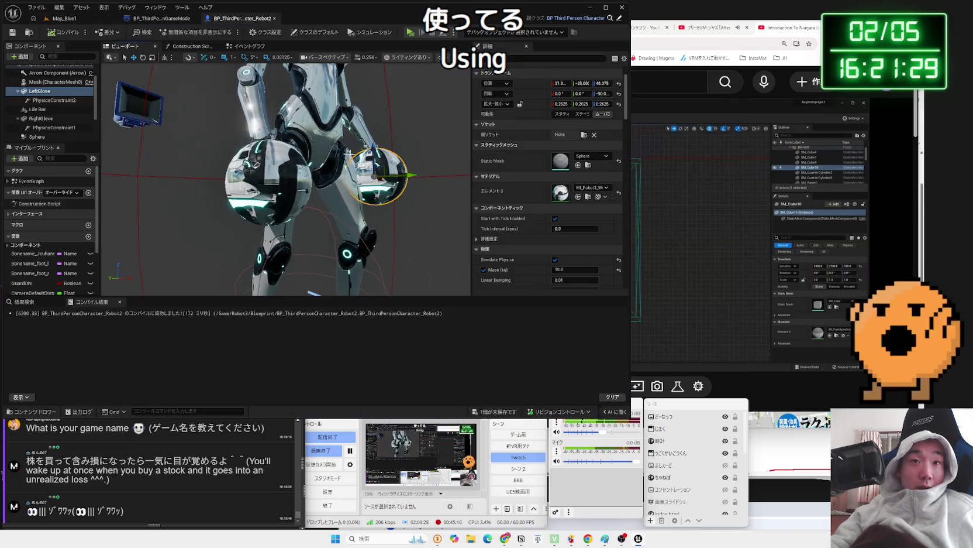
pyautogui.click(596, 199)
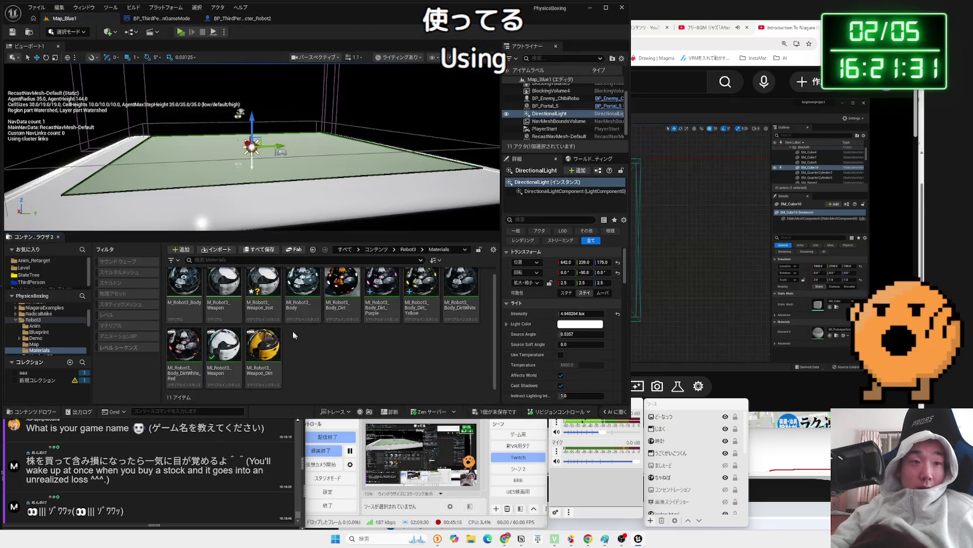
# Delete the unused M_Robot3_Weapon_Inst asset.
pyautogui.rightClick(264, 305)
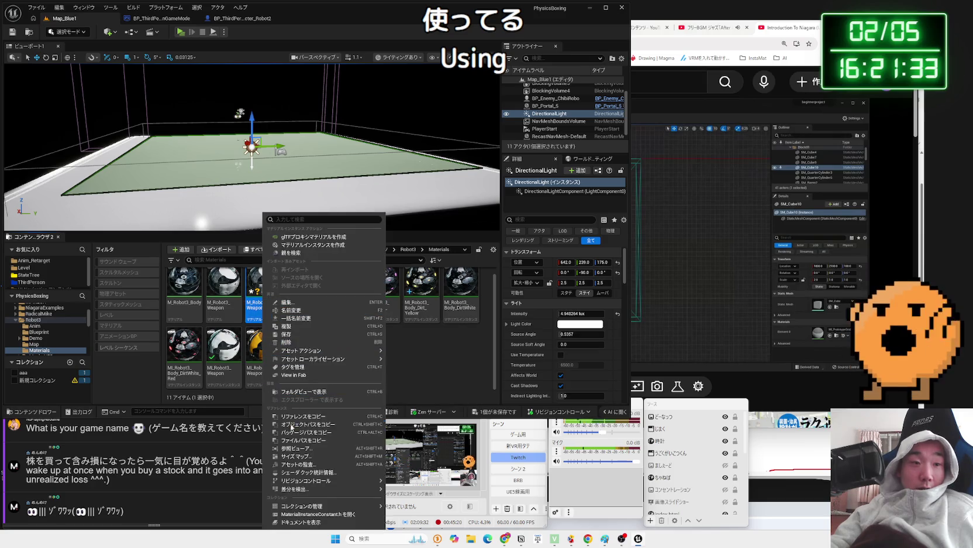
pyautogui.click(288, 341)
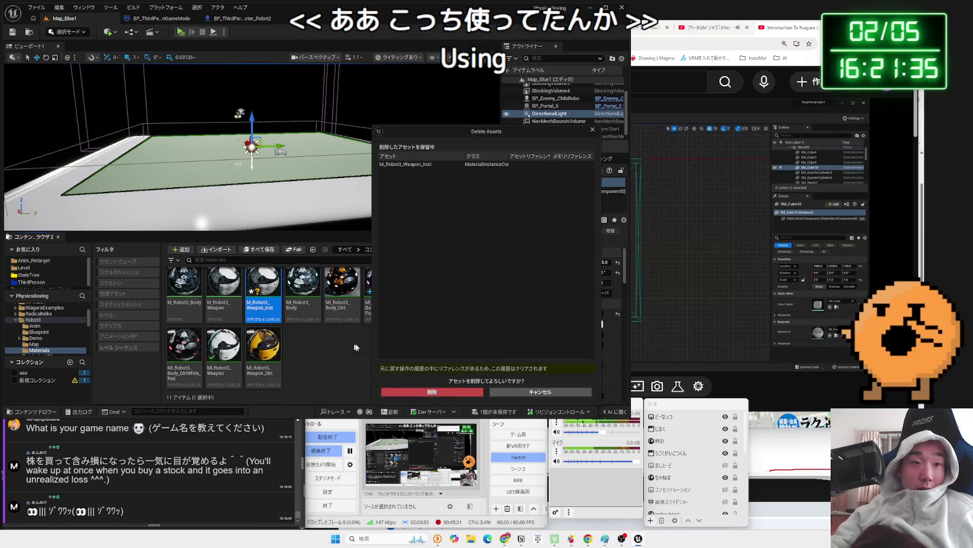
pyautogui.click(457, 392)
# Open MI_Robot3_Weapon and shift its Dust colour toward blue.
pyautogui.doubleClick(190, 358)
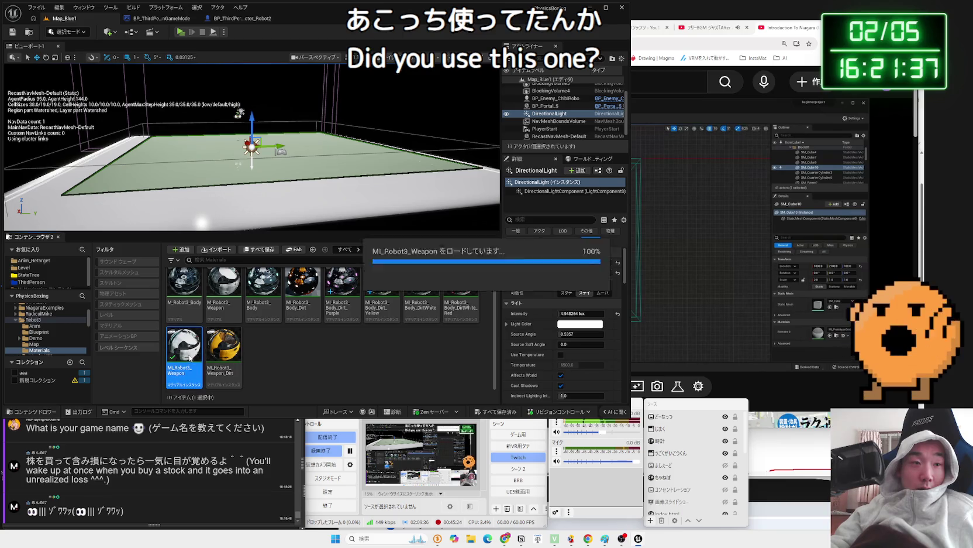
pyautogui.moveTo(736, 53); pyautogui.dragTo(657, 28)
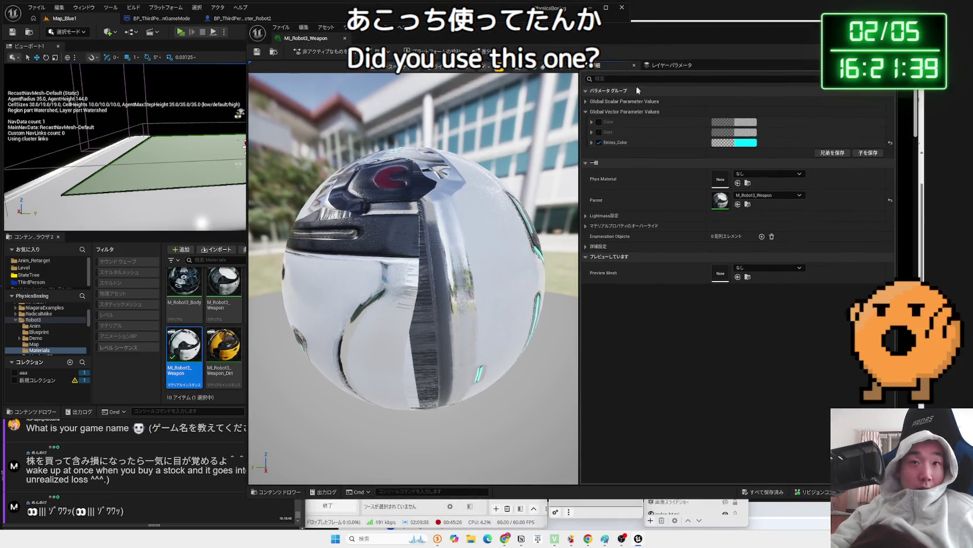
pyautogui.moveTo(453, 178)
pyautogui.mouseDown()
pyautogui.moveTo(360, 183)
pyautogui.moveTo(351, 170)
pyautogui.mouseUp()
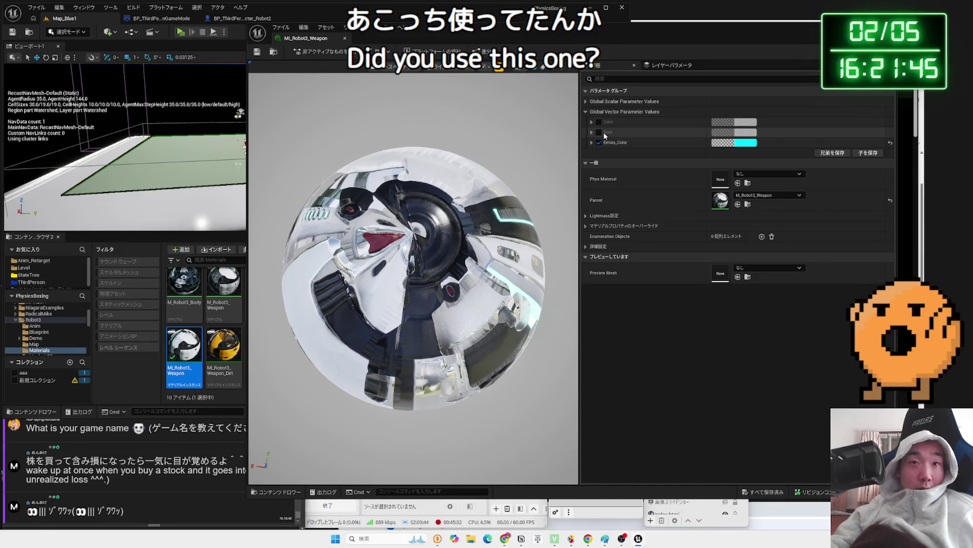
pyautogui.click(755, 133)
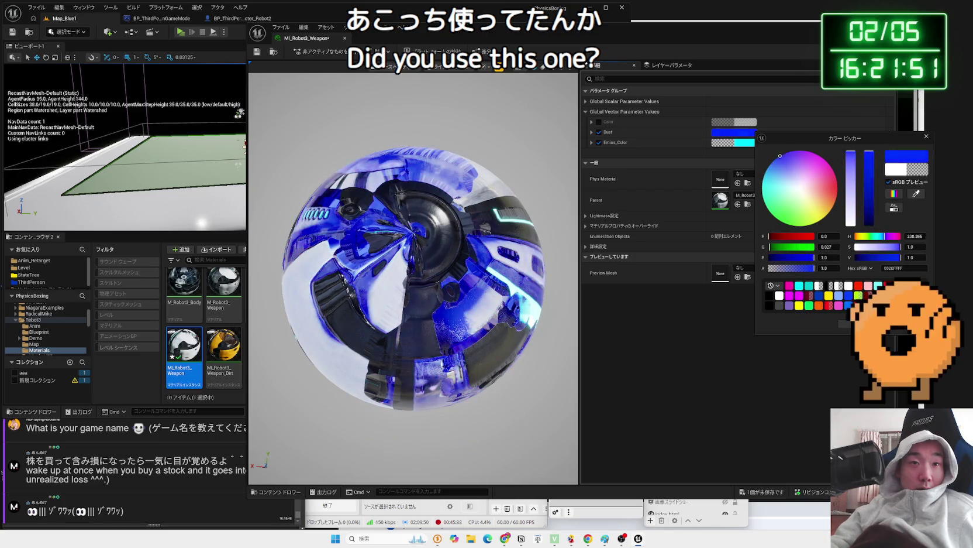
pyautogui.moveTo(829, 165)
pyautogui.mouseDown()
pyautogui.moveTo(835, 193)
pyautogui.moveTo(762, 185)
pyautogui.moveTo(779, 158)
pyautogui.moveTo(770, 186)
pyautogui.moveTo(838, 190)
pyautogui.moveTo(810, 189)
pyautogui.mouseUp()
# Set the Dust and Color parameters of MI_Robot3_Weapon to black.
pyautogui.moveTo(869, 153); pyautogui.dragTo(869, 226)
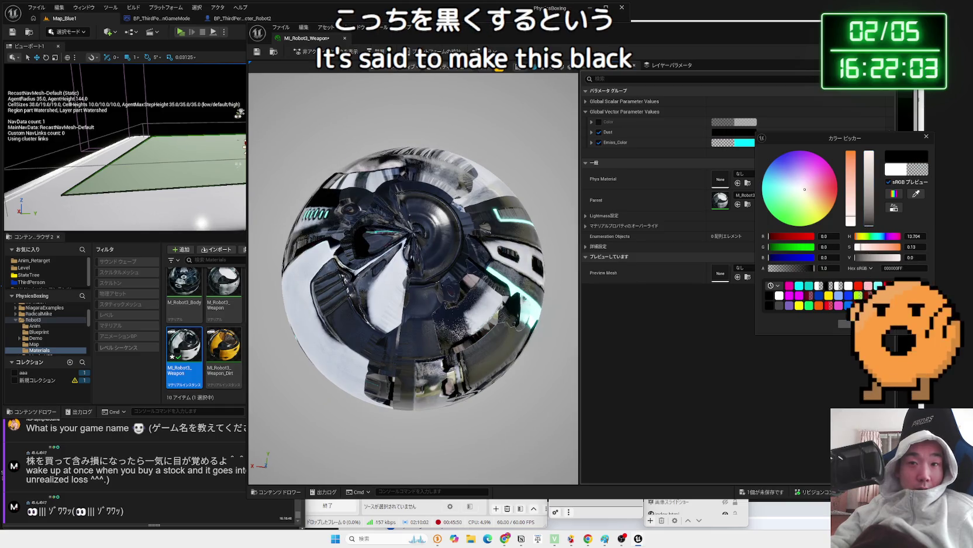
pyautogui.click(410, 264)
pyautogui.moveTo(410, 263)
pyautogui.mouseDown()
pyautogui.moveTo(409, 176)
pyautogui.moveTo(424, 308)
pyautogui.mouseUp()
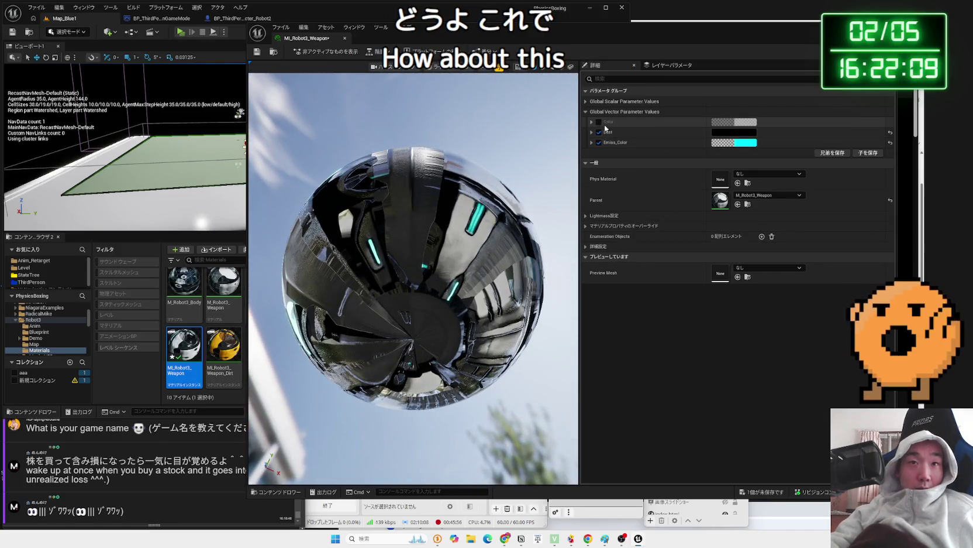
pyautogui.click(750, 125)
pyautogui.moveTo(859, 178); pyautogui.dragTo(867, 230)
pyautogui.moveTo(410, 281); pyautogui.dragTo(470, 285)
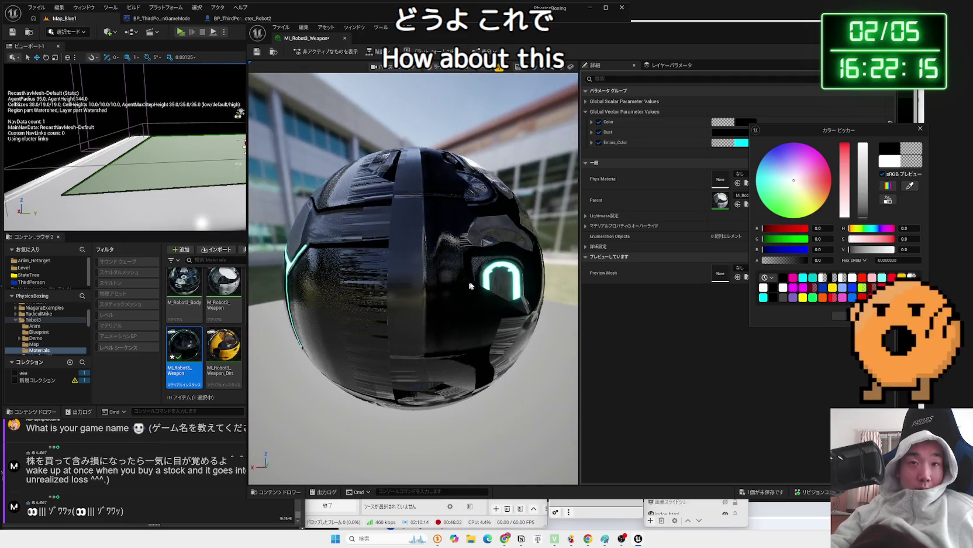
pyautogui.click(843, 317)
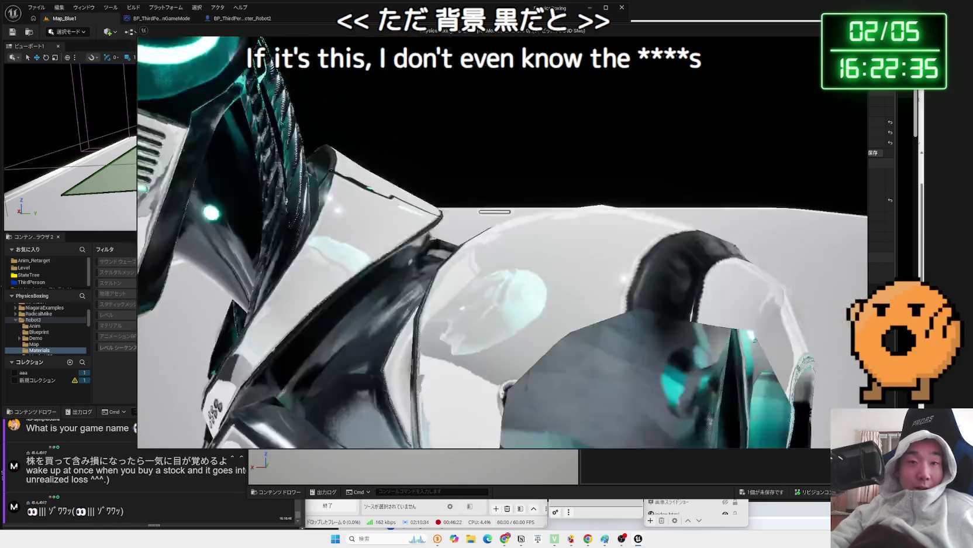
# Try white, pink-purple and cyan Dust colours and confirm the change.
pyautogui.press('Escape')
pyautogui.click(735, 132)
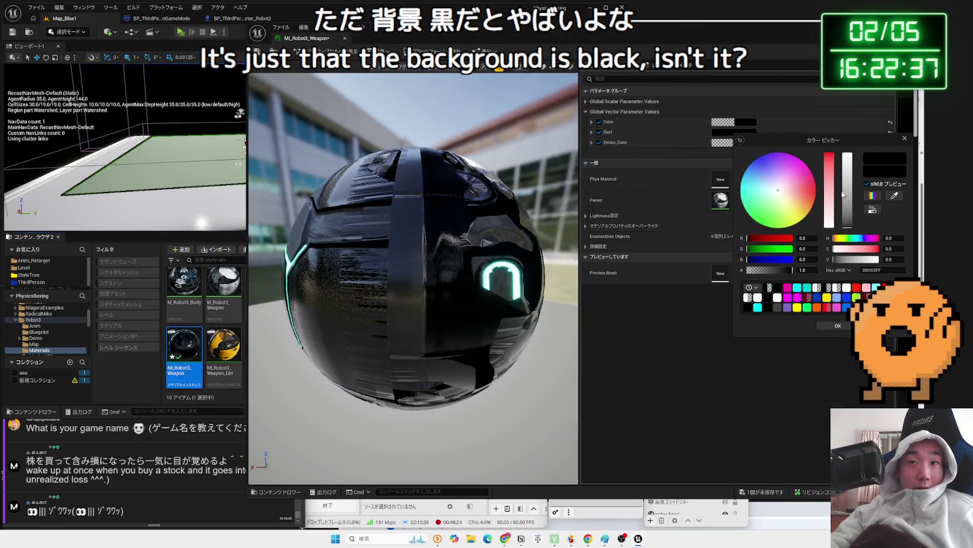
pyautogui.moveTo(846, 145); pyautogui.dragTo(846, 141)
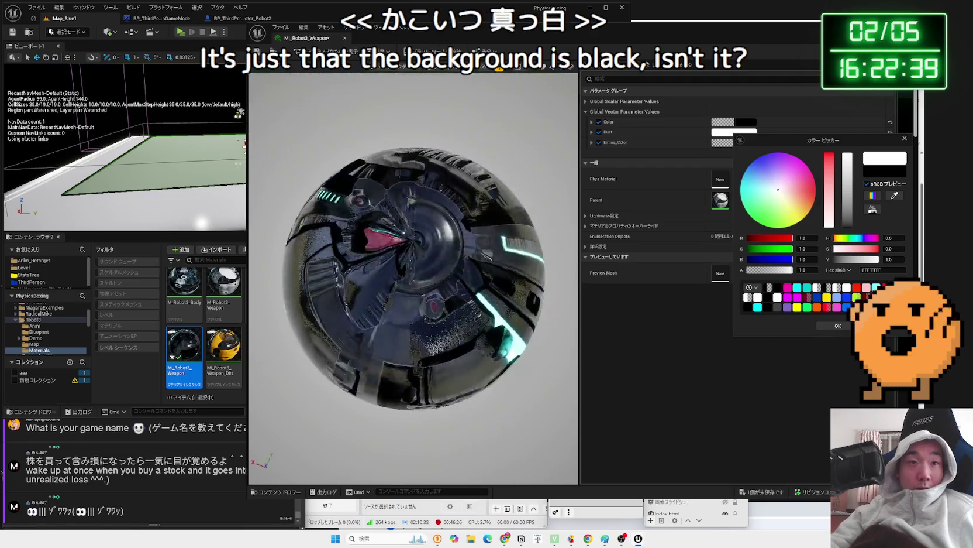
pyautogui.moveTo(847, 154); pyautogui.dragTo(850, 217)
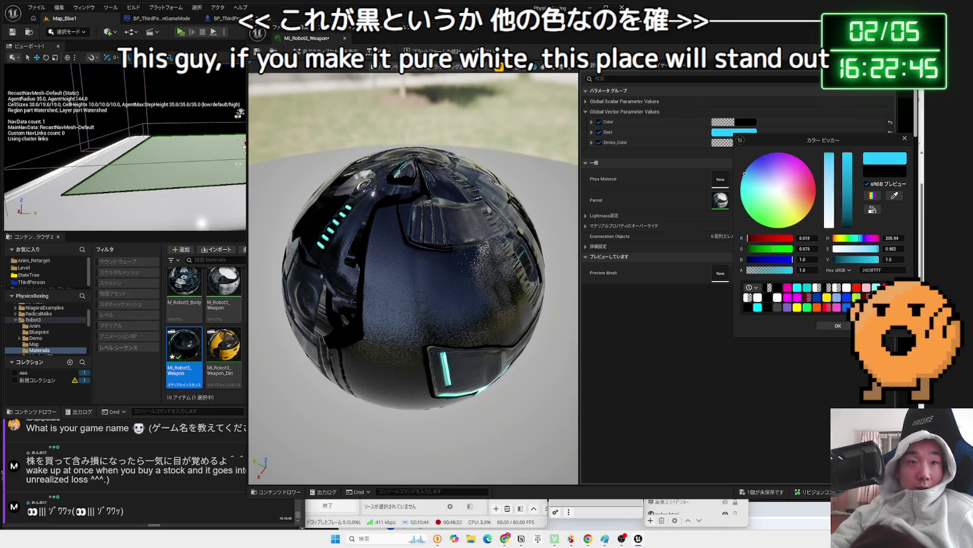
pyautogui.click(787, 163)
pyautogui.moveTo(745, 173); pyautogui.dragTo(741, 184)
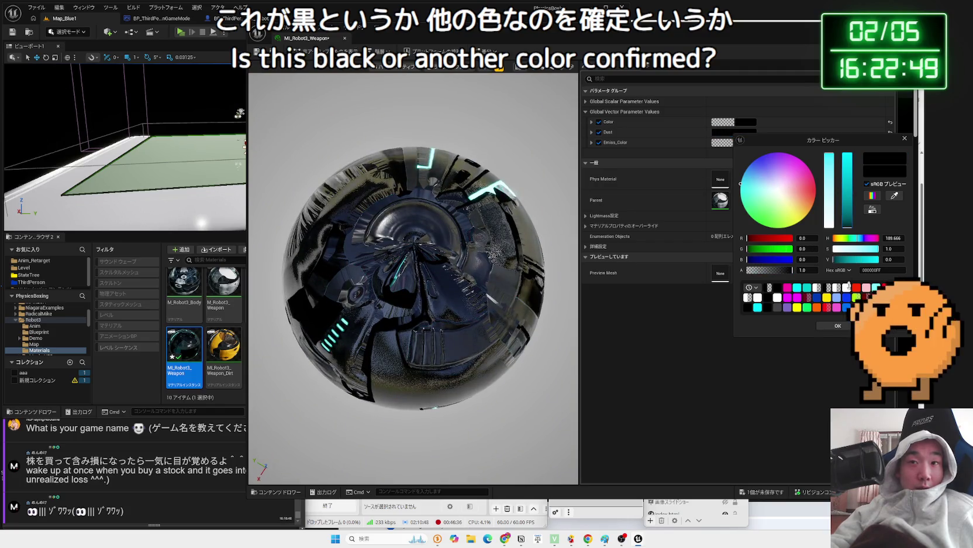
pyautogui.click(838, 326)
# Turn off the Color override and play-test the material in the level.
pyautogui.click(600, 122)
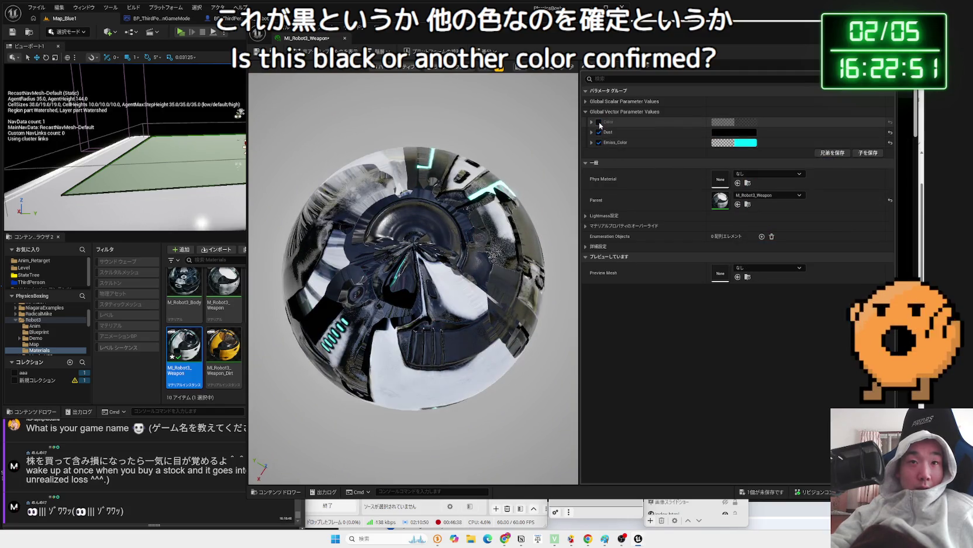
pyautogui.click(600, 123)
pyautogui.click(599, 123)
pyautogui.moveTo(414, 281); pyautogui.dragTo(526, 281)
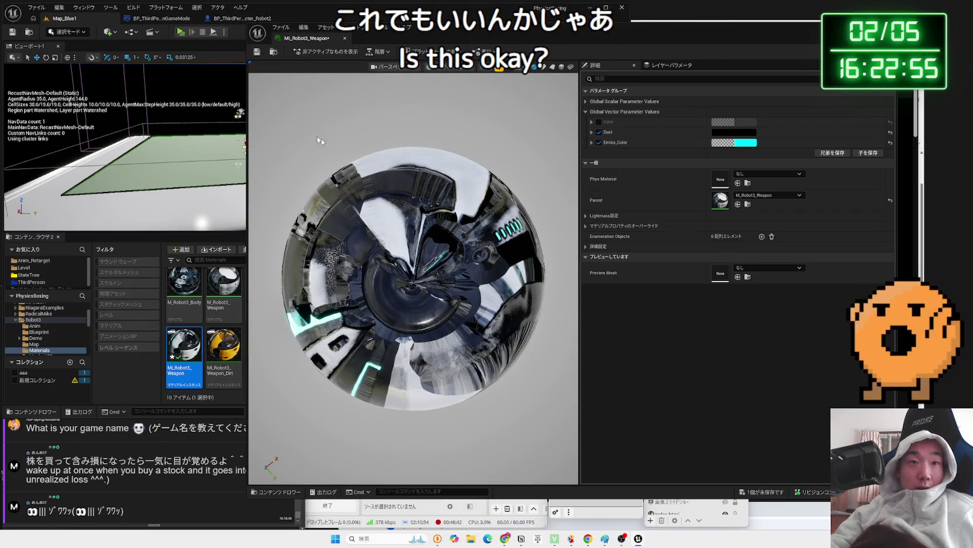
pyautogui.moveTo(331, 180)
pyautogui.mouseDown()
pyautogui.moveTo(344, 218)
pyautogui.moveTo(378, 254)
pyautogui.moveTo(367, 225)
pyautogui.moveTo(494, 248)
pyautogui.mouseUp()
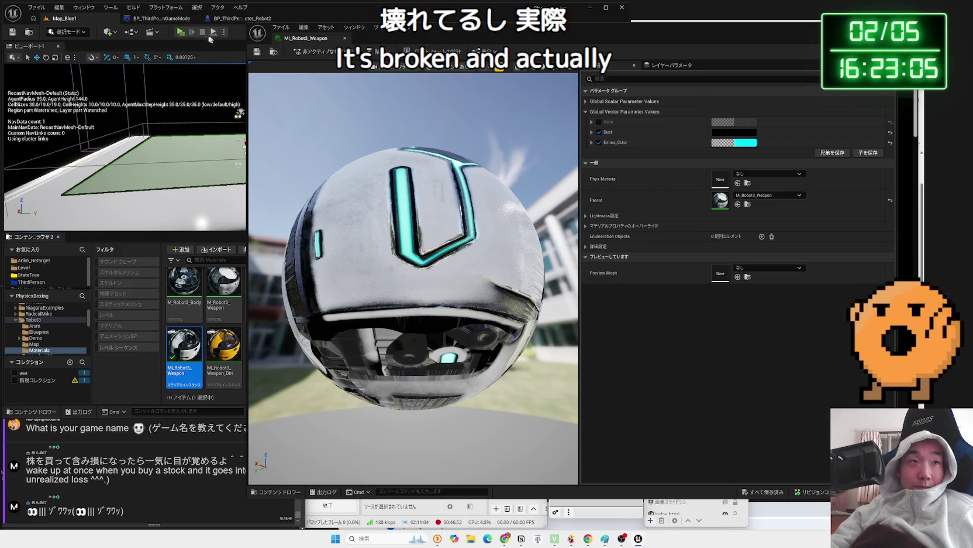
pyautogui.click(181, 32)
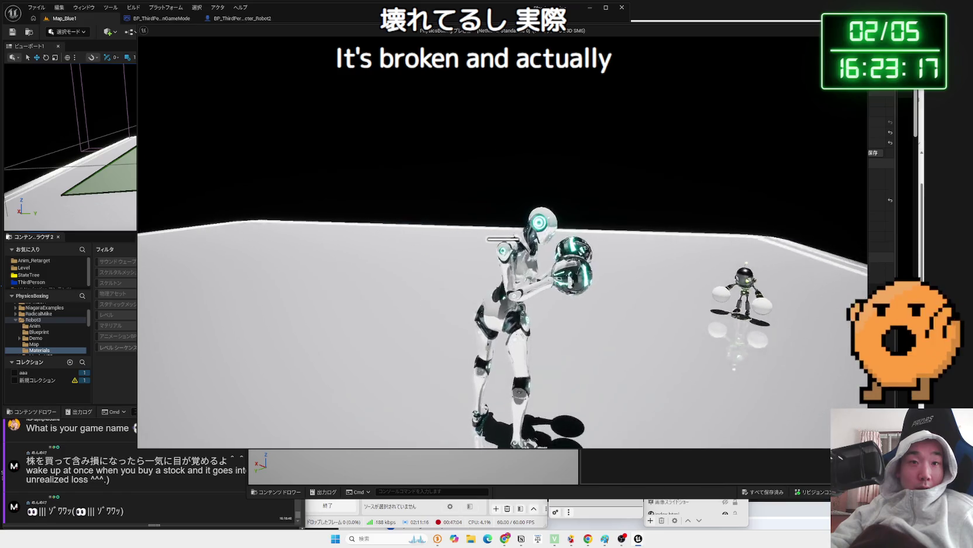
pyautogui.press('Escape')
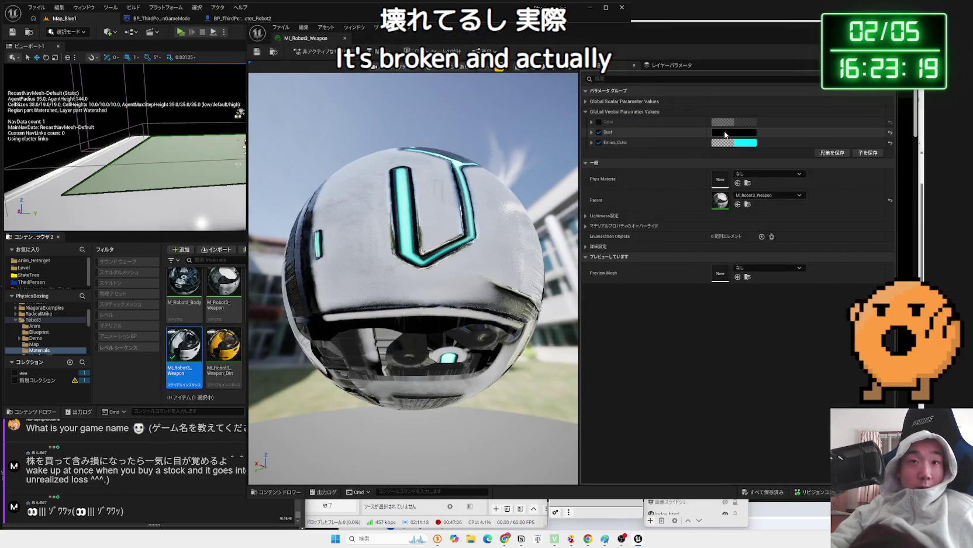
# Compare white and black Dust values, confirming full white.
pyautogui.click(726, 133)
pyautogui.moveTo(841, 187); pyautogui.dragTo(842, 116)
pyautogui.moveTo(413, 275)
pyautogui.mouseDown()
pyautogui.moveTo(445, 275)
pyautogui.moveTo(468, 257)
pyautogui.moveTo(410, 281)
pyautogui.moveTo(450, 272)
pyautogui.mouseUp()
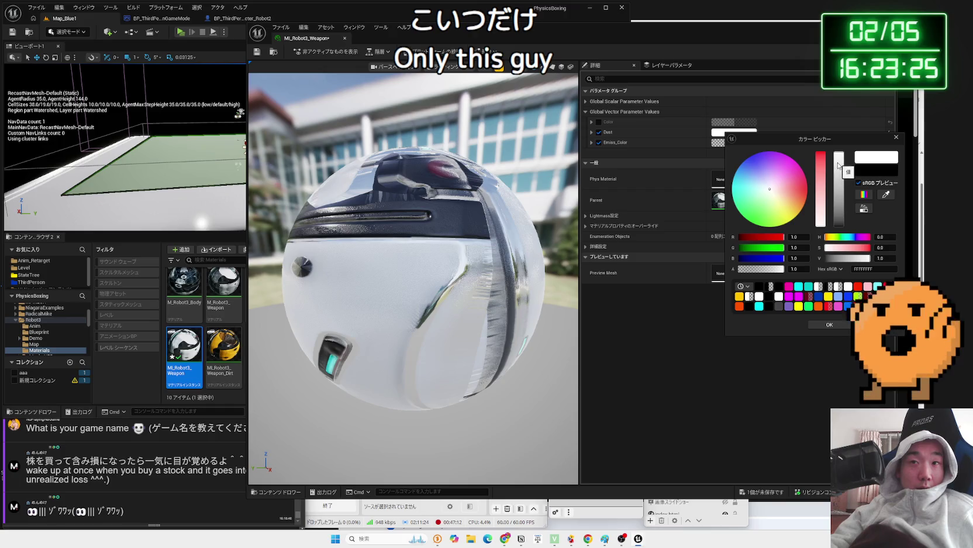
pyautogui.moveTo(839, 166); pyautogui.dragTo(831, 257)
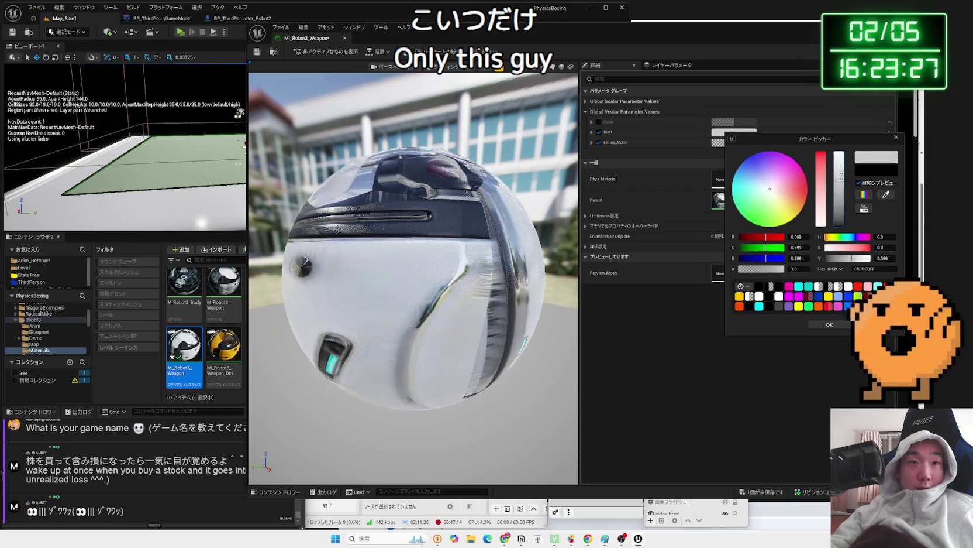
pyautogui.moveTo(410, 275)
pyautogui.mouseDown()
pyautogui.moveTo(410, 245)
pyautogui.moveTo(287, 263)
pyautogui.mouseUp()
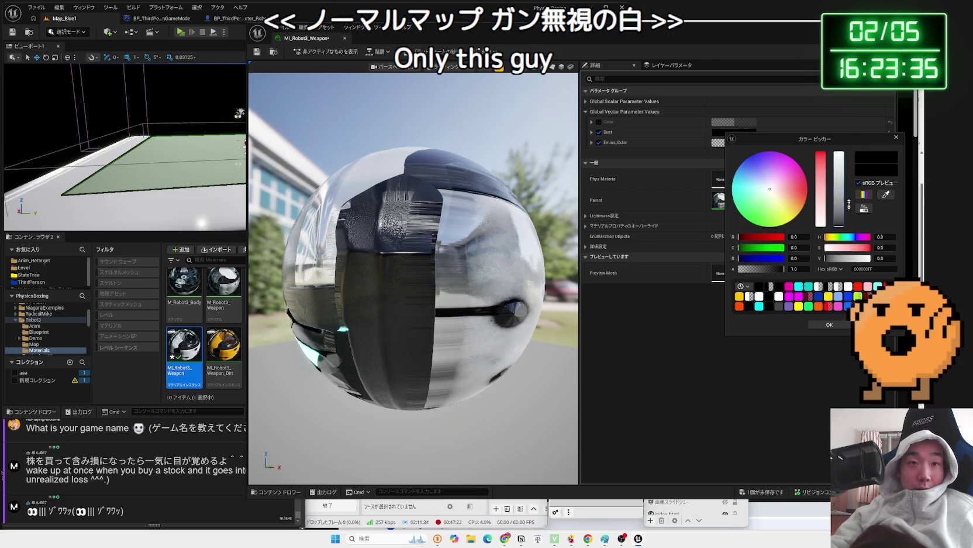
pyautogui.moveTo(849, 204); pyautogui.dragTo(846, 175)
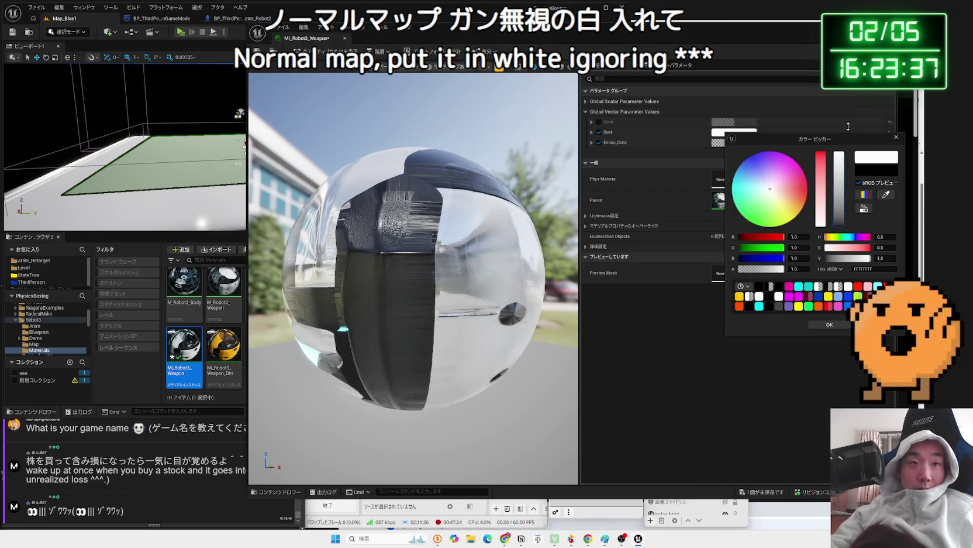
pyautogui.moveTo(440, 163)
pyautogui.mouseDown()
pyautogui.moveTo(427, 176)
pyautogui.moveTo(440, 162)
pyautogui.mouseUp()
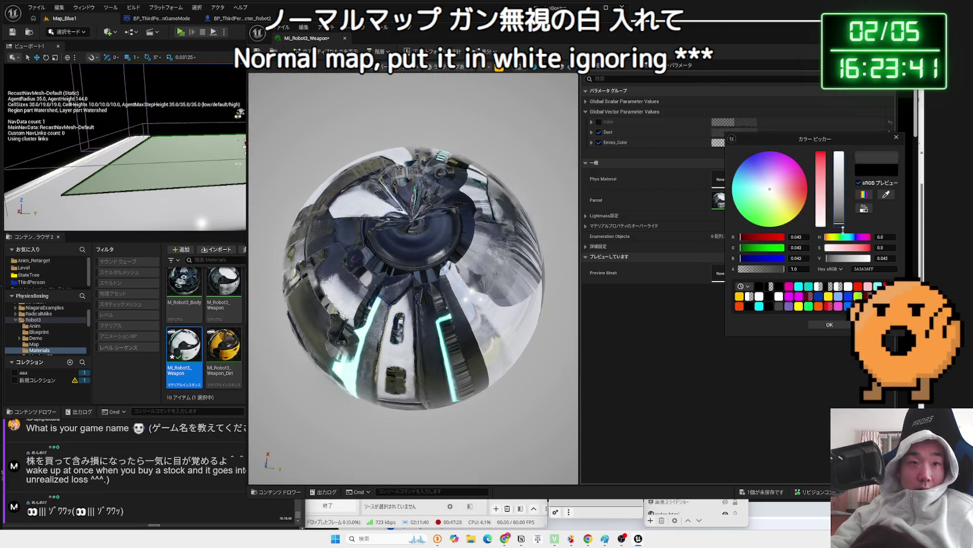
pyautogui.moveTo(841, 167); pyautogui.dragTo(844, 227)
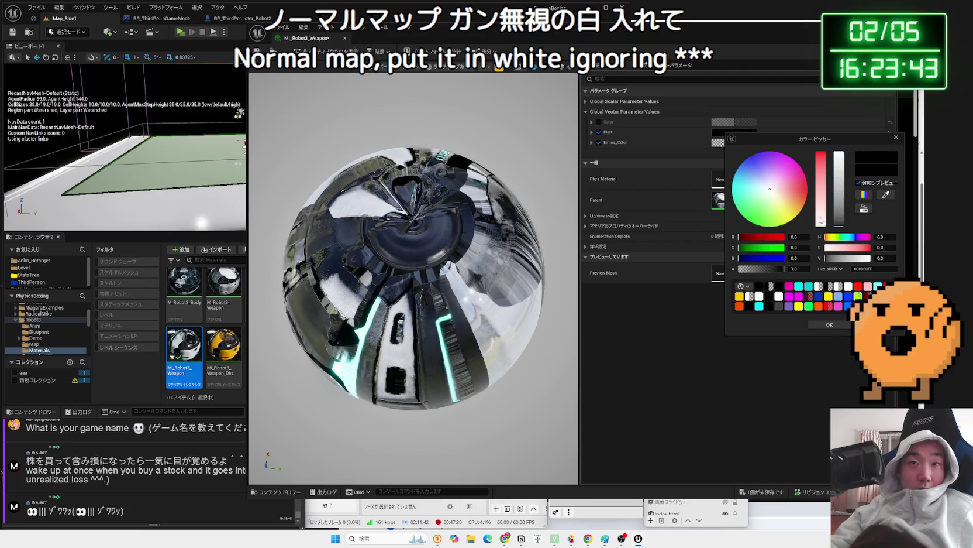
pyautogui.moveTo(843, 185); pyautogui.dragTo(801, 158)
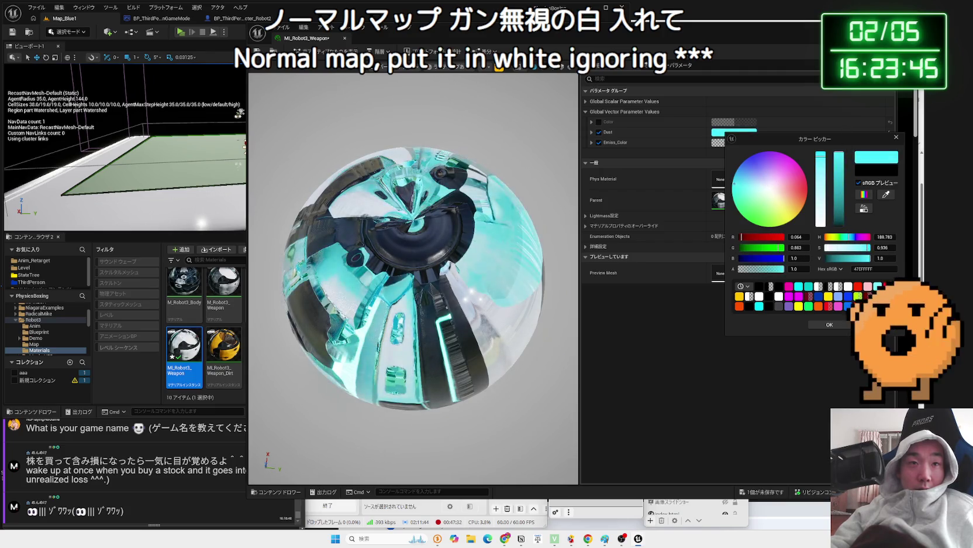
pyautogui.click(831, 324)
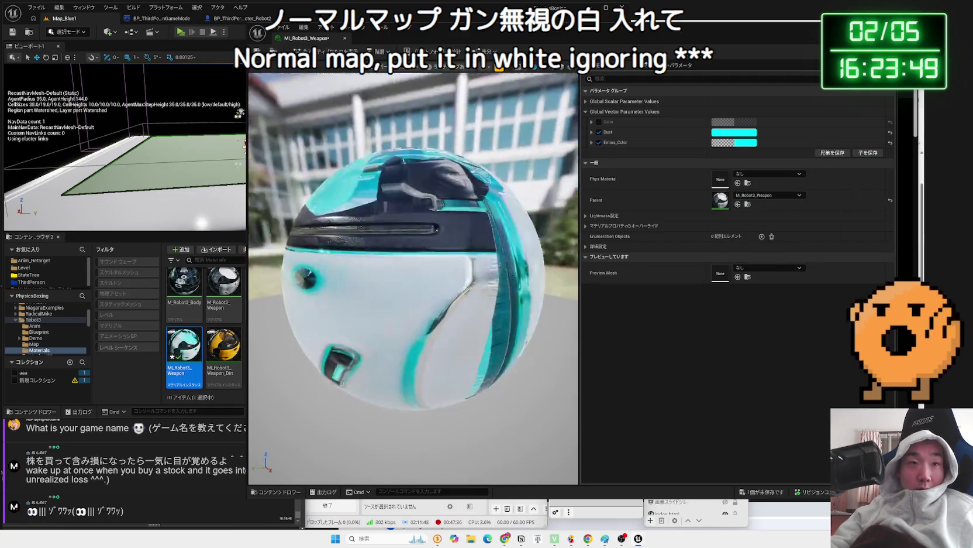
pyautogui.moveTo(368, 205); pyautogui.dragTo(392, 186)
pyautogui.moveTo(406, 253)
pyautogui.mouseDown()
pyautogui.moveTo(406, 280)
pyautogui.moveTo(468, 245)
pyautogui.mouseUp()
pyautogui.scroll(-5, 483, 241)
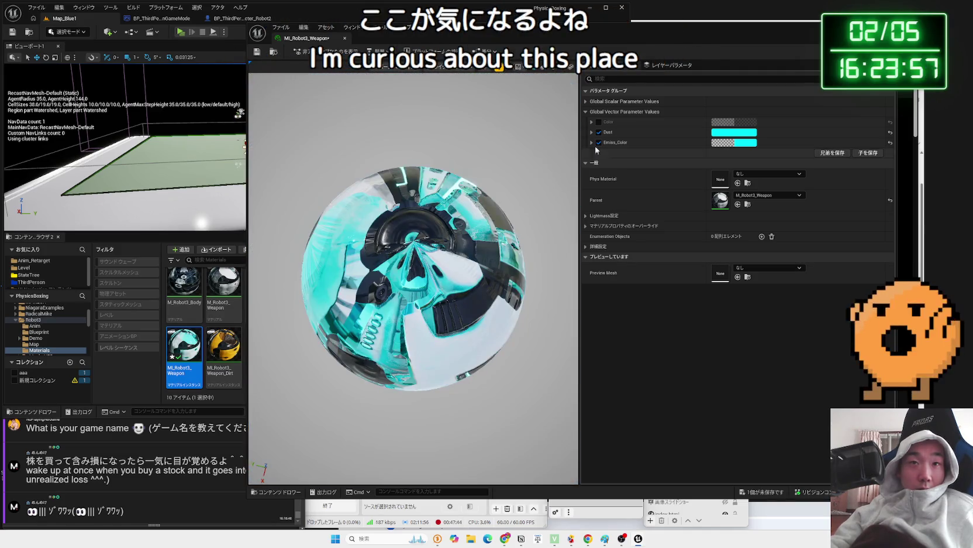
# Enable the Color override, set it to magenta, and play-test the gloves.
pyautogui.click(600, 122)
pyautogui.moveTo(515, 204)
pyautogui.mouseDown()
pyautogui.moveTo(514, 263)
pyautogui.moveTo(456, 263)
pyautogui.mouseUp()
pyautogui.click(599, 122)
pyautogui.click(600, 122)
pyautogui.click(754, 123)
pyautogui.click(787, 182)
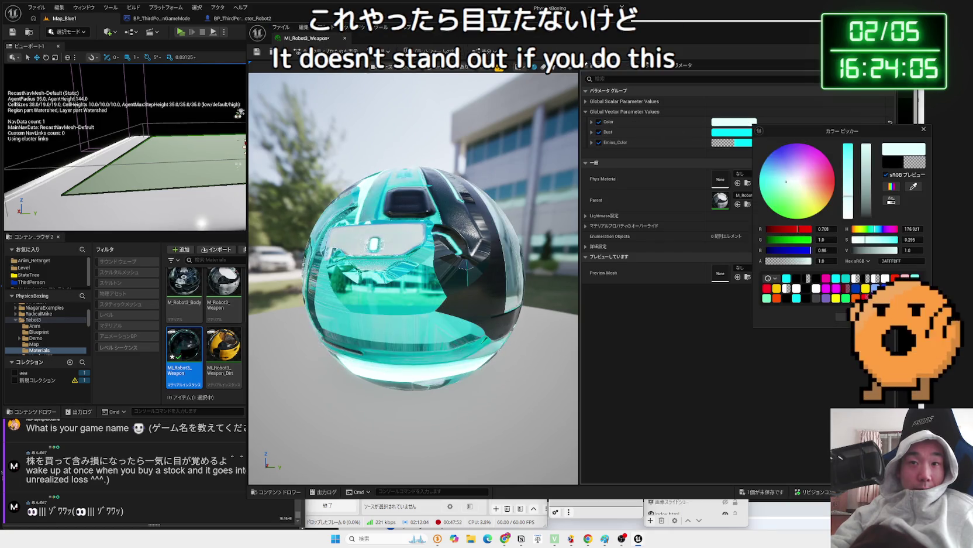
pyautogui.moveTo(530, 202)
pyautogui.mouseDown()
pyautogui.moveTo(471, 202)
pyautogui.moveTo(517, 206)
pyautogui.mouseUp()
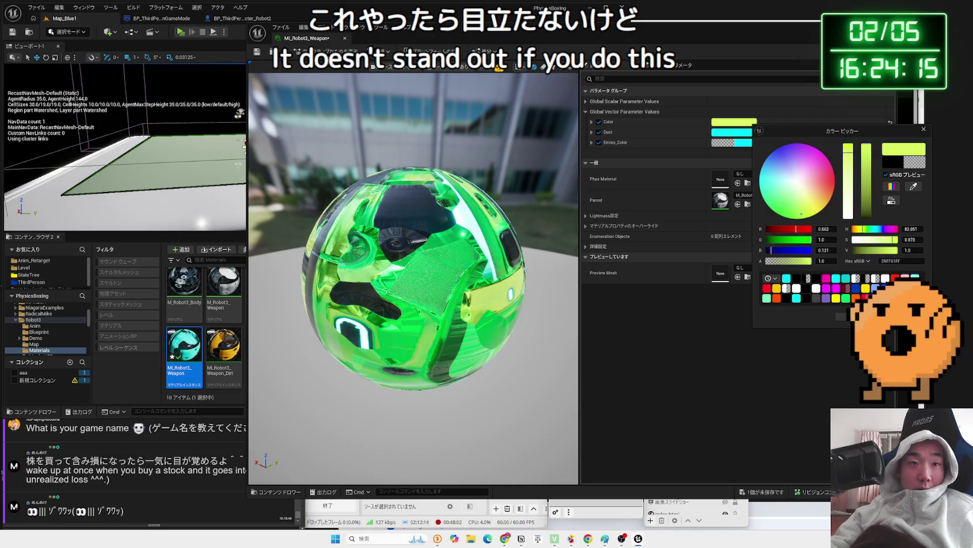
pyautogui.moveTo(764, 200)
pyautogui.mouseDown()
pyautogui.moveTo(760, 173)
pyautogui.moveTo(773, 152)
pyautogui.moveTo(787, 144)
pyautogui.moveTo(829, 161)
pyautogui.mouseUp()
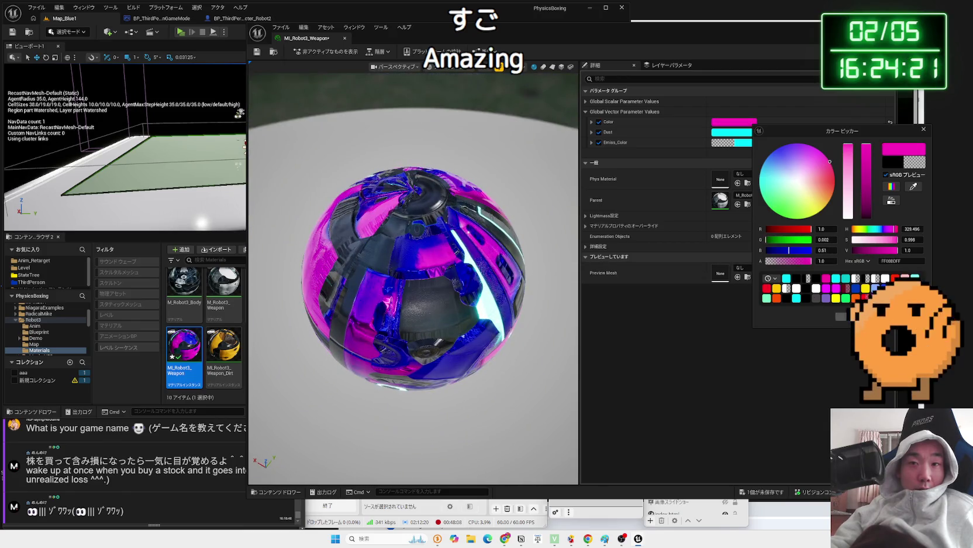
pyautogui.click(272, 97)
pyautogui.click(181, 33)
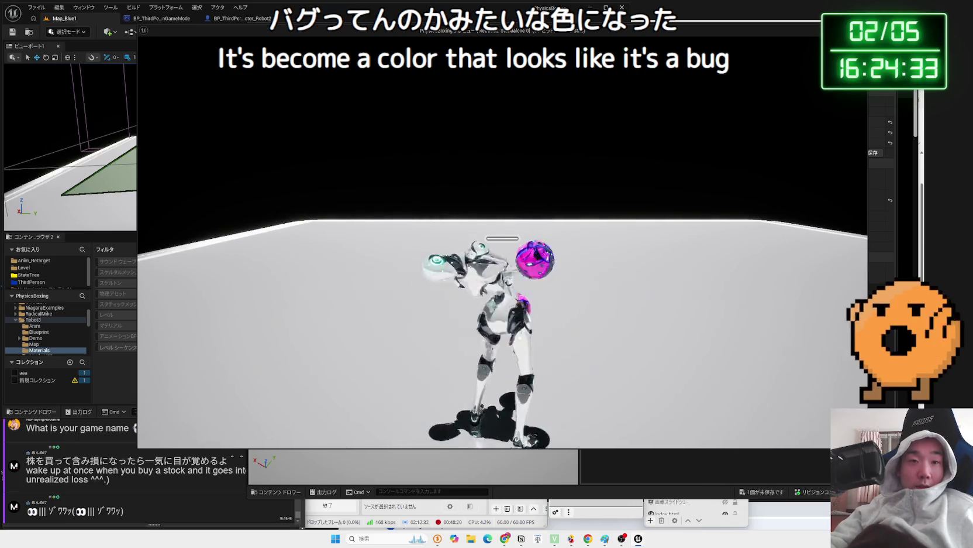
# Discard a near-white Color change and turn off the Color override.
pyautogui.press('Escape')
pyautogui.click(728, 122)
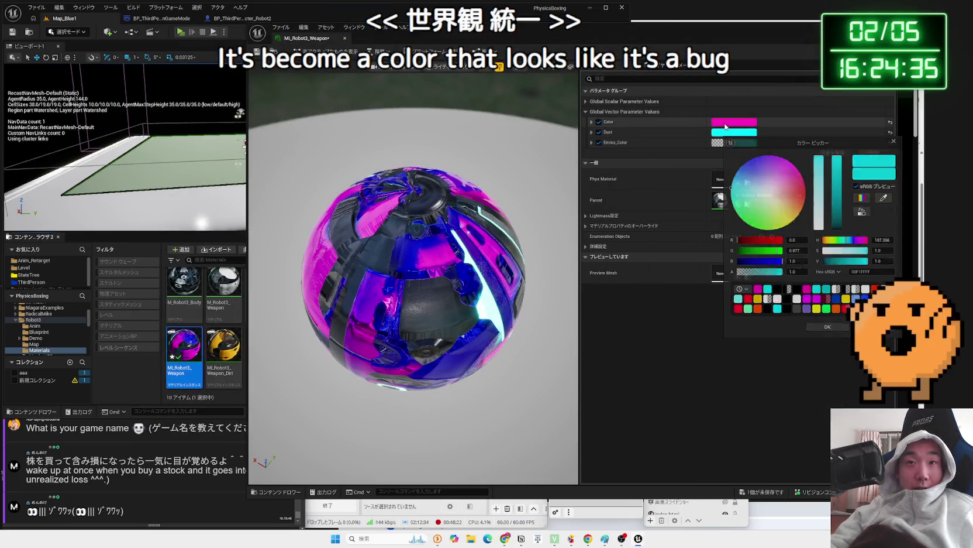
pyautogui.click(773, 179)
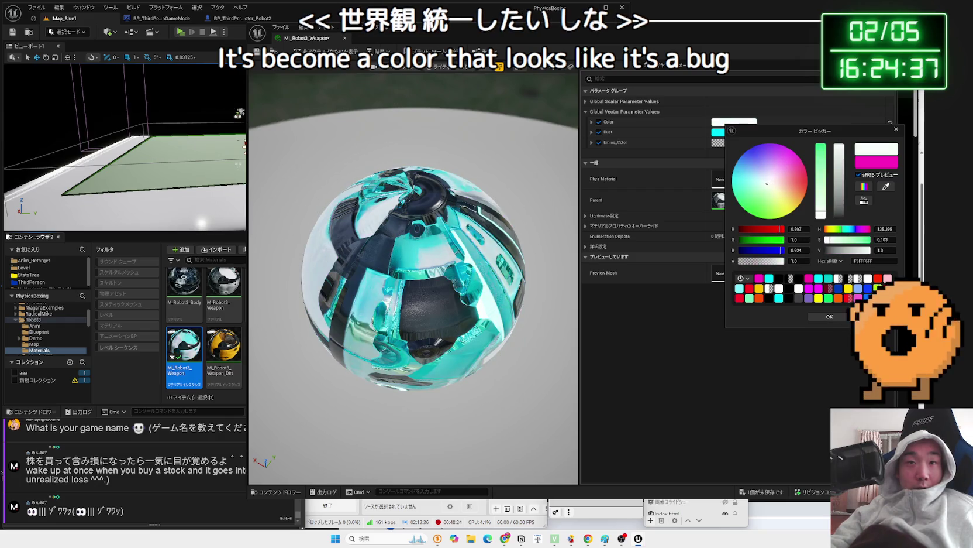
pyautogui.moveTo(768, 183); pyautogui.dragTo(770, 182)
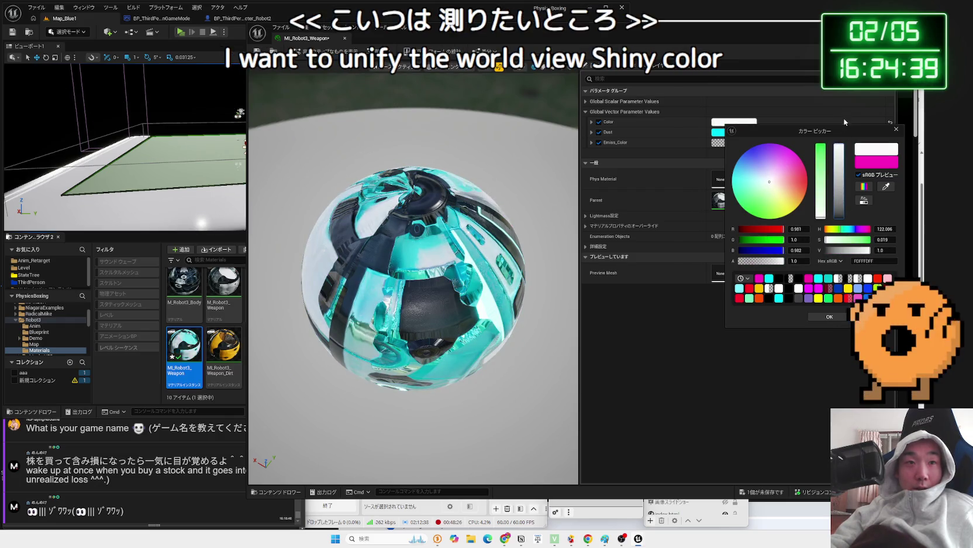
pyautogui.press('Escape')
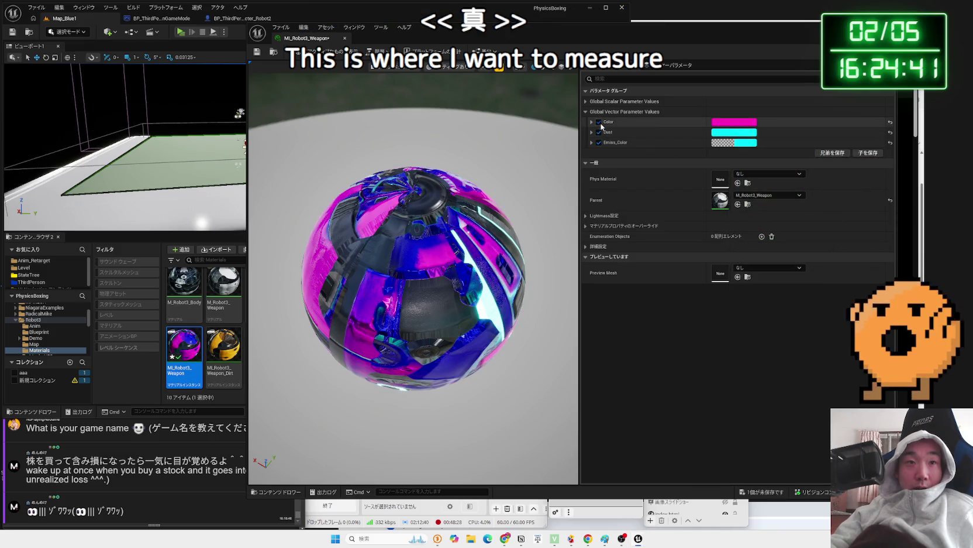
pyautogui.click(599, 122)
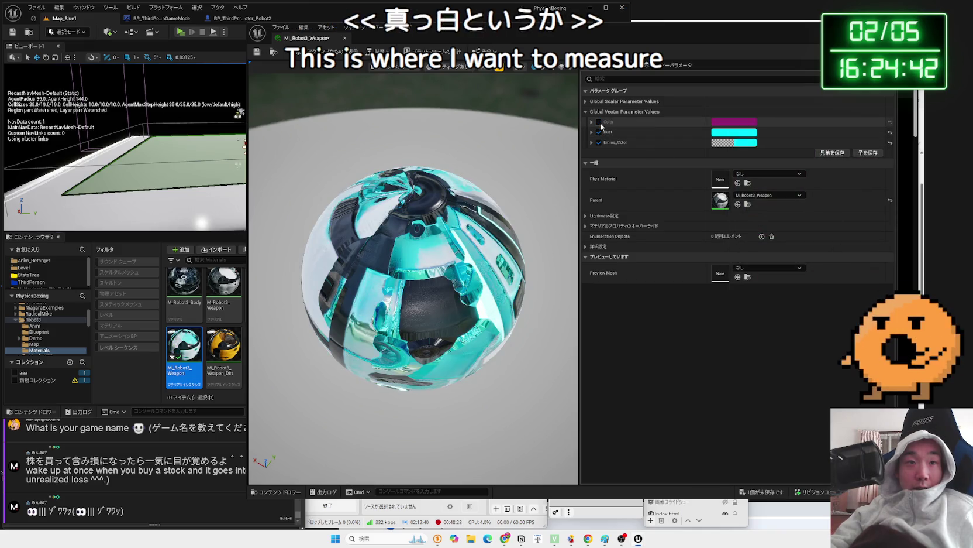
# Match Emiss_Color to the cyan Dust colour, save the material and play-test.
pyautogui.click(734, 133)
pyautogui.moveTo(798, 139); pyautogui.dragTo(785, 175)
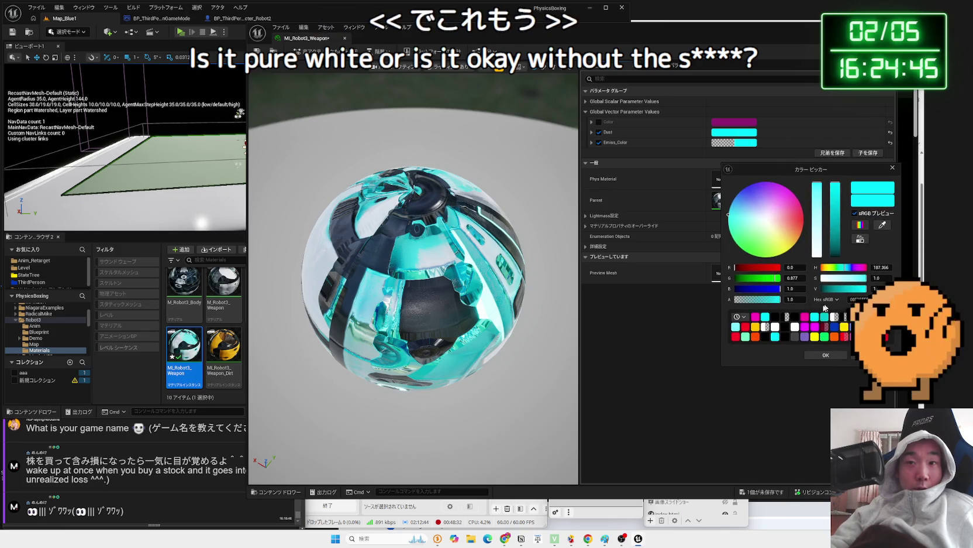
pyautogui.click(882, 225)
pyautogui.click(753, 143)
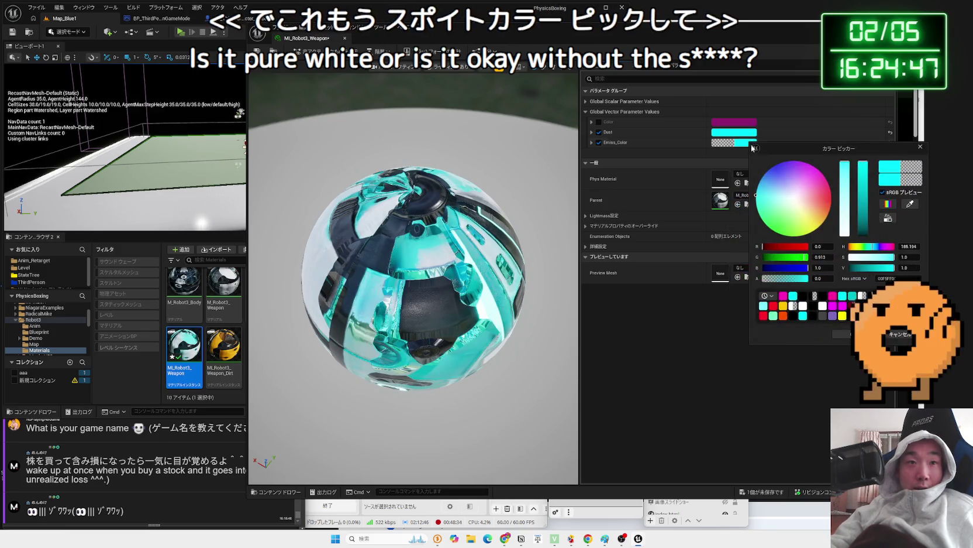
pyautogui.hotkey('ctrl', 's')
pyautogui.moveTo(364, 44); pyautogui.dragTo(394, 44)
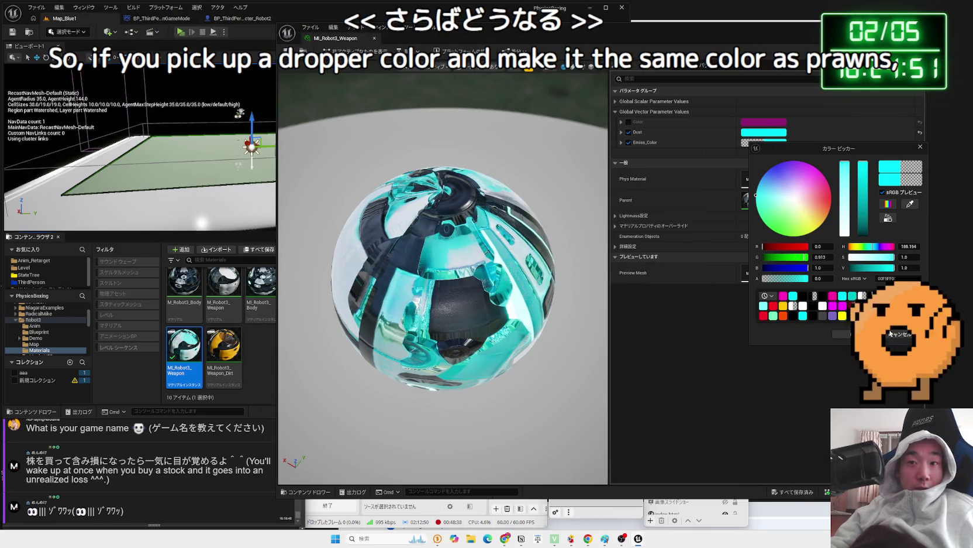
pyautogui.click(176, 33)
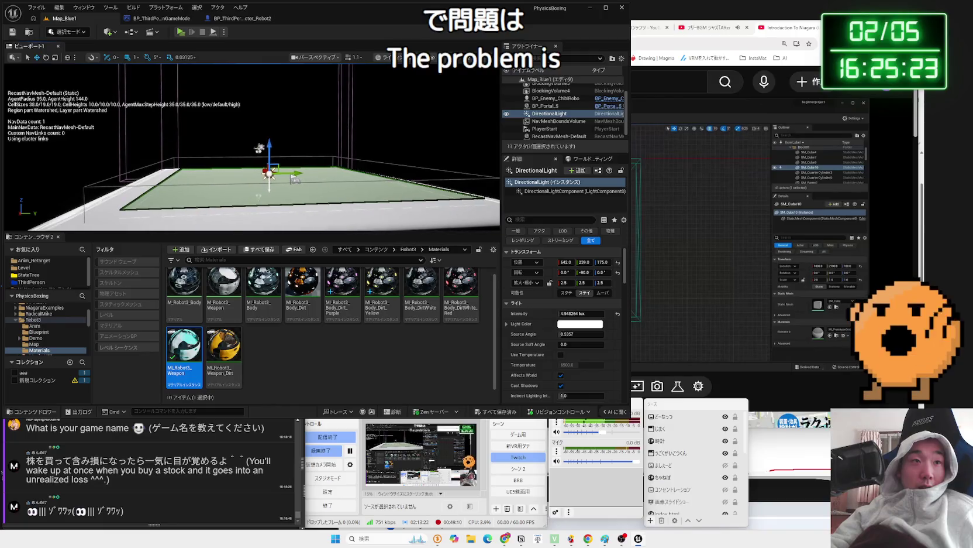
# Delete the DirectionalLight, play-test the cyan glow in the dark, and reopen MI_Robot3_Weapon.
pyautogui.scroll(5, 412, 224)
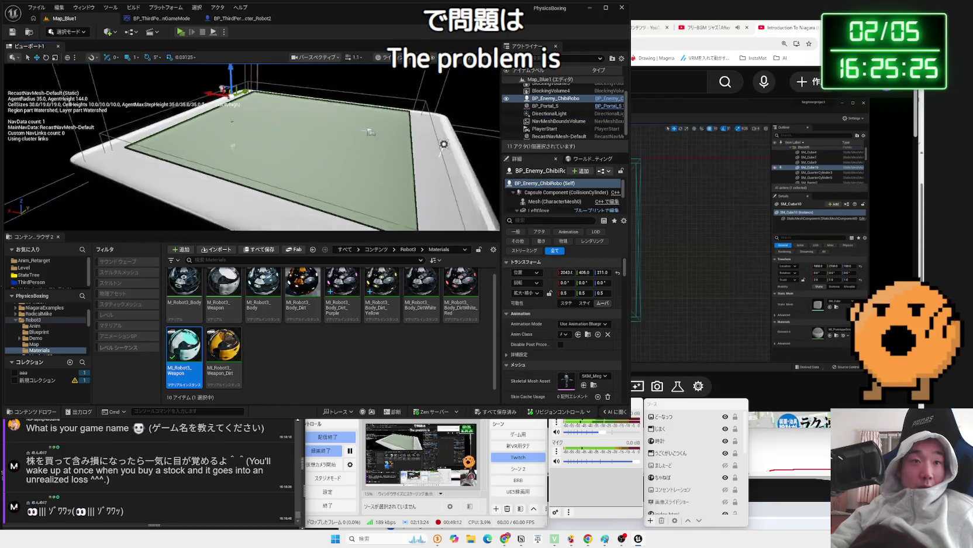
pyautogui.click(417, 127)
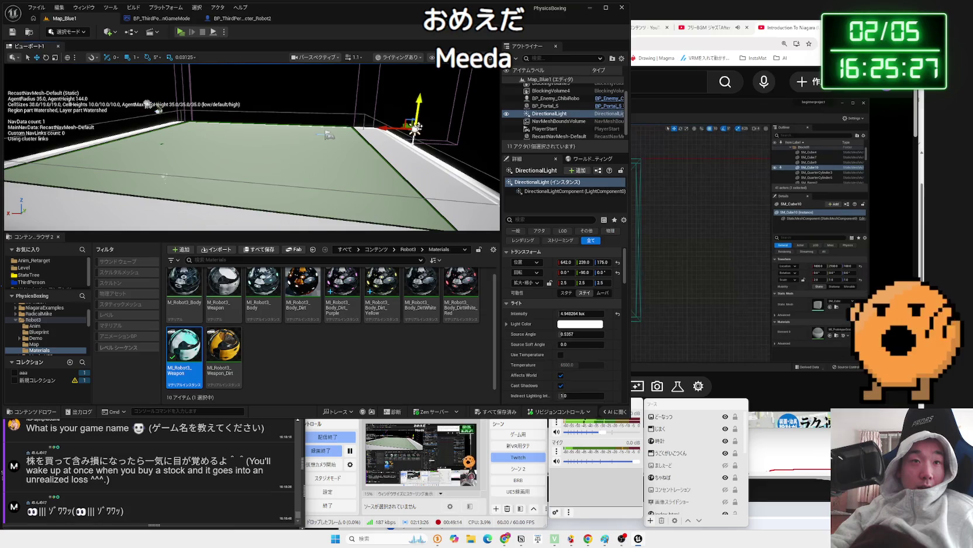
pyautogui.press('Delete')
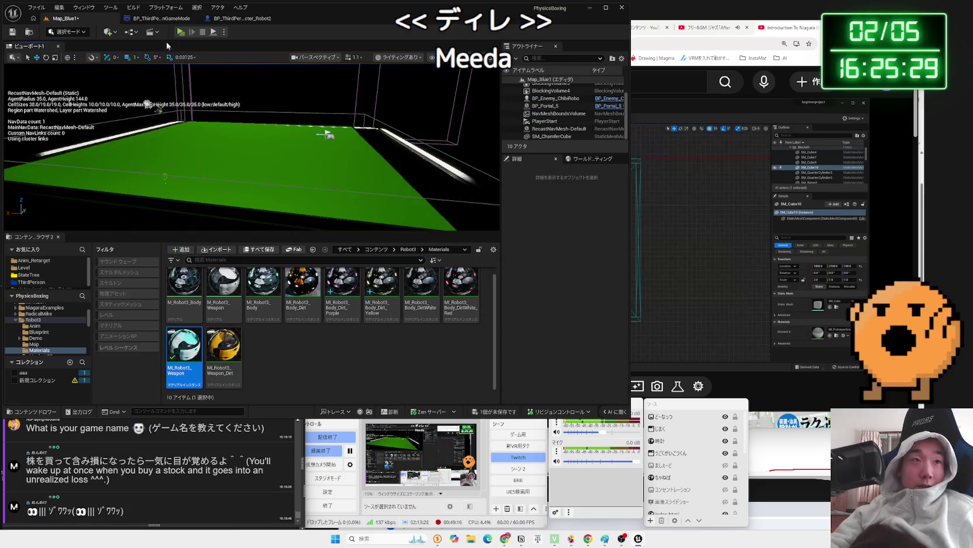
pyautogui.click(181, 32)
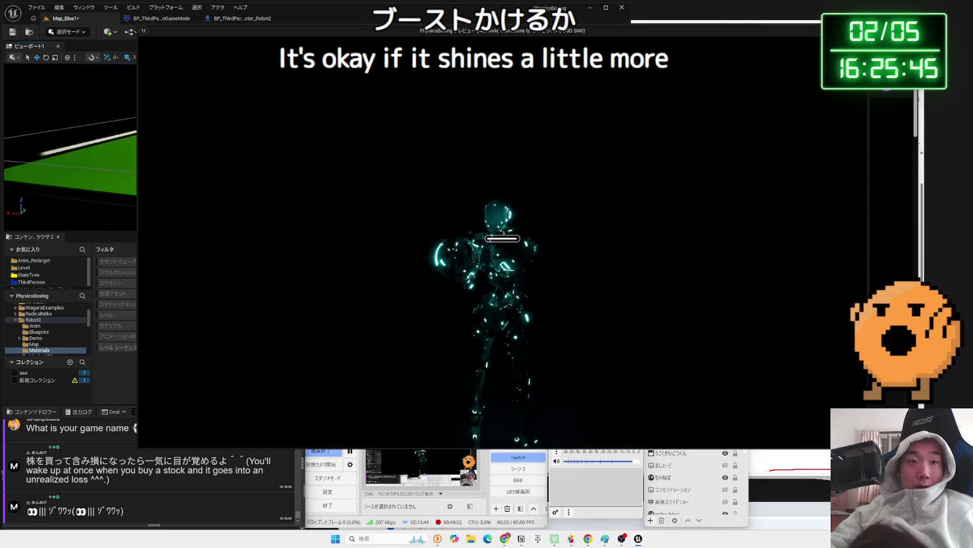
pyautogui.press('Escape')
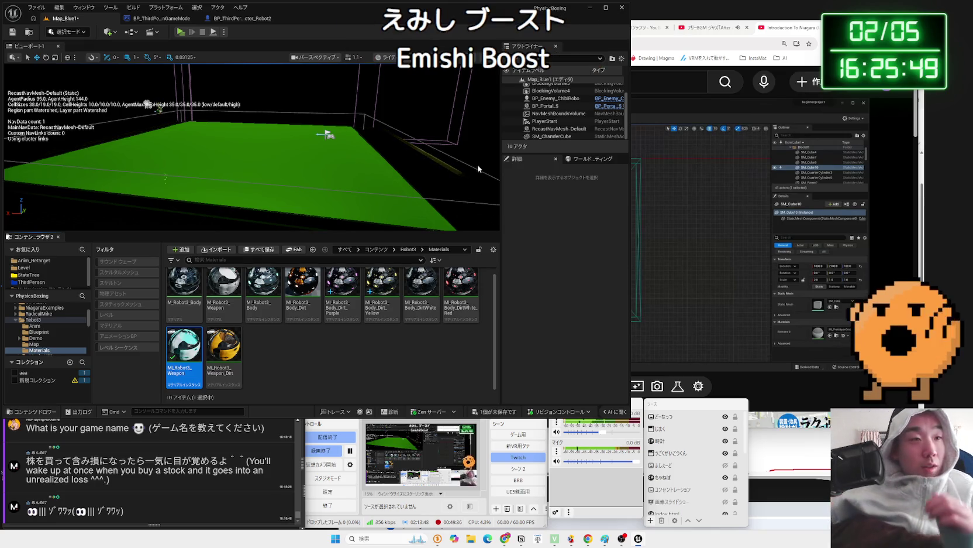
pyautogui.doubleClick(173, 357)
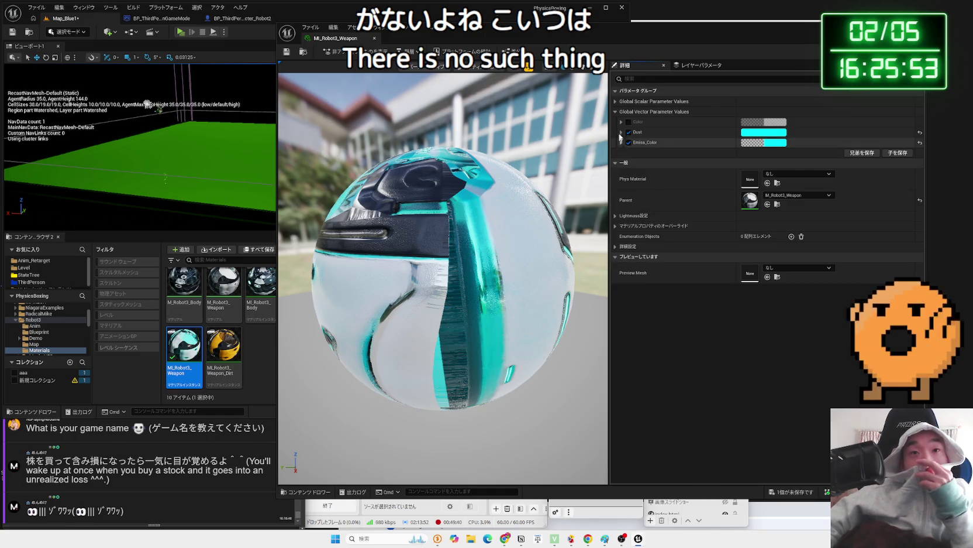
# Try the Dust scalar override on and off, push it high and negative, then reset it to 0.0.
pyautogui.click(618, 101)
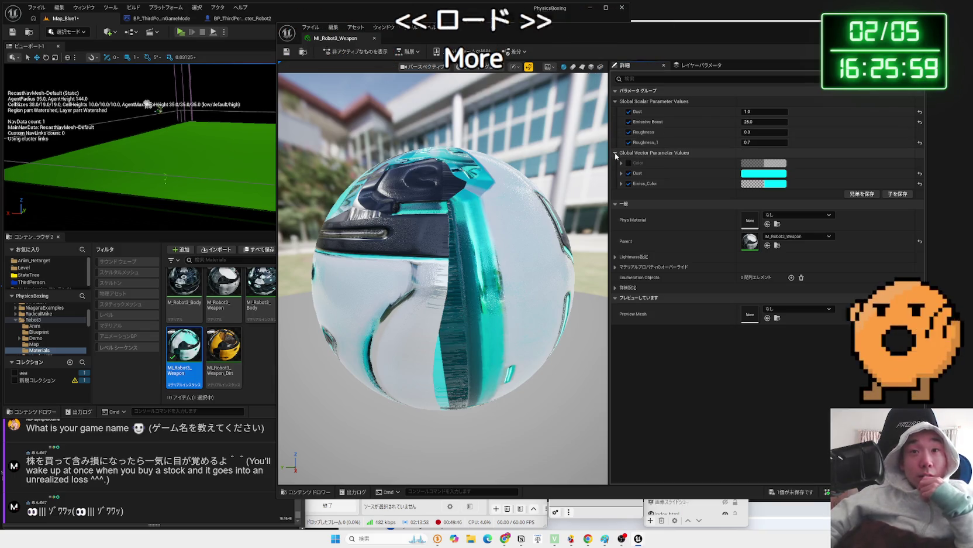
pyautogui.click(629, 111)
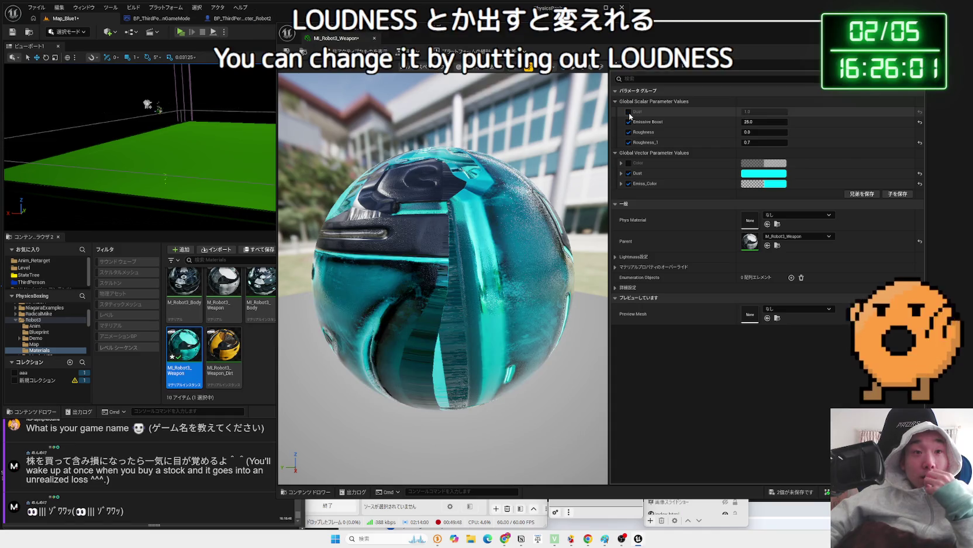
pyautogui.moveTo(445, 270)
pyautogui.mouseDown()
pyautogui.moveTo(456, 304)
pyautogui.moveTo(457, 257)
pyautogui.mouseUp()
pyautogui.click(631, 113)
pyautogui.click(631, 113)
pyautogui.click(629, 112)
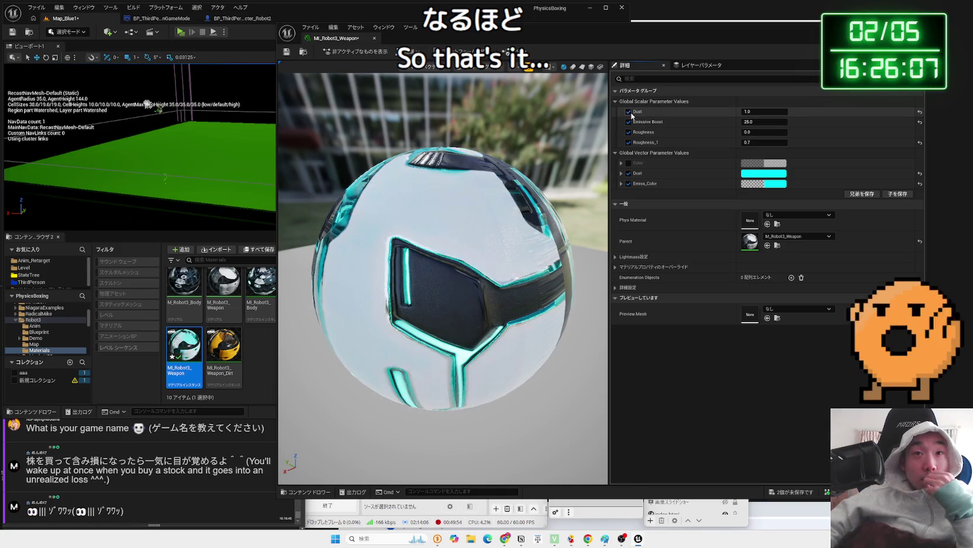
pyautogui.moveTo(761, 111); pyautogui.dragTo(877, 111)
pyautogui.moveTo(486, 150)
pyautogui.mouseDown()
pyautogui.moveTo(555, 154)
pyautogui.moveTo(556, 187)
pyautogui.mouseUp()
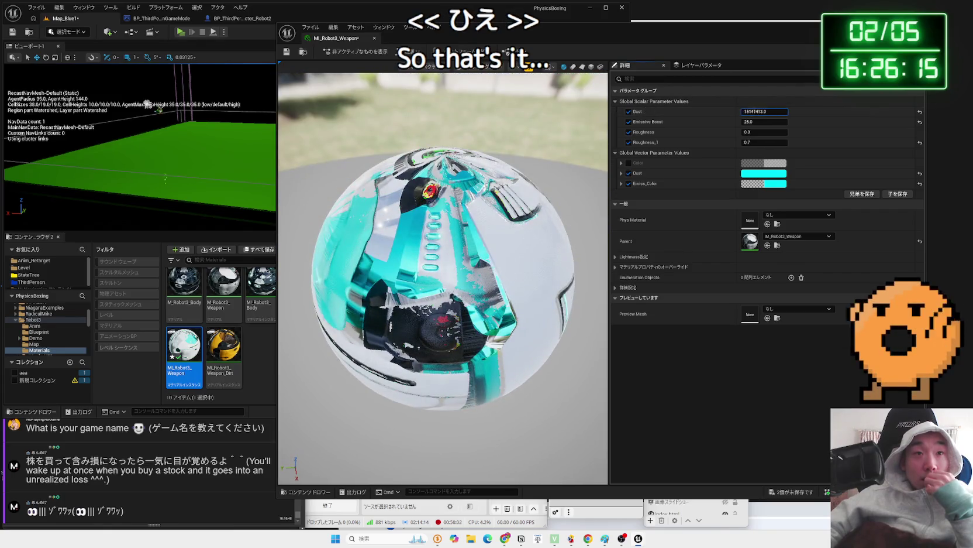
pyautogui.moveTo(760, 111)
pyautogui.mouseDown()
pyautogui.moveTo(672, 111)
pyautogui.moveTo(737, 111)
pyautogui.moveTo(724, 111)
pyautogui.mouseUp()
pyautogui.moveTo(442, 275)
pyautogui.mouseDown()
pyautogui.moveTo(442, 310)
pyautogui.moveTo(443, 257)
pyautogui.moveTo(443, 310)
pyautogui.moveTo(443, 293)
pyautogui.mouseUp()
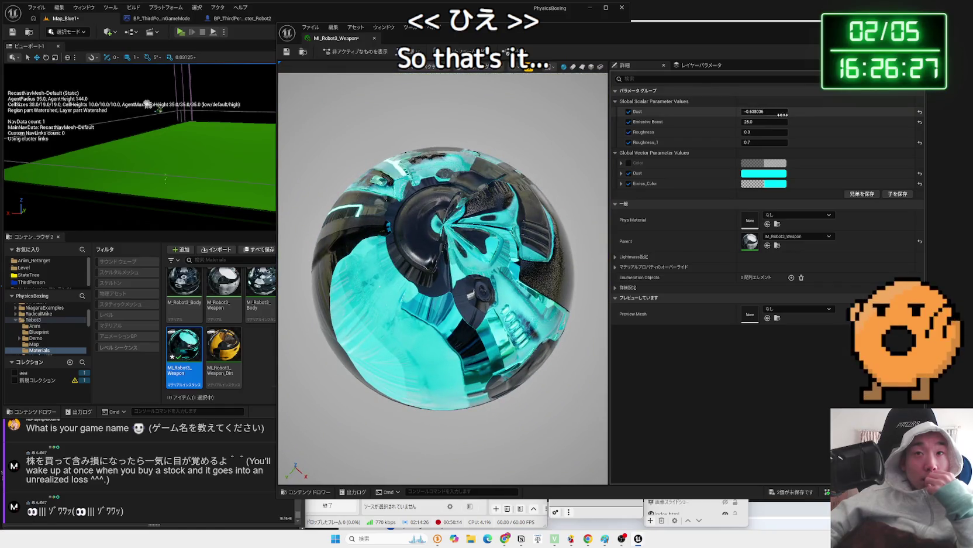
pyautogui.click(920, 112)
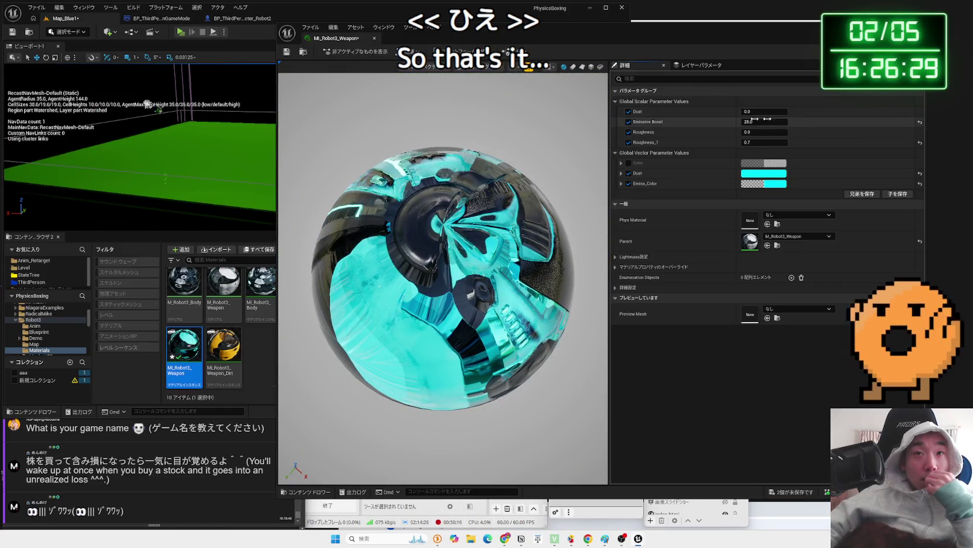
# Raise the Emissive Boost override to over 1000 and play-test the glowing robot.
pyautogui.click(629, 122)
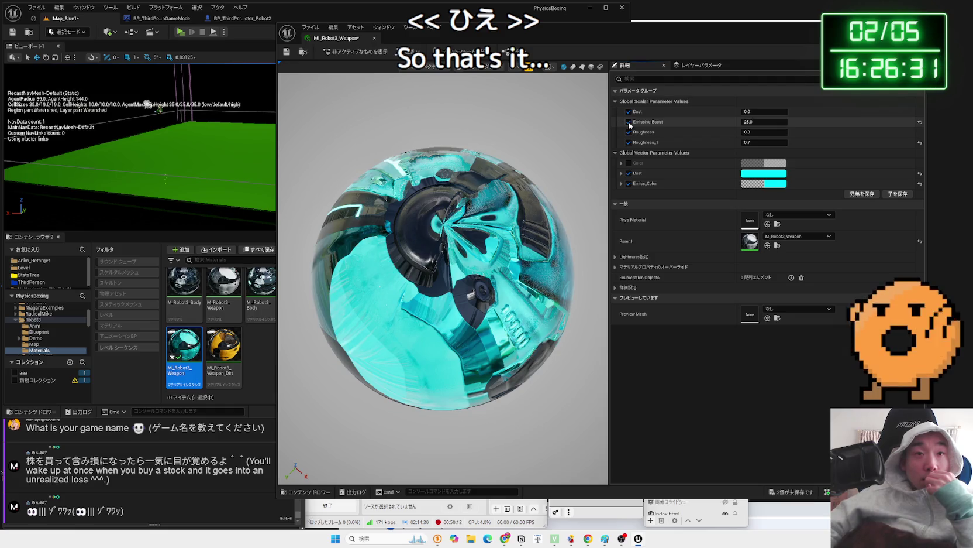
pyautogui.click(629, 122)
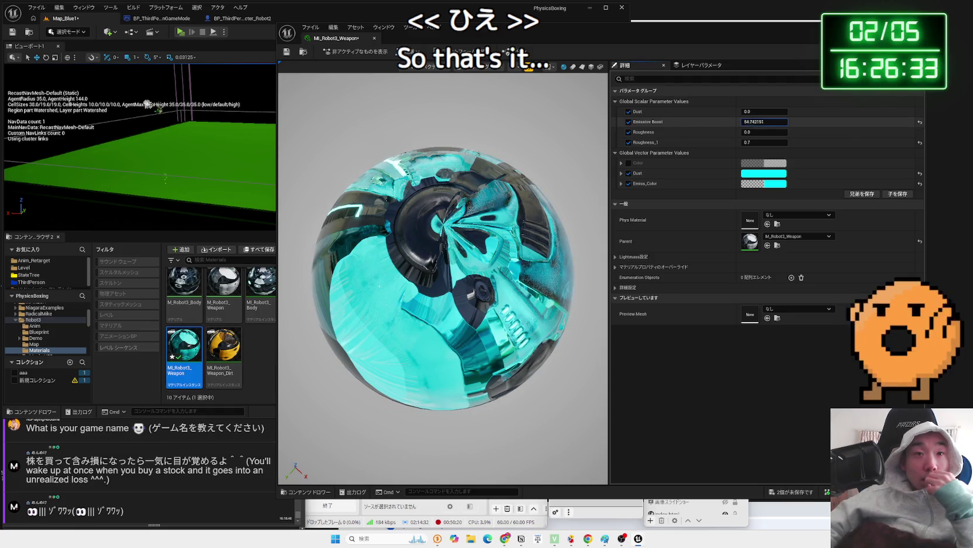
pyautogui.moveTo(764, 121); pyautogui.dragTo(807, 121)
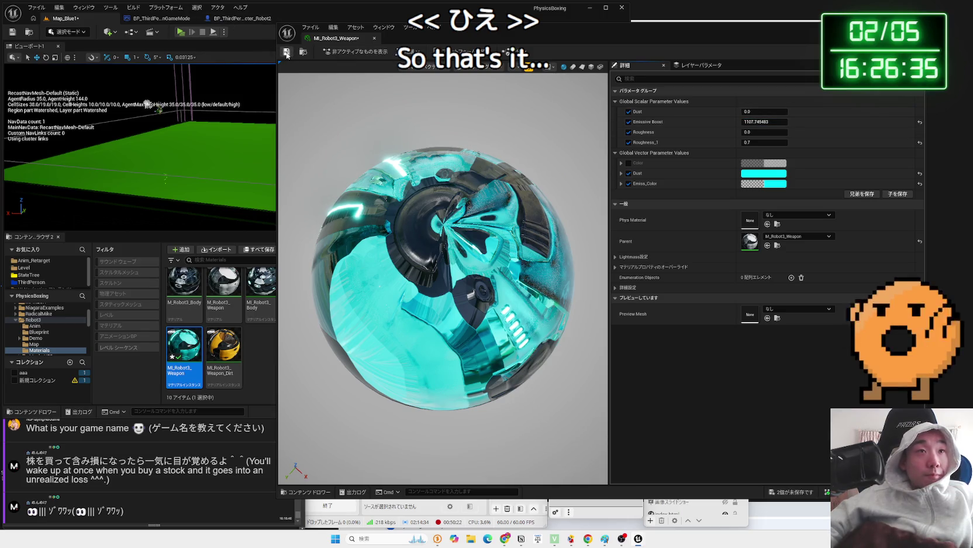
pyautogui.click(184, 34)
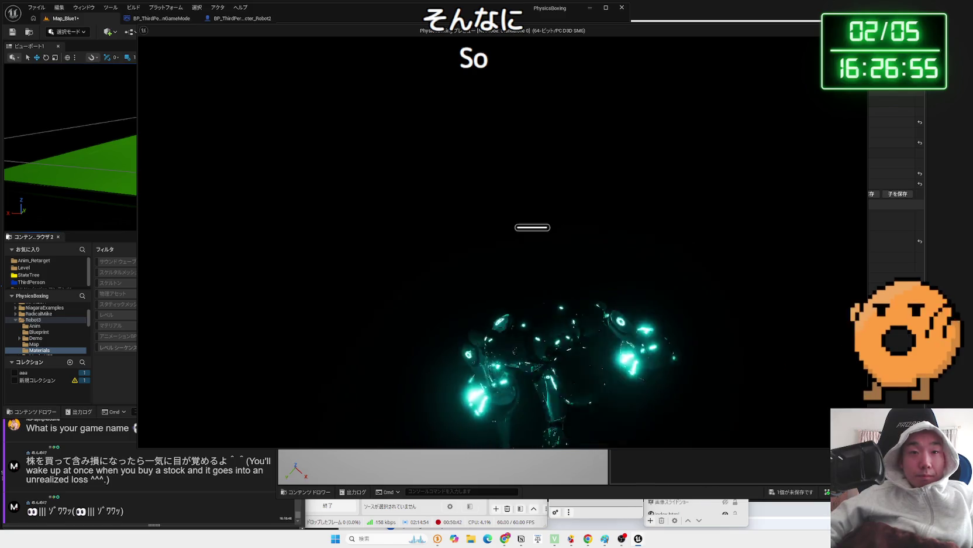
# Reset Emissive Boost to 0, try higher Roughness and Roughness_1 values, and briefly play-test.
pyautogui.press('Escape')
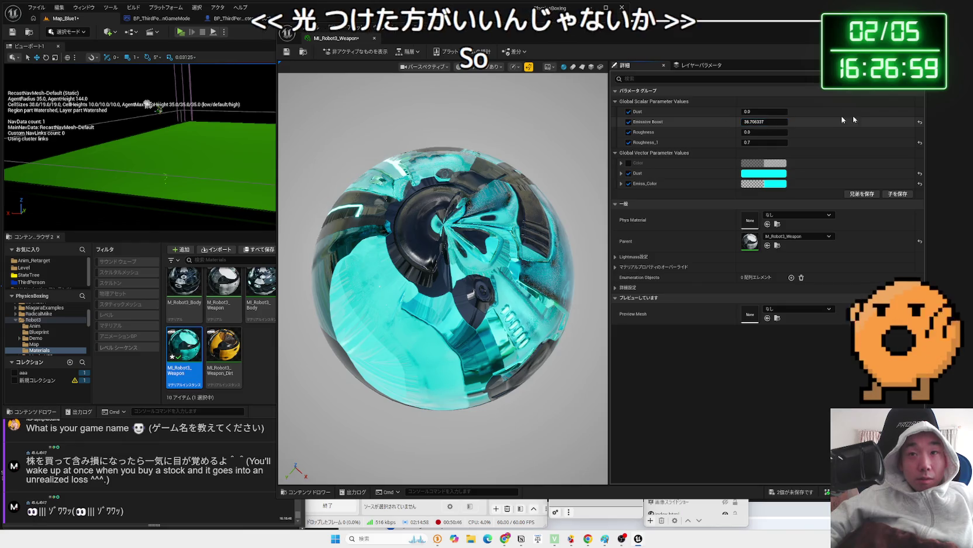
pyautogui.click(919, 122)
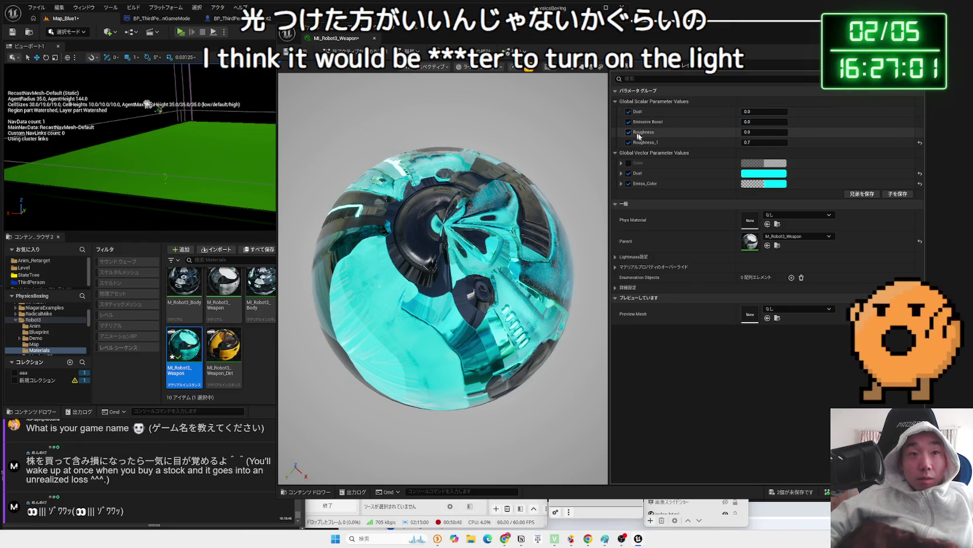
pyautogui.moveTo(753, 133)
pyautogui.mouseDown()
pyautogui.moveTo(813, 142)
pyautogui.moveTo(757, 142)
pyautogui.mouseUp()
pyautogui.moveTo(443, 275)
pyautogui.mouseDown()
pyautogui.moveTo(443, 222)
pyautogui.moveTo(519, 216)
pyautogui.mouseUp()
pyautogui.moveTo(763, 142); pyautogui.dragTo(787, 142)
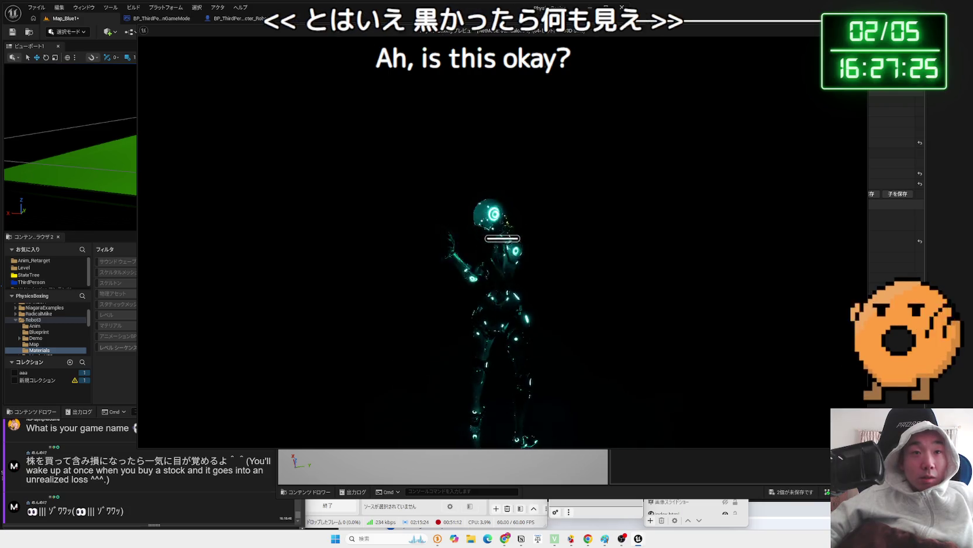
pyautogui.press('Escape')
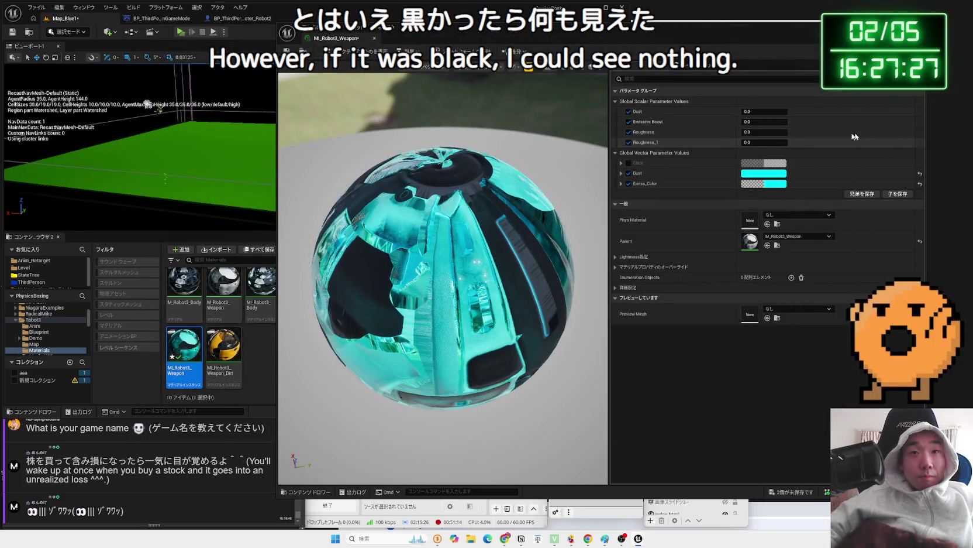
pyautogui.click(182, 31)
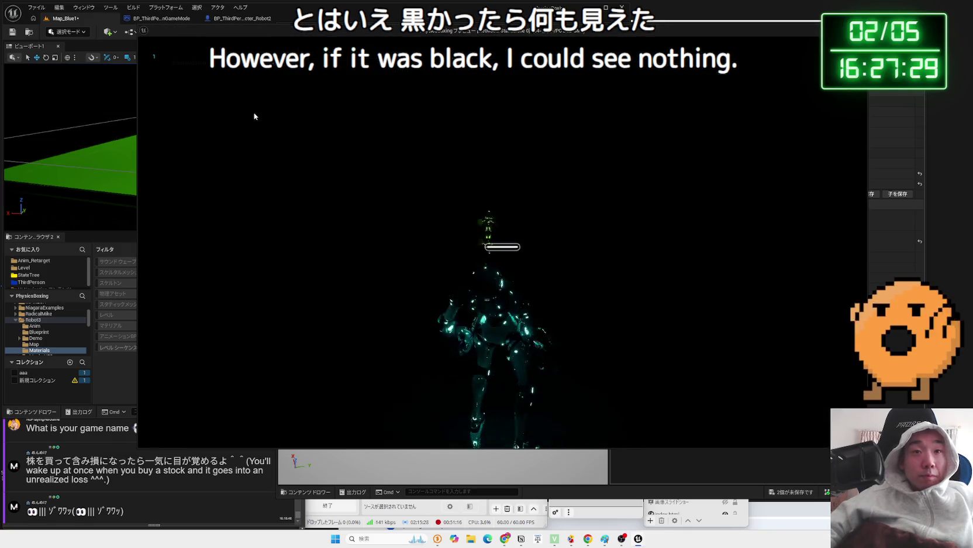
pyautogui.press('Escape')
# Set Emissive Boost to 30, play-test the glow, and move the material editor aside.
pyautogui.moveTo(752, 122); pyautogui.dragTo(761, 121)
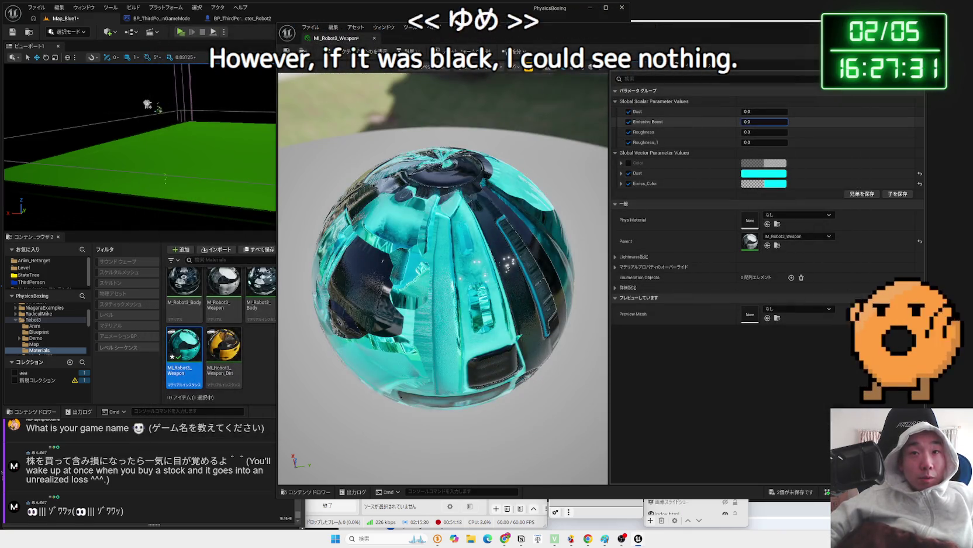
pyautogui.click(757, 121)
pyautogui.write('30')
pyautogui.press('Return')
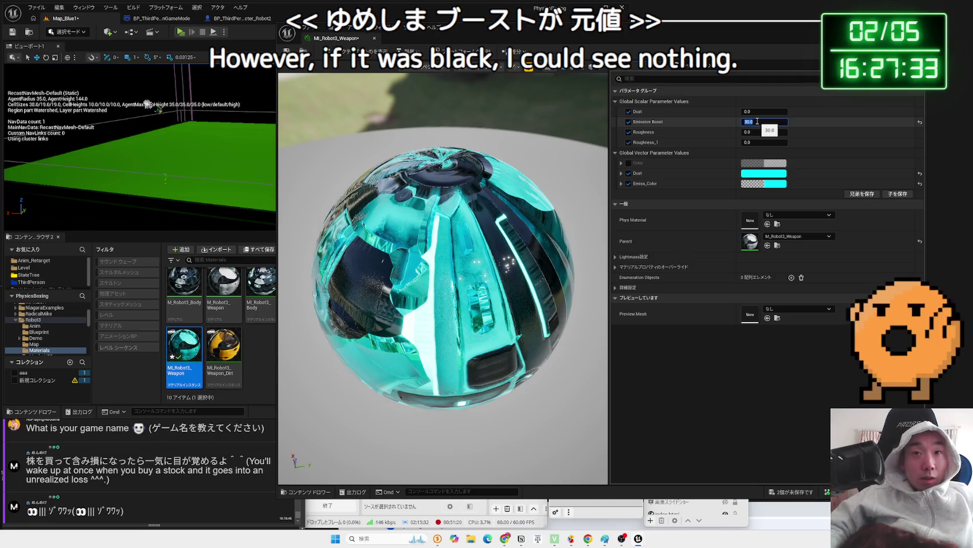
pyautogui.click(180, 32)
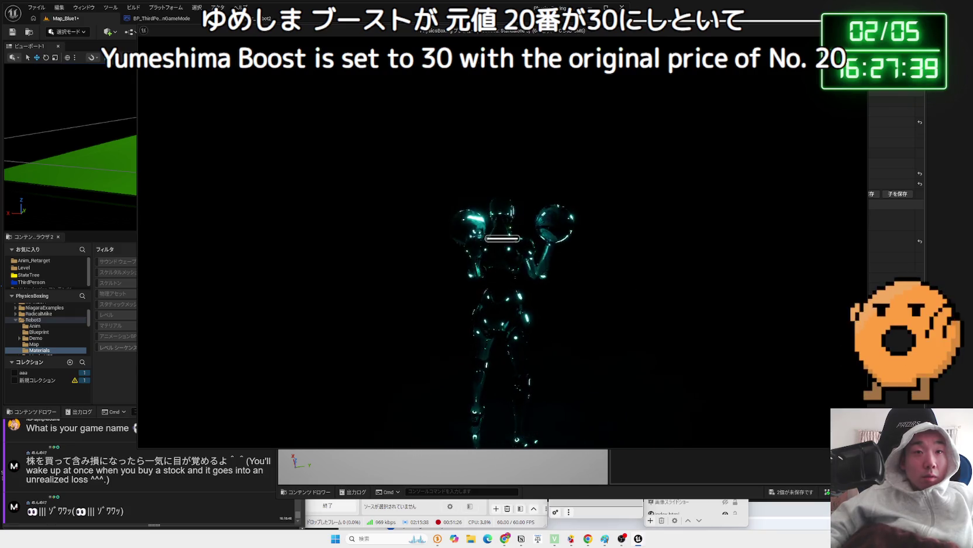
pyautogui.press('Escape')
pyautogui.moveTo(429, 39); pyautogui.dragTo(815, 27)
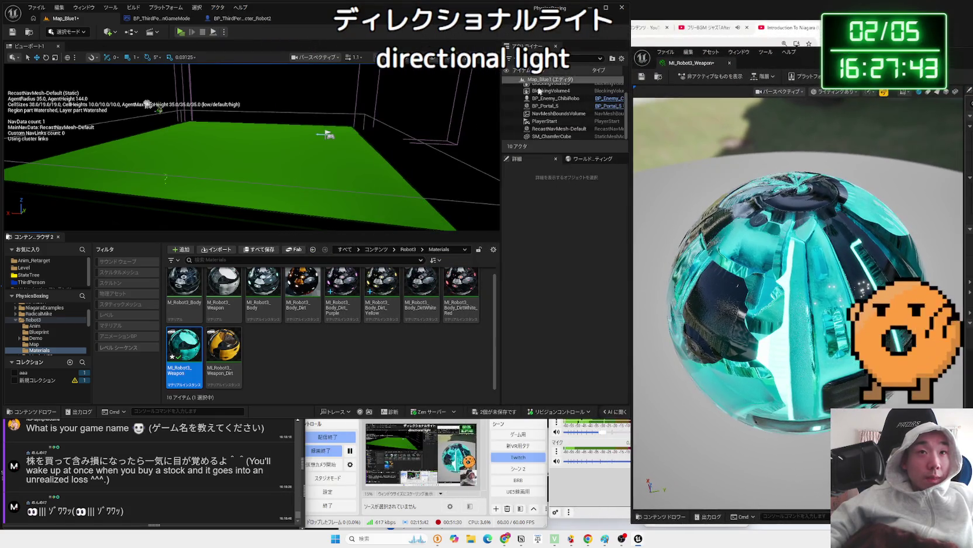
# Quick-add a Directional Light, frame it, raise it slightly, and play-test the lit robot.
pyautogui.click(110, 32)
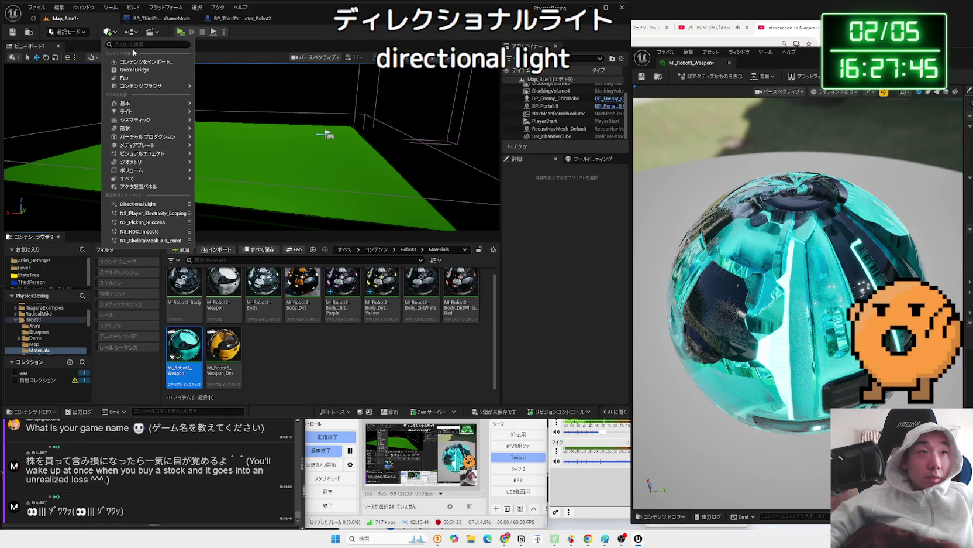
pyautogui.write('direc')
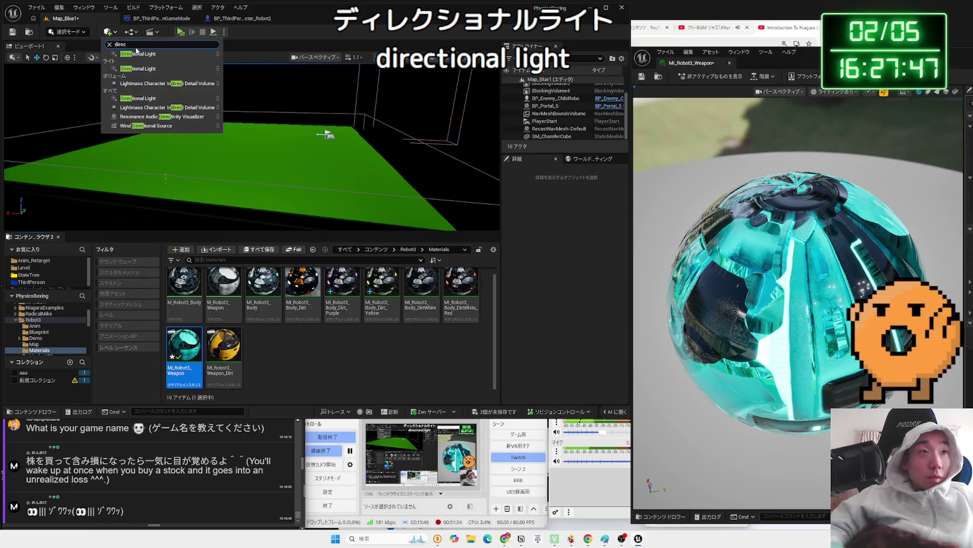
pyautogui.click(142, 53)
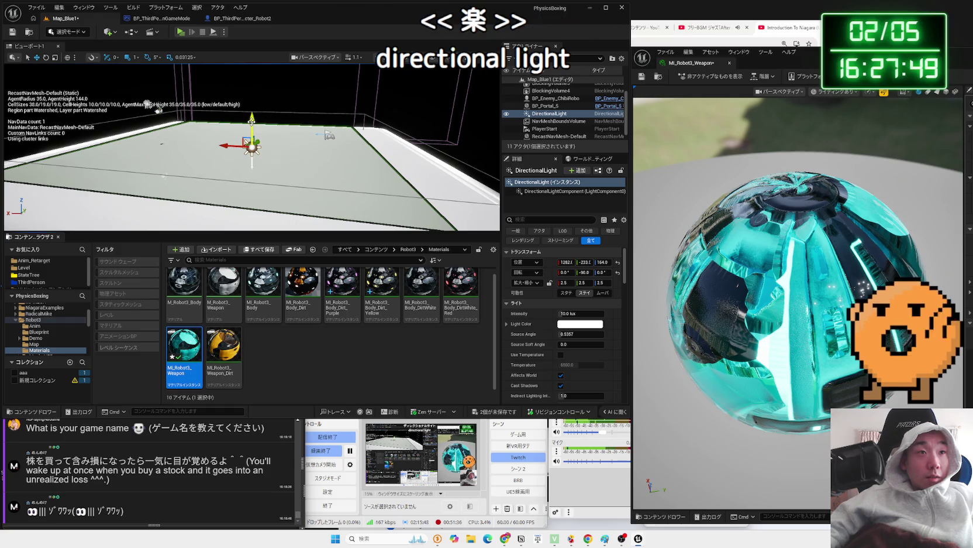
pyautogui.press('f')
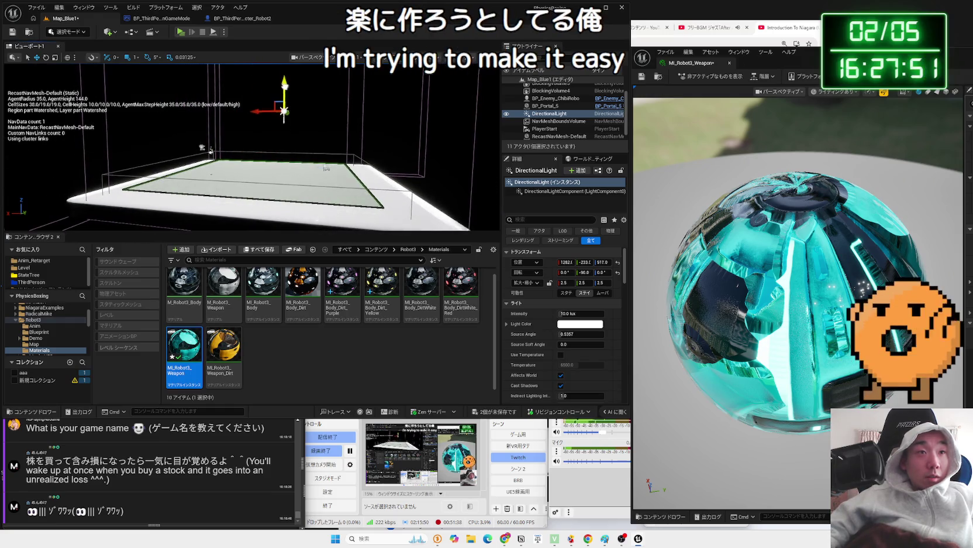
pyautogui.moveTo(257, 107)
pyautogui.mouseDown()
pyautogui.moveTo(256, 89)
pyautogui.moveTo(330, 98)
pyautogui.moveTo(272, 119)
pyautogui.mouseUp()
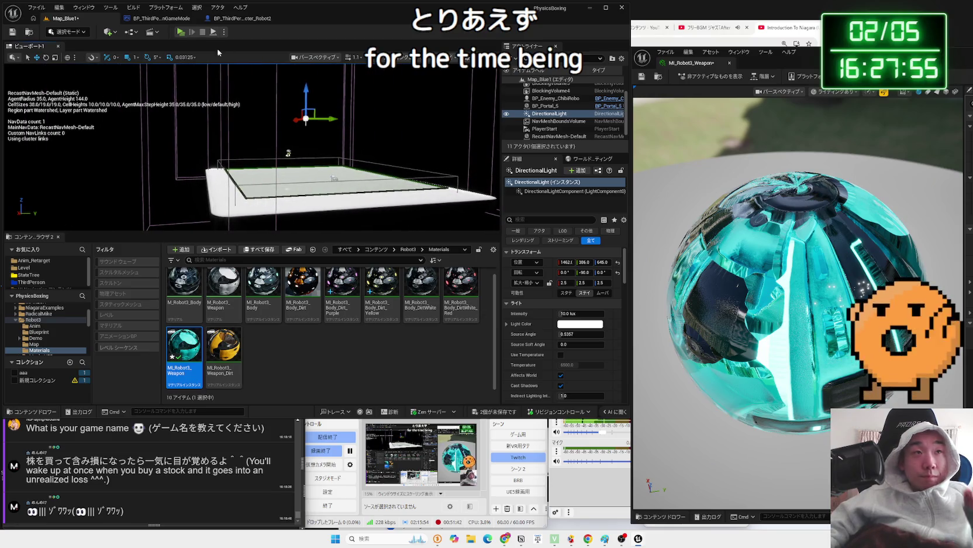
pyautogui.click(181, 33)
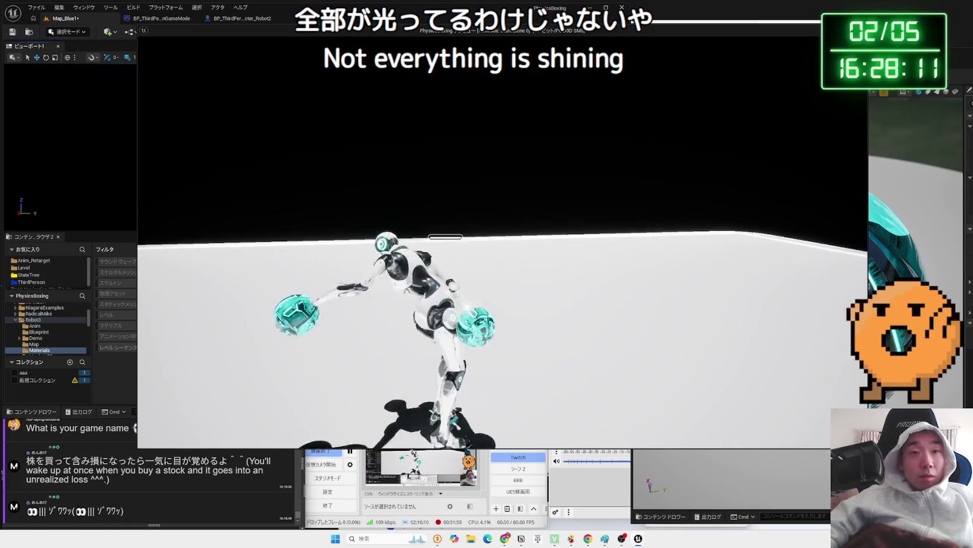
# Reposition the material instance editor and play-test the cyan gloves again.
pyautogui.press('Escape')
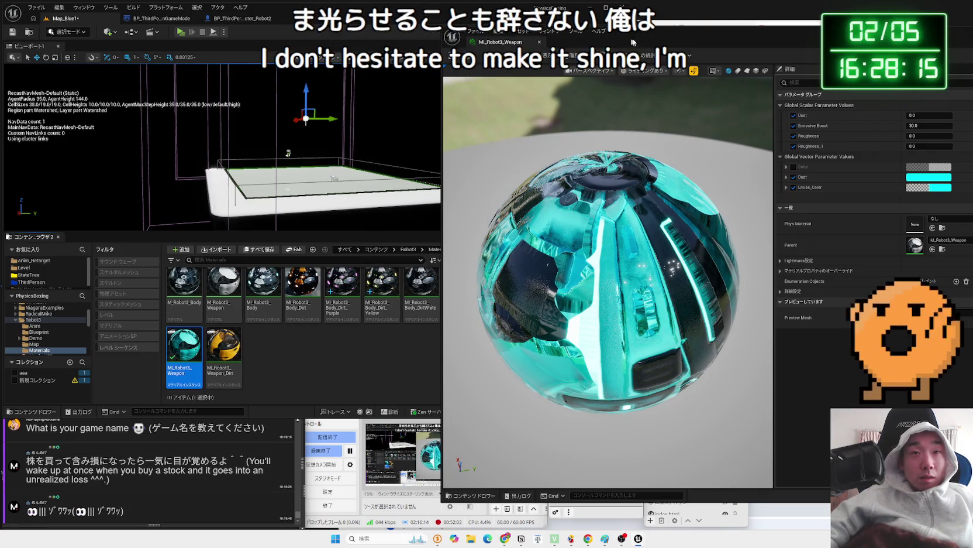
pyautogui.moveTo(632, 42); pyautogui.dragTo(583, 37)
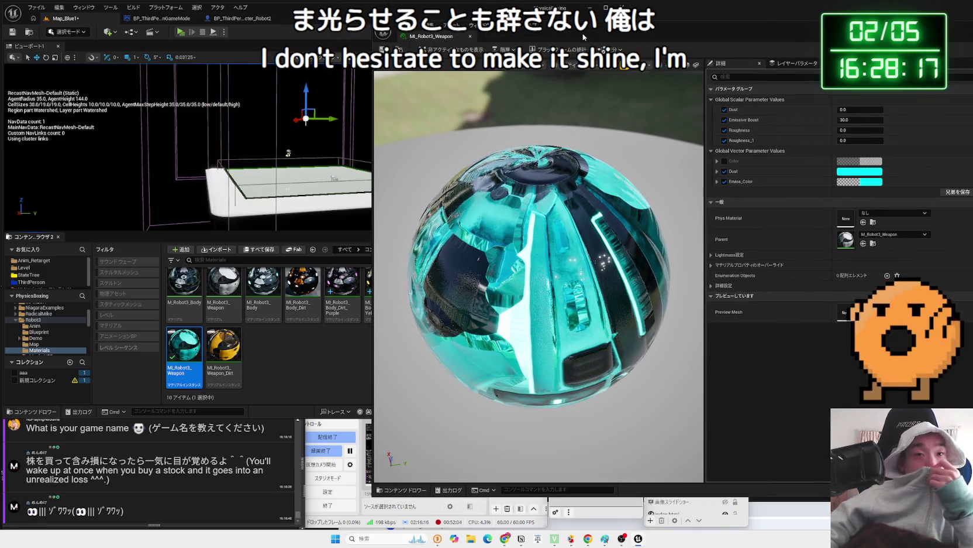
pyautogui.click(182, 33)
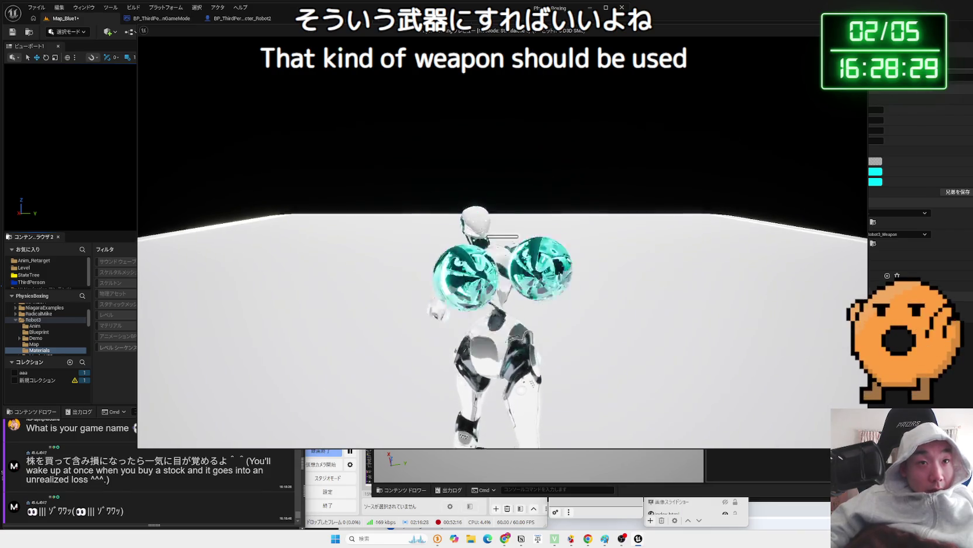
pyautogui.press('Escape')
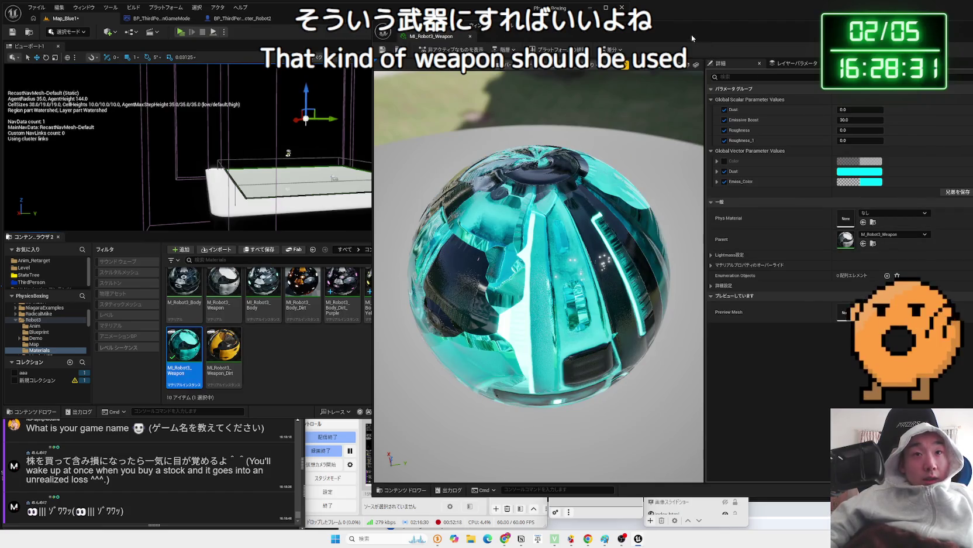
# Move the instance editor aside and open the base M_Robot3_Weapon material.
pyautogui.doubleClick(692, 36)
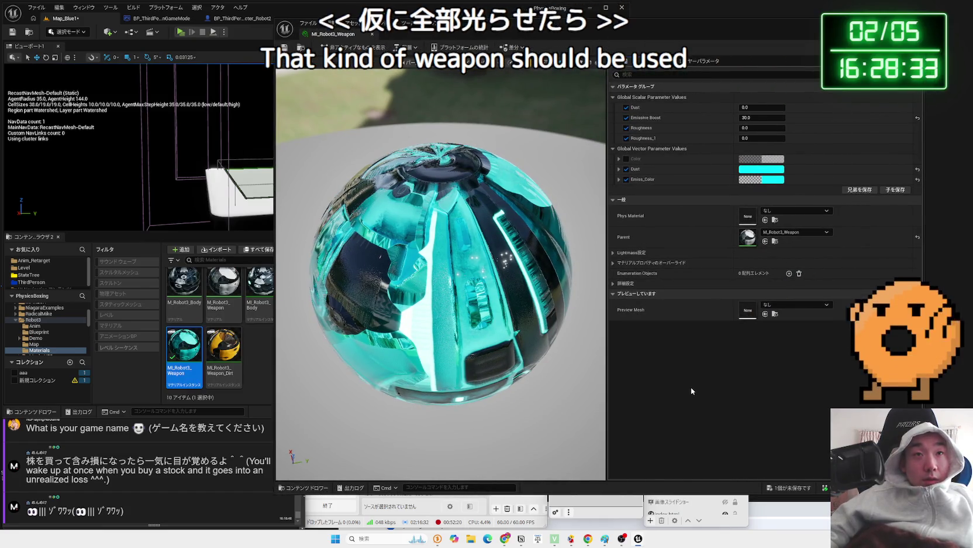
pyautogui.moveTo(484, 37); pyautogui.dragTo(646, 56)
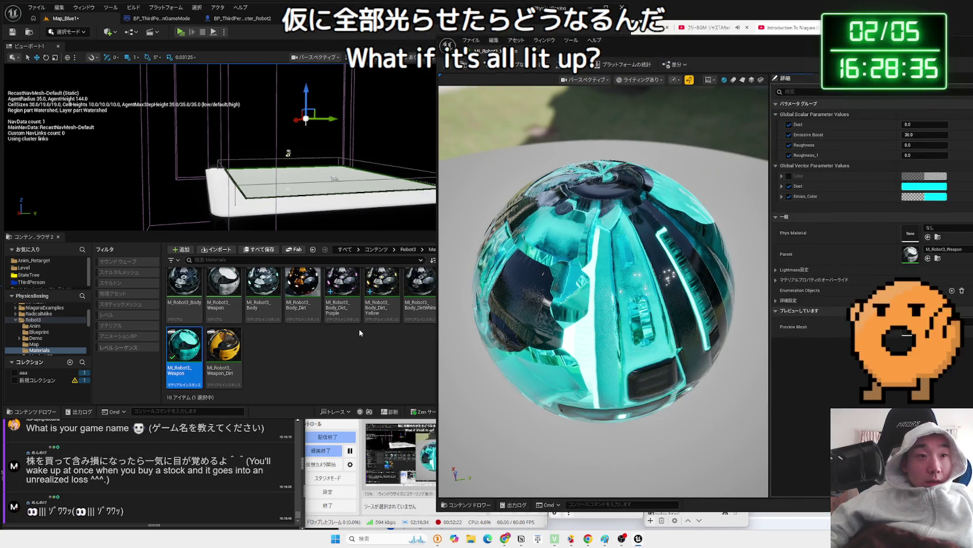
pyautogui.doubleClick(221, 292)
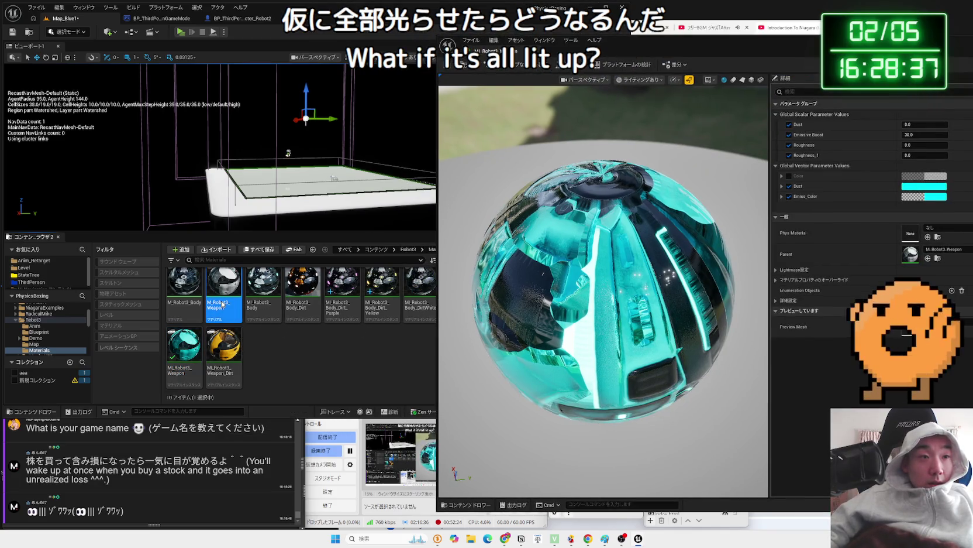
# Reconnect the material's Metallic input to a Texture Sample's colour output.
pyautogui.scroll(-2, 745, 218)
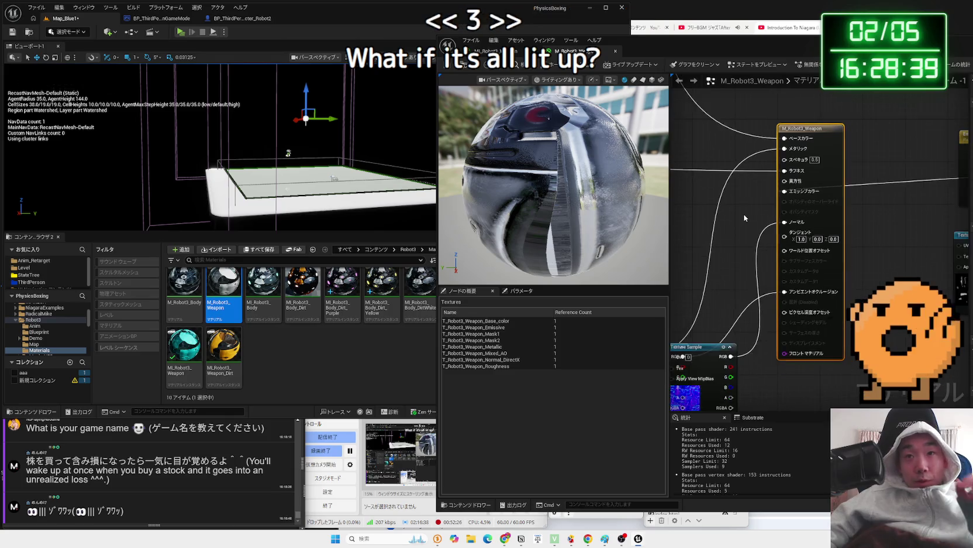
pyautogui.scroll(2, 736, 279)
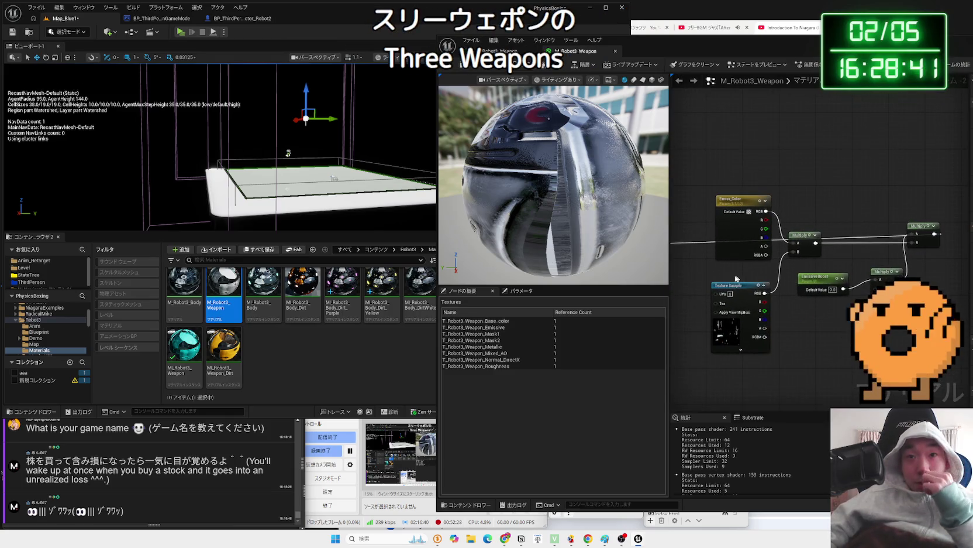
pyautogui.moveTo(704, 276); pyautogui.dragTo(797, 226)
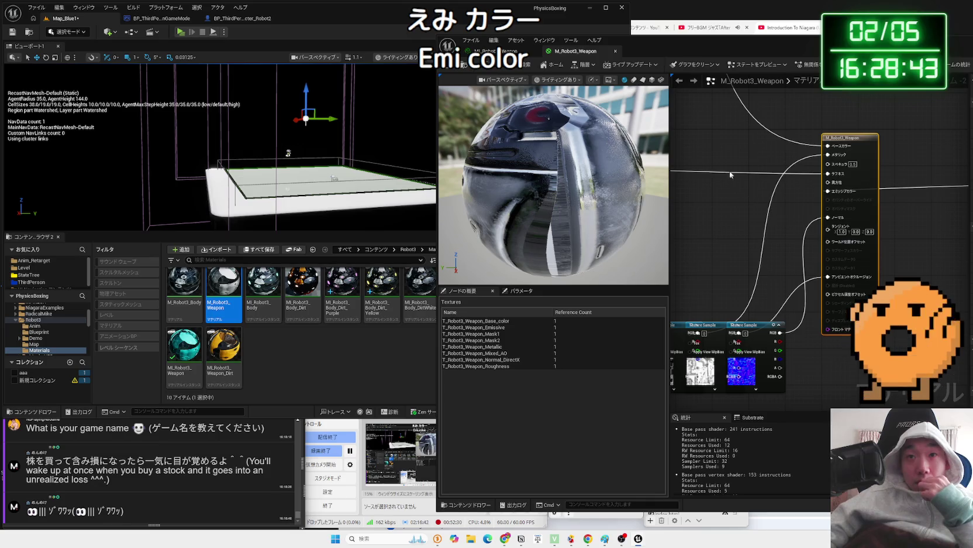
pyautogui.moveTo(728, 170); pyautogui.dragTo(784, 191)
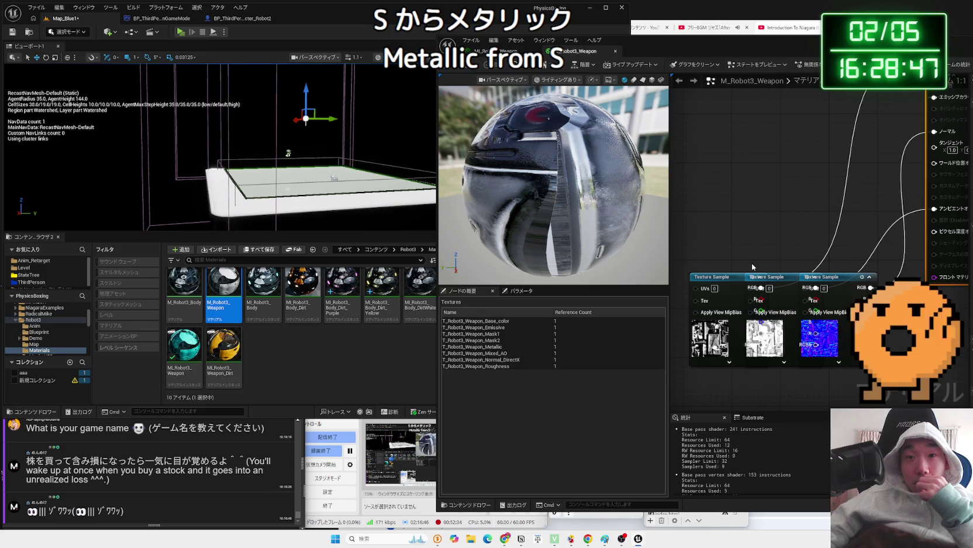
pyautogui.moveTo(739, 232); pyautogui.dragTo(742, 140)
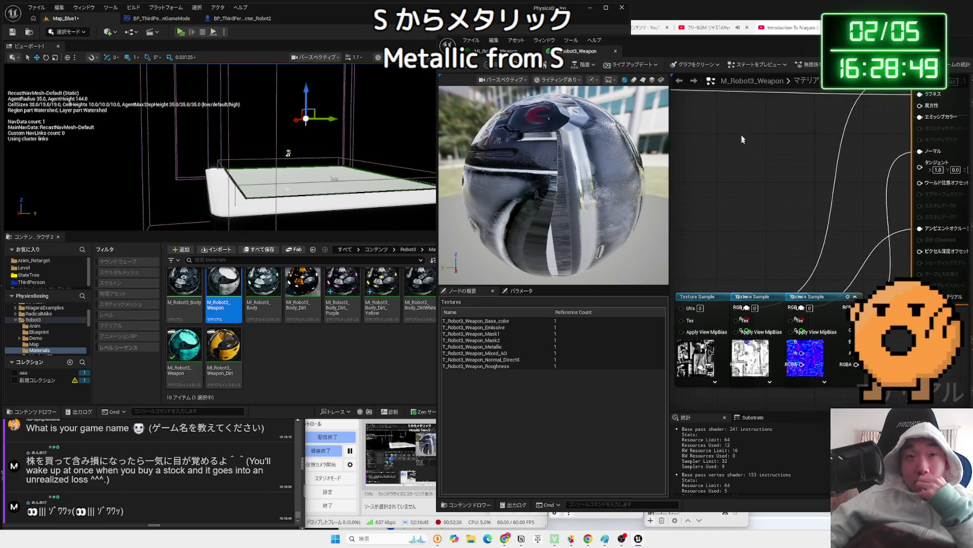
pyautogui.moveTo(716, 50); pyautogui.dragTo(556, 66)
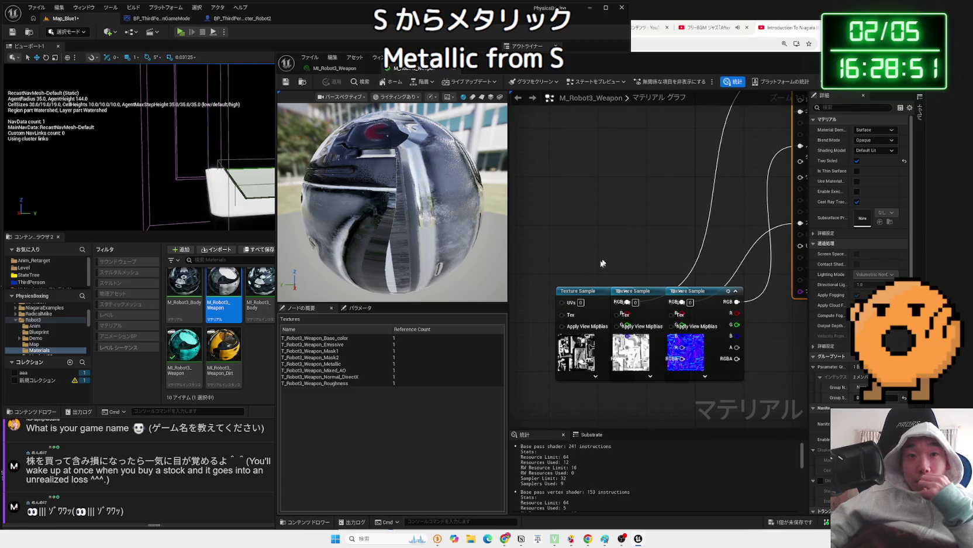
pyautogui.moveTo(572, 291); pyautogui.dragTo(559, 267)
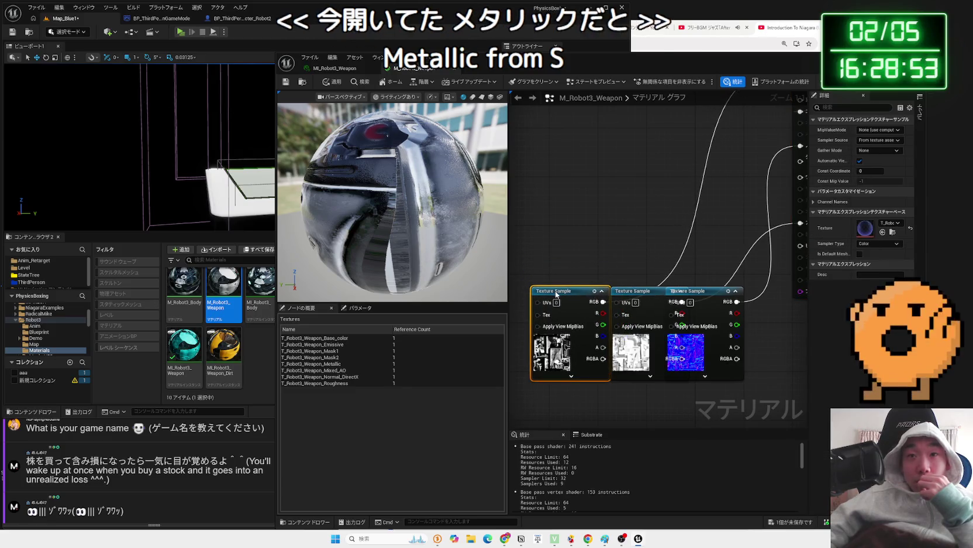
pyautogui.moveTo(639, 187); pyautogui.dragTo(599, 303)
pyautogui.click(682, 226)
pyautogui.keyDown('alt'); pyautogui.click(683, 226); pyautogui.keyUp('alt')
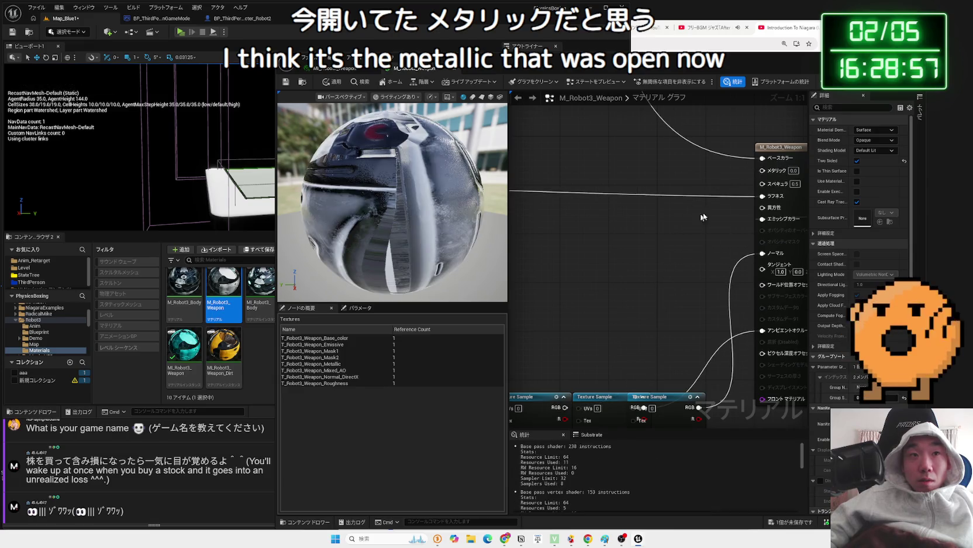
pyautogui.moveTo(764, 175); pyautogui.dragTo(677, 256)
pyautogui.moveTo(563, 407)
pyautogui.mouseDown()
pyautogui.moveTo(595, 225)
pyautogui.moveTo(658, 389)
pyautogui.mouseUp()
# Navigate the graph to locate the Emiss_Color, Emissive Boost and texture sample nodes.
pyautogui.scroll(-3, 657, 393)
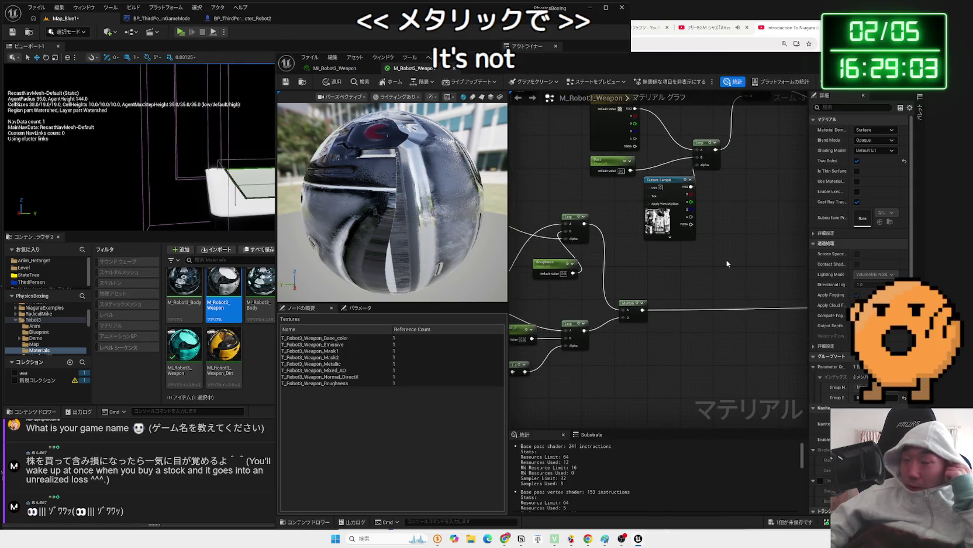
pyautogui.moveTo(647, 271); pyautogui.dragTo(801, 273)
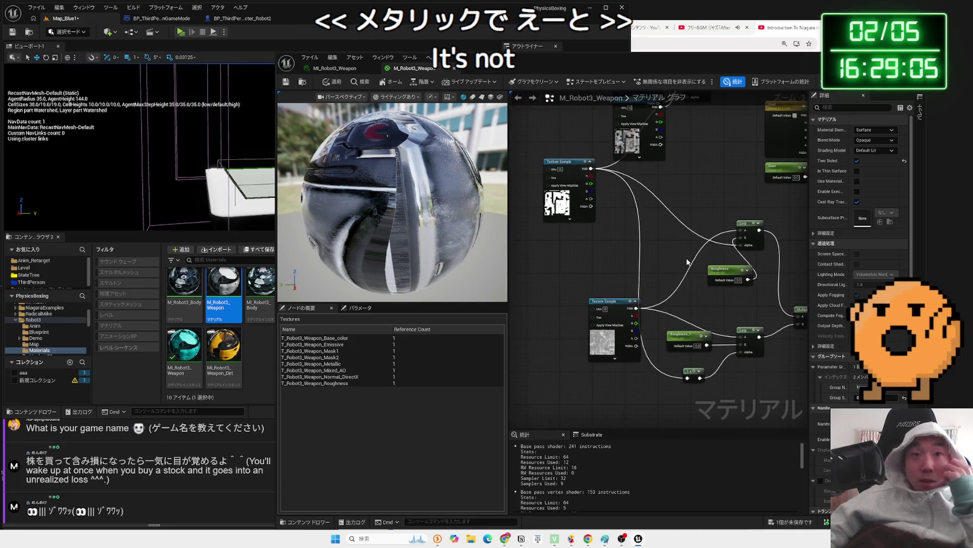
pyautogui.moveTo(676, 252); pyautogui.dragTo(639, 350)
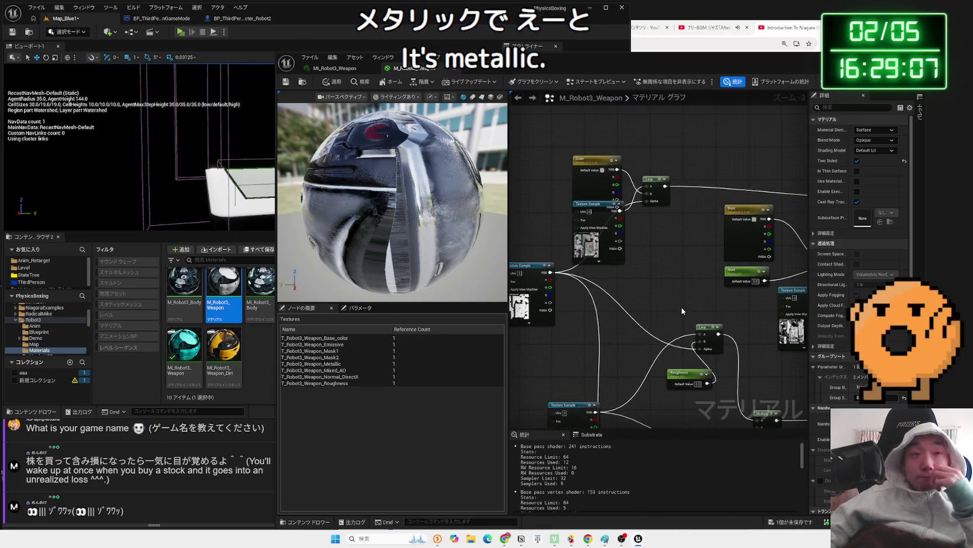
pyautogui.moveTo(757, 350); pyautogui.dragTo(639, 252)
pyautogui.scroll(3, 638, 251)
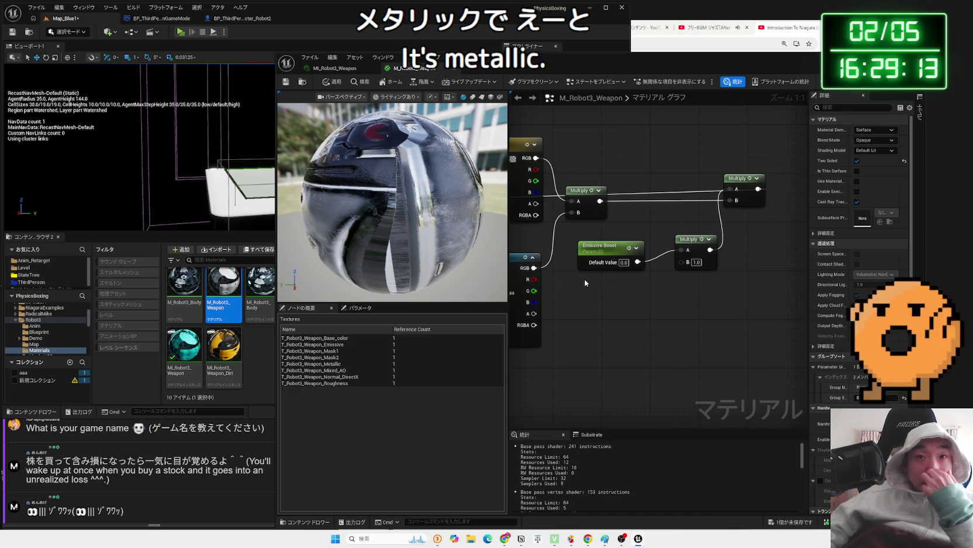
pyautogui.moveTo(584, 278); pyautogui.dragTo(708, 267)
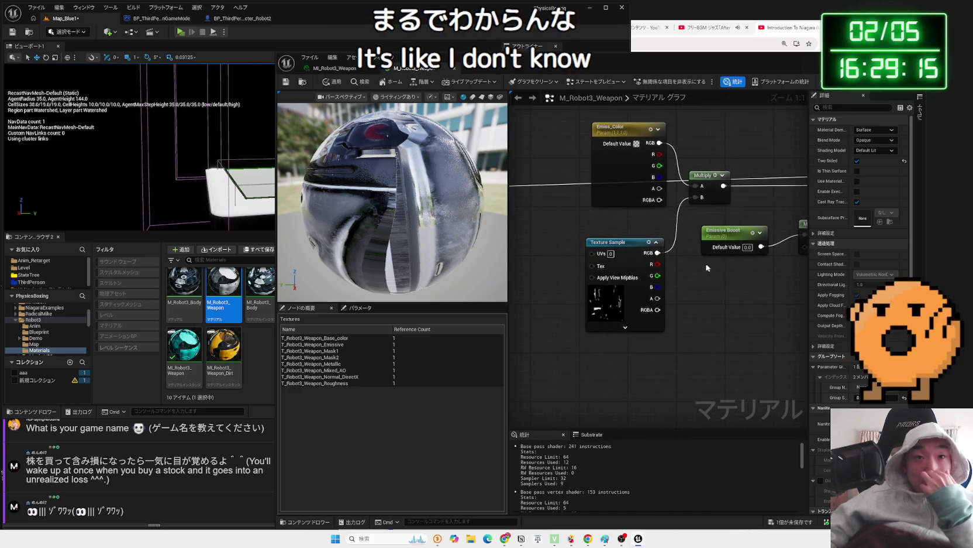
pyautogui.scroll(-5, 589, 316)
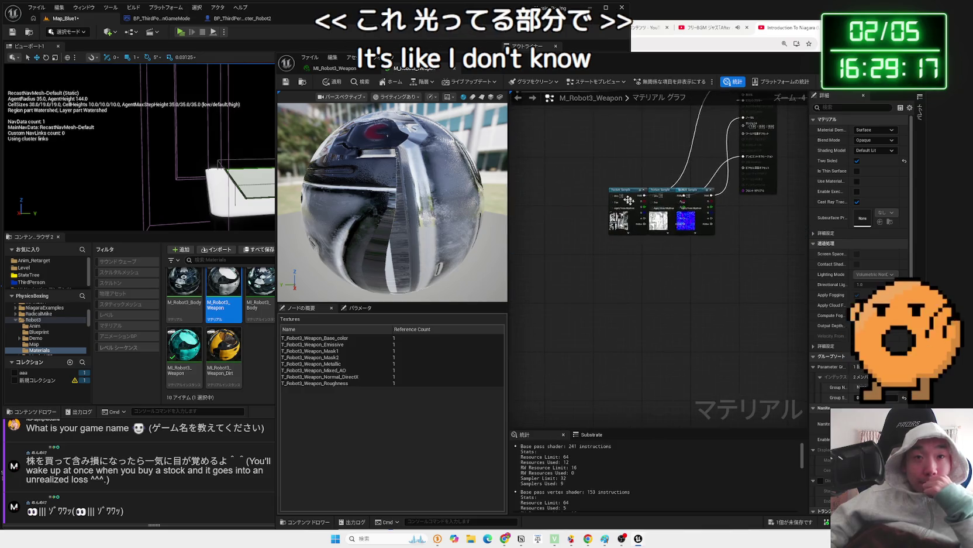
pyautogui.scroll(5, 671, 293)
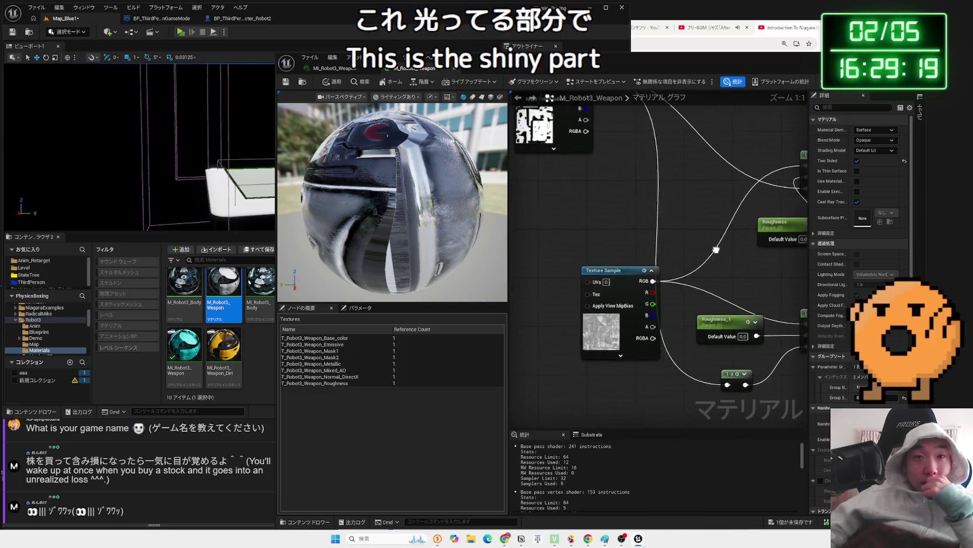
pyautogui.scroll(-3, 793, 356)
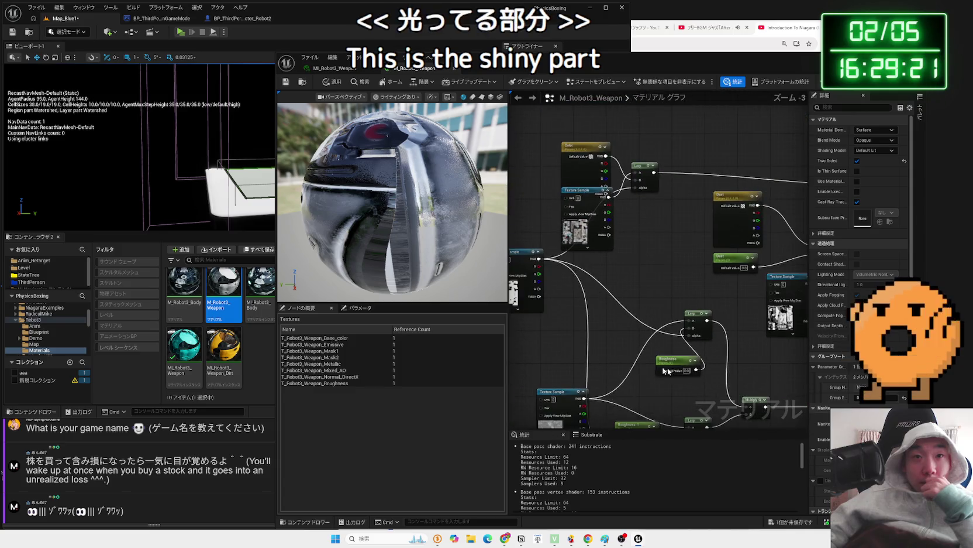
pyautogui.scroll(-2, 642, 353)
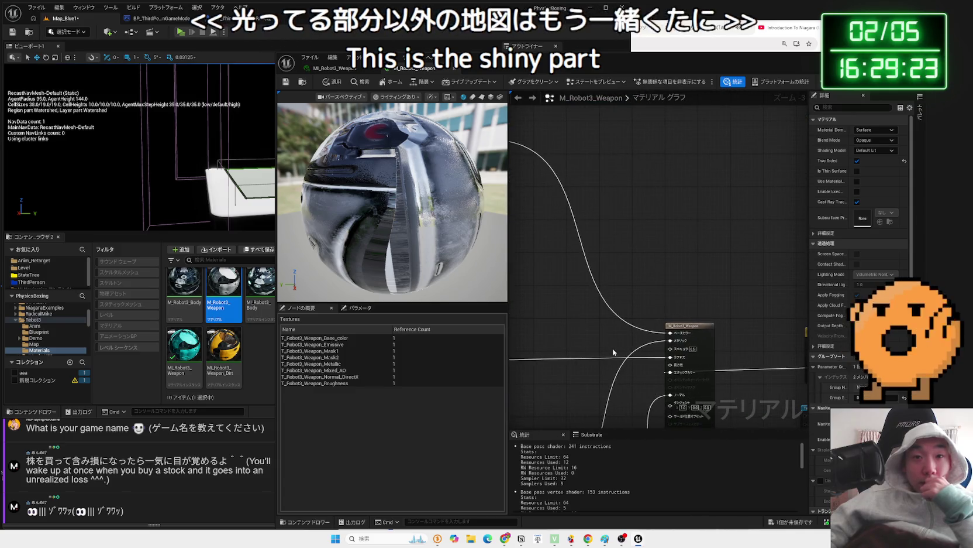
pyautogui.scroll(2, 562, 345)
pyautogui.scroll(3, 561, 342)
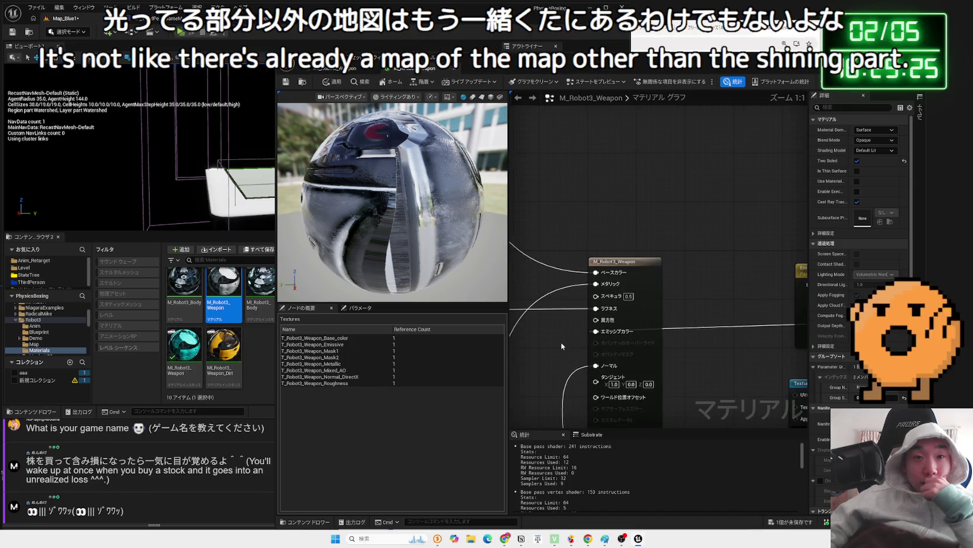
pyautogui.moveTo(611, 333); pyautogui.dragTo(570, 335)
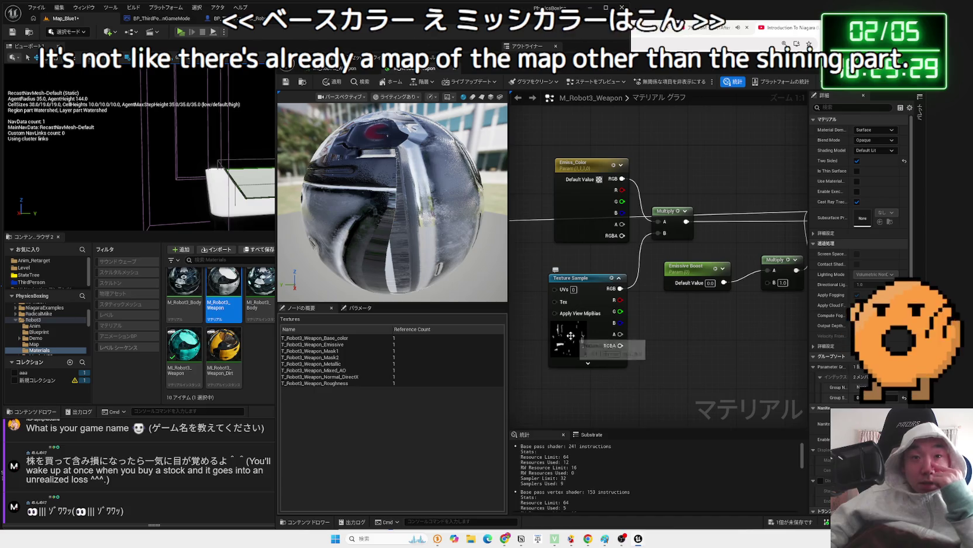
pyautogui.scroll(-3, 530, 320)
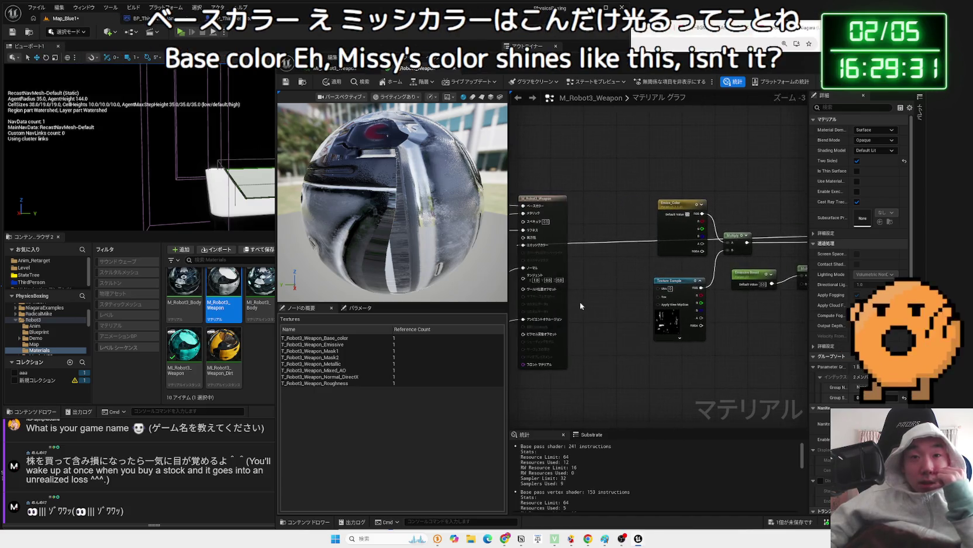
pyautogui.scroll(3, 678, 275)
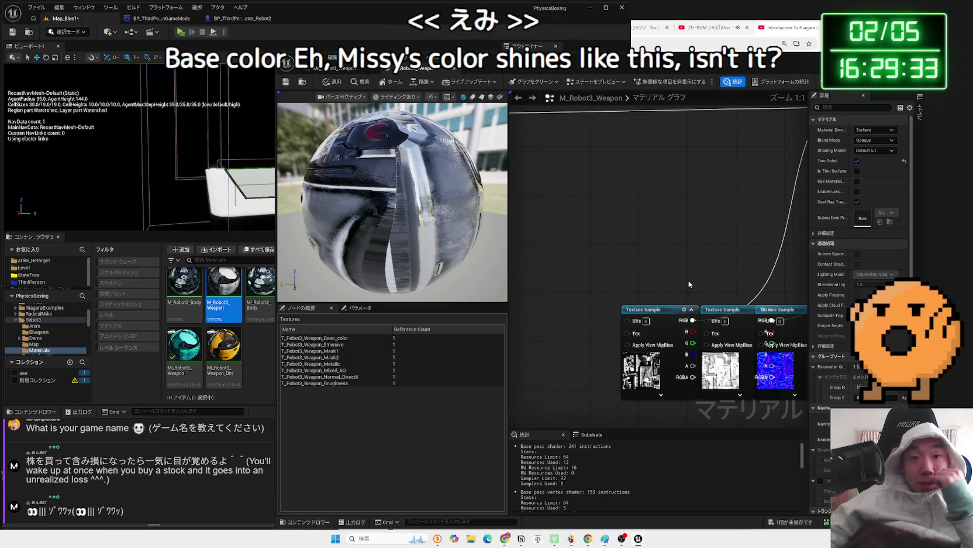
pyautogui.moveTo(688, 280)
pyautogui.mouseDown()
pyautogui.moveTo(590, 366)
pyautogui.moveTo(711, 227)
pyautogui.moveTo(667, 258)
pyautogui.moveTo(543, 242)
pyautogui.moveTo(607, 277)
pyautogui.mouseUp()
# Wire the metallic Texture Sample into the emissive Multiply's B pin, apply, and play-test.
pyautogui.click(714, 248)
pyautogui.scroll(-1, 591, 270)
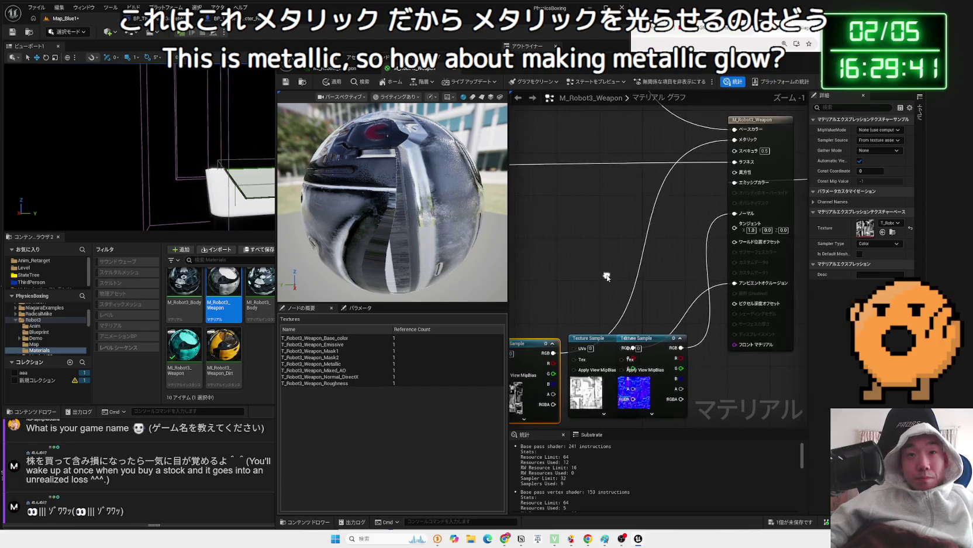
pyautogui.scroll(-3, 607, 275)
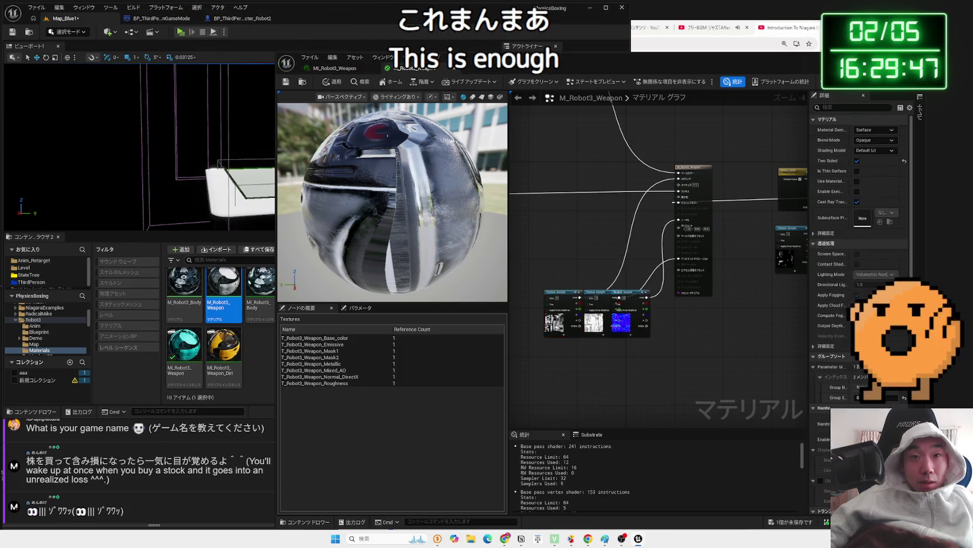
pyautogui.moveTo(576, 294); pyautogui.dragTo(665, 319)
pyautogui.scroll(3, 665, 319)
pyautogui.moveTo(676, 201); pyautogui.dragTo(704, 254)
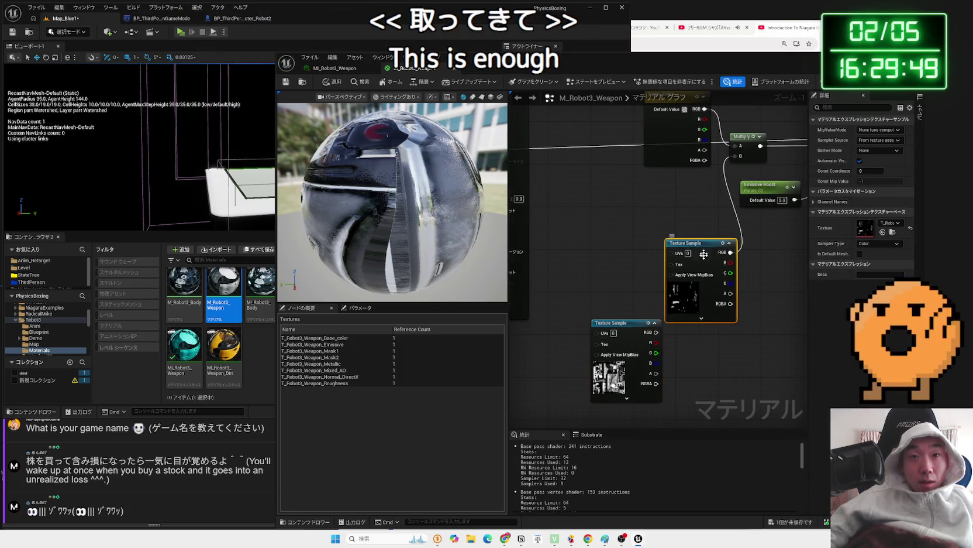
pyautogui.moveTo(732, 154); pyautogui.dragTo(732, 154)
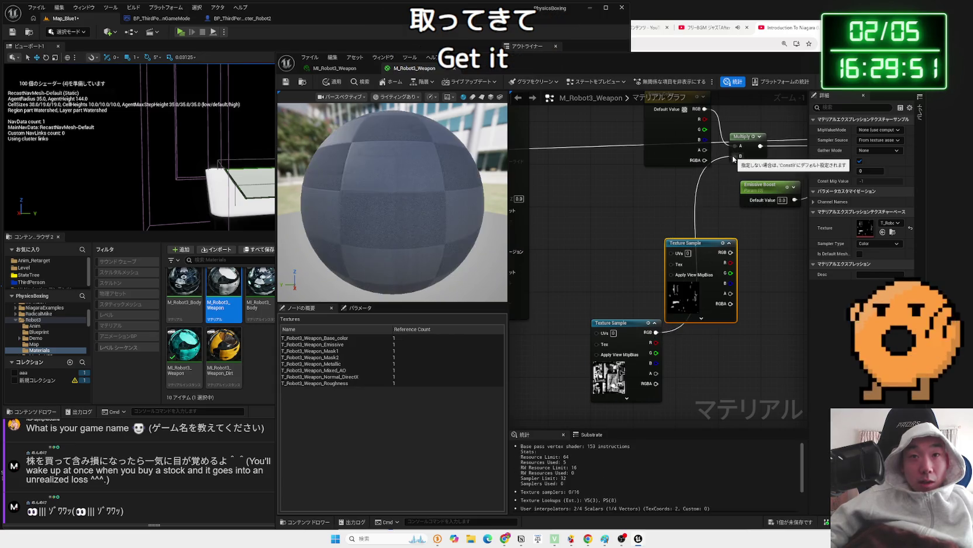
pyautogui.moveTo(609, 323); pyautogui.dragTo(601, 265)
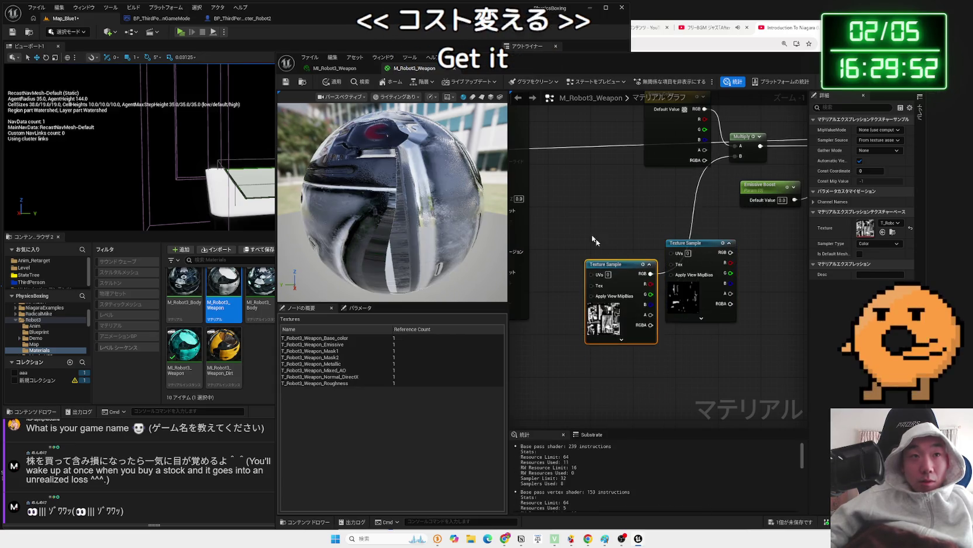
pyautogui.click(286, 83)
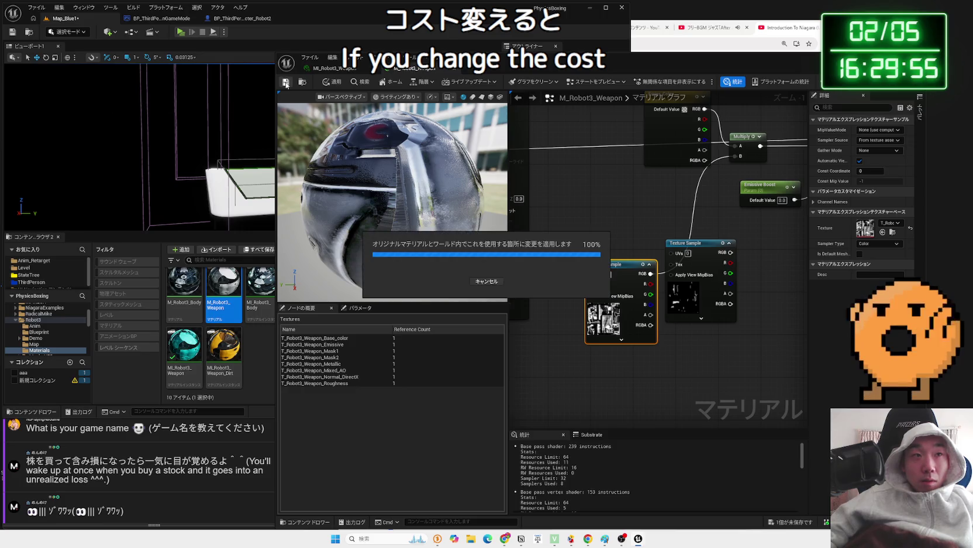
pyautogui.click(182, 33)
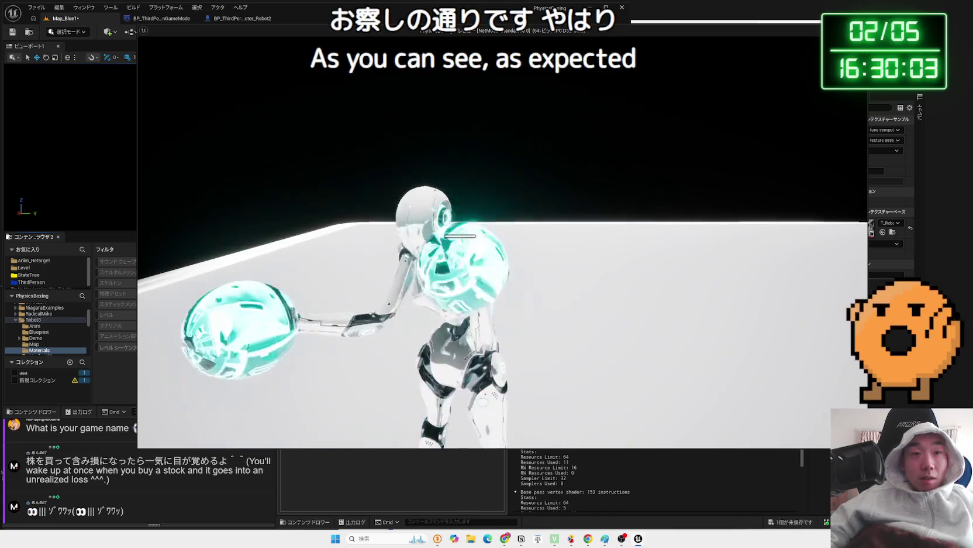
# Set the DirectionalLight intensity to 0.0 lux and play-test the gloves glowing in the dark.
pyautogui.press('Escape')
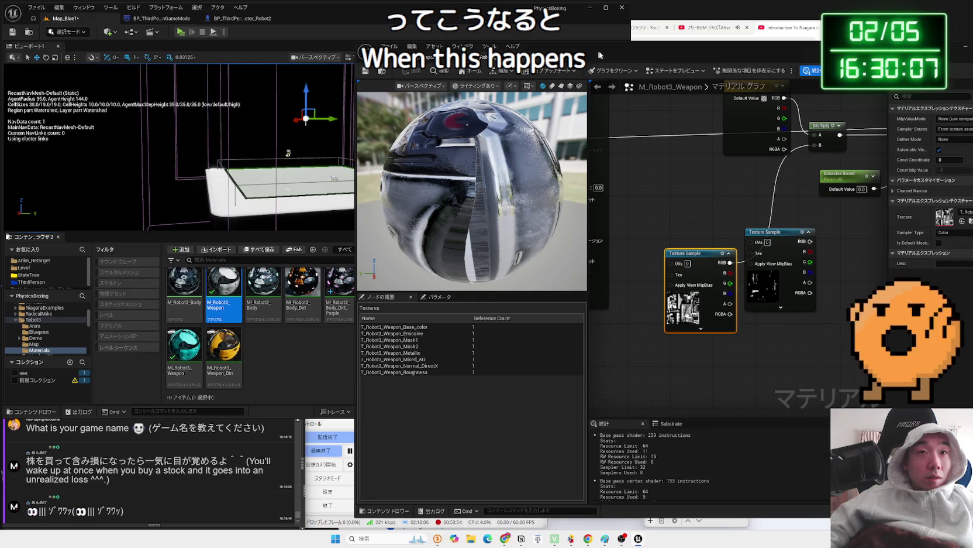
pyautogui.moveTo(599, 55); pyautogui.dragTo(874, 57)
pyautogui.moveTo(580, 313); pyautogui.dragTo(524, 306)
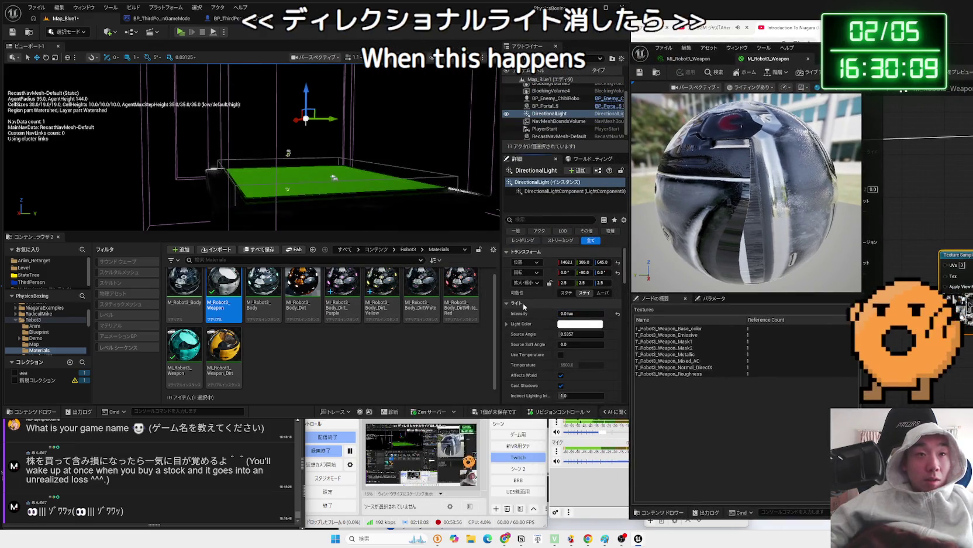
pyautogui.click(180, 33)
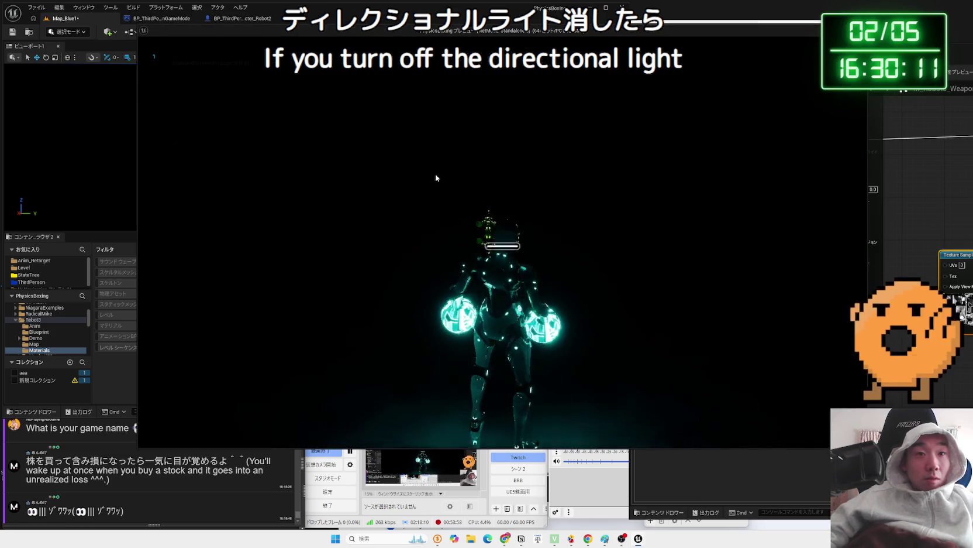
pyautogui.click(435, 173)
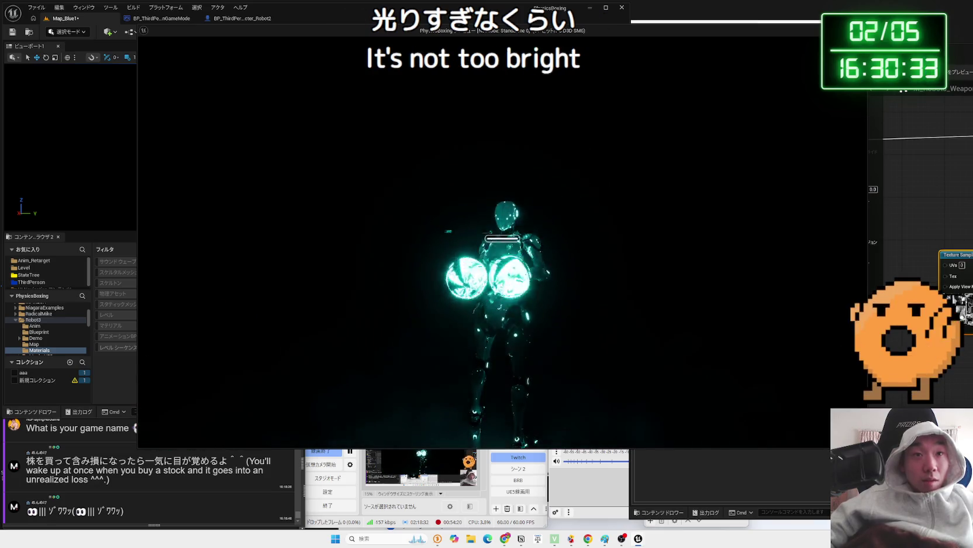
pyautogui.press('Escape')
# Bring the material graph back over the level and move the texture sample node lower.
pyautogui.moveTo(807, 48); pyautogui.dragTo(424, 17)
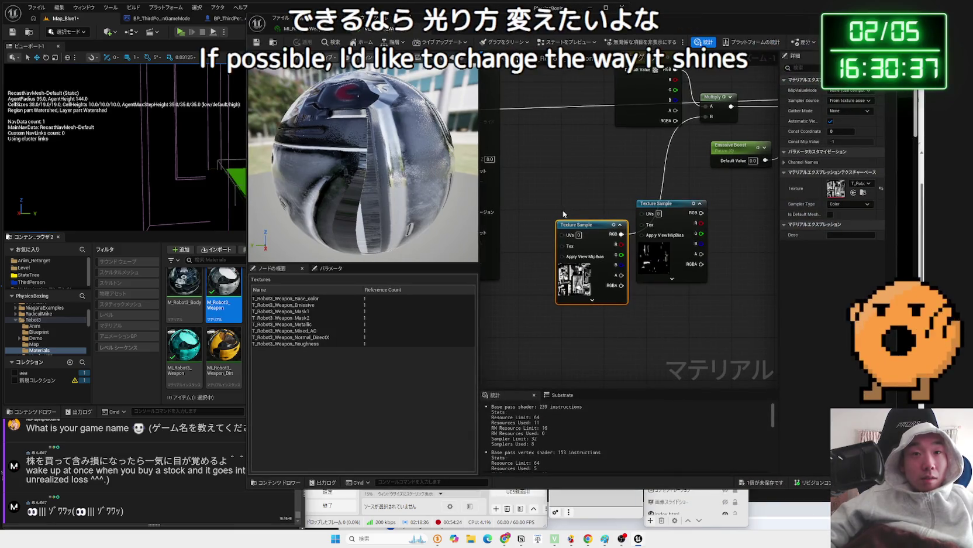
pyautogui.scroll(-2, 564, 214)
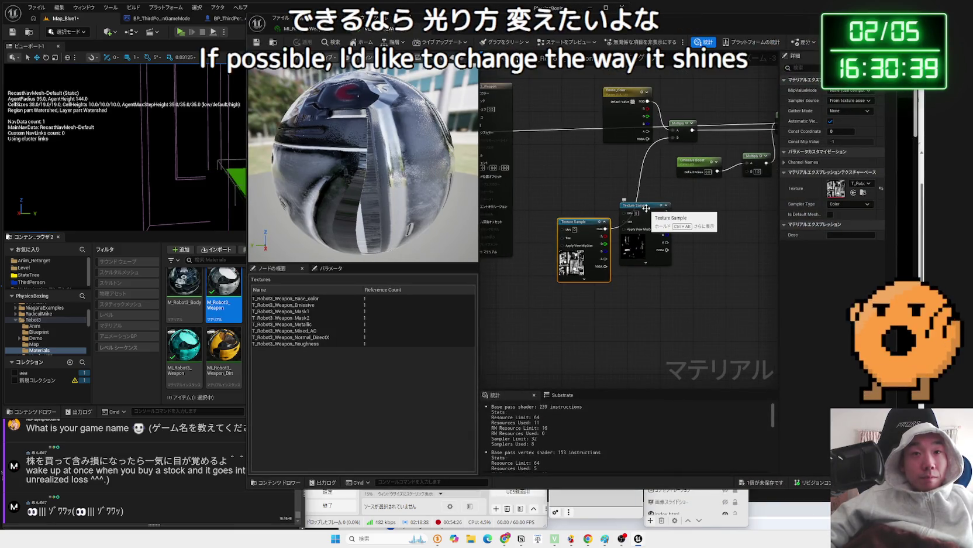
pyautogui.moveTo(646, 207)
pyautogui.mouseDown()
pyautogui.moveTo(663, 255)
pyautogui.moveTo(583, 248)
pyautogui.mouseUp()
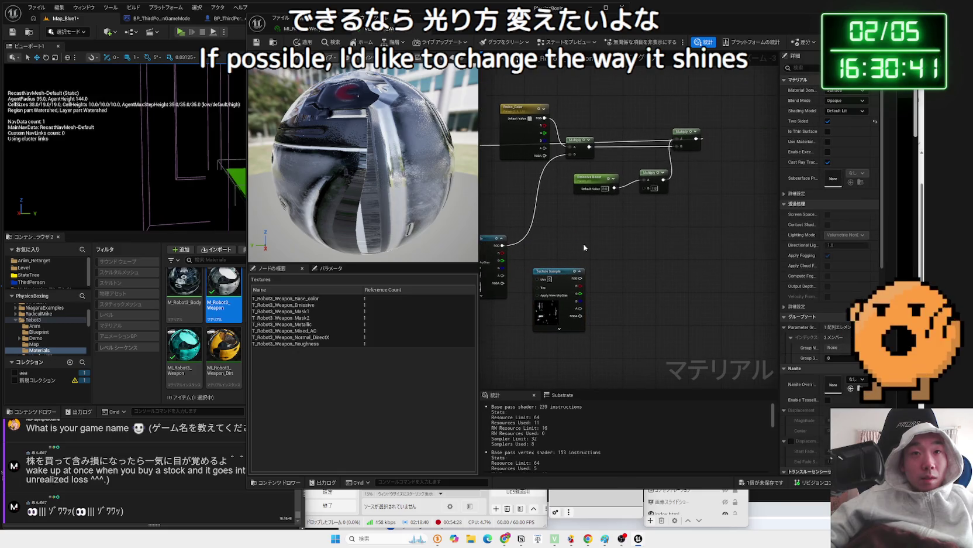
pyautogui.scroll(1, 583, 244)
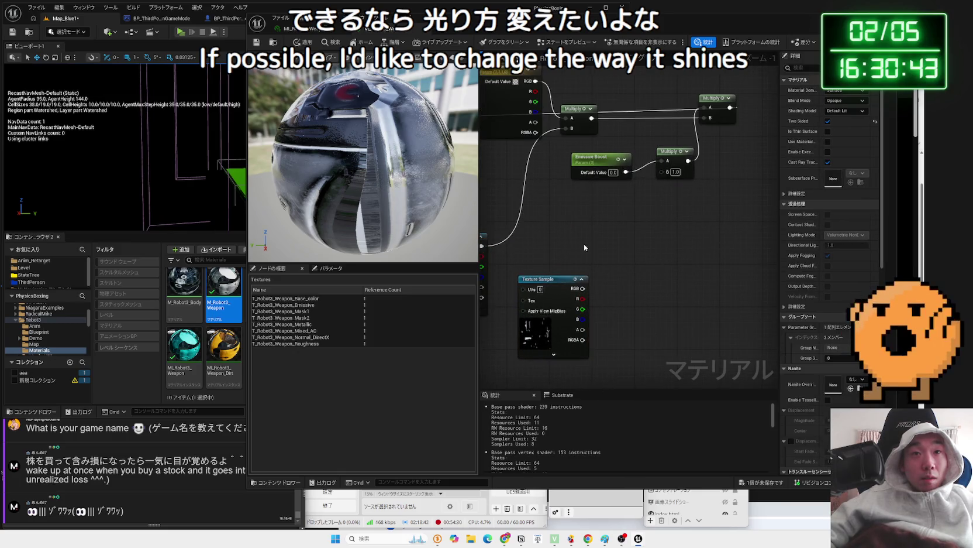
pyautogui.moveTo(680, 199); pyautogui.dragTo(608, 147)
pyautogui.moveTo(667, 153)
pyautogui.mouseDown()
pyautogui.moveTo(682, 202)
pyautogui.moveTo(712, 219)
pyautogui.mouseUp()
pyautogui.click(712, 219)
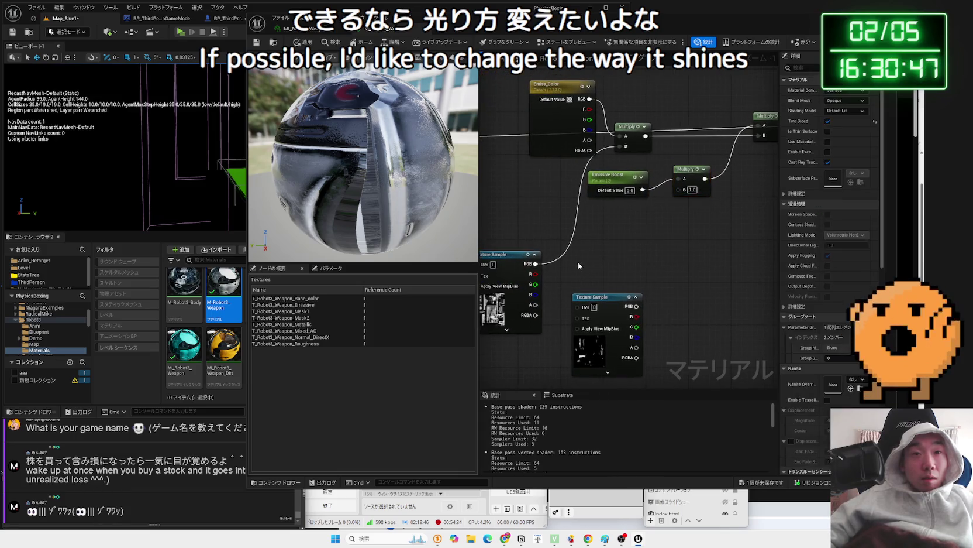
pyautogui.moveTo(604, 261); pyautogui.dragTo(611, 289)
pyautogui.scroll(-1, 611, 289)
pyautogui.moveTo(729, 175); pyautogui.dragTo(715, 176)
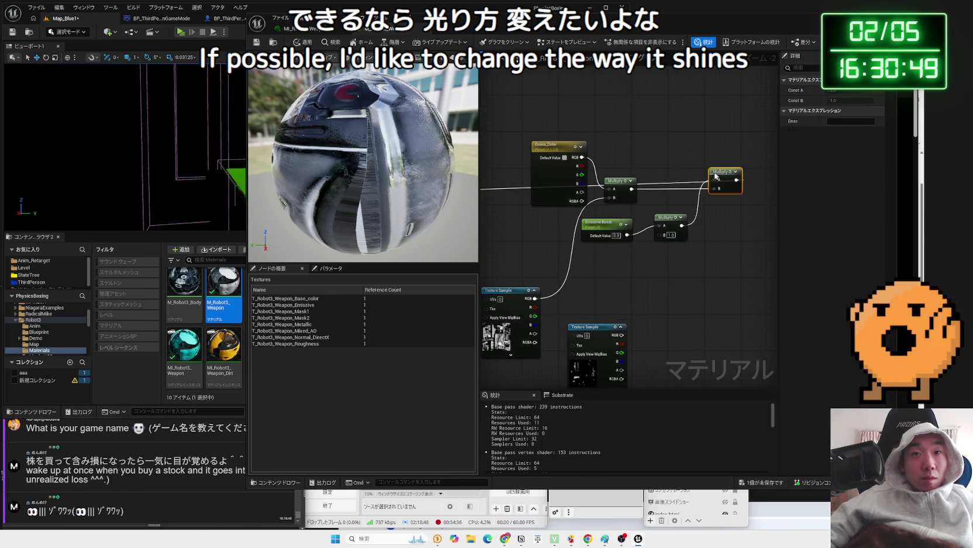
# Straighten the Multiply nodes and move the lower Texture Sample node down-left.
pyautogui.moveTo(692, 218); pyautogui.dragTo(549, 149)
pyautogui.moveTo(650, 299)
pyautogui.mouseDown()
pyautogui.moveTo(629, 198)
pyautogui.moveTo(611, 209)
pyautogui.mouseUp()
pyautogui.click(624, 193)
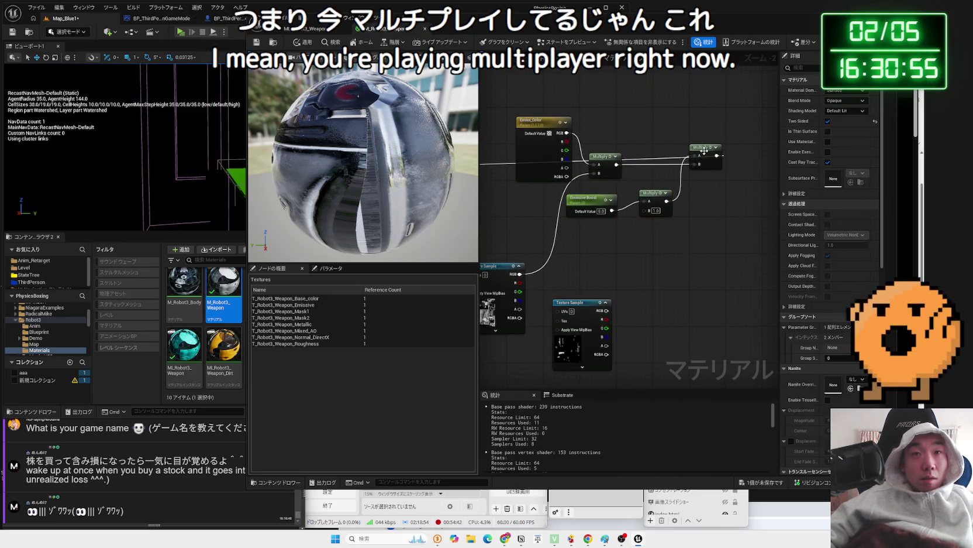
pyautogui.moveTo(704, 151); pyautogui.dragTo(701, 148)
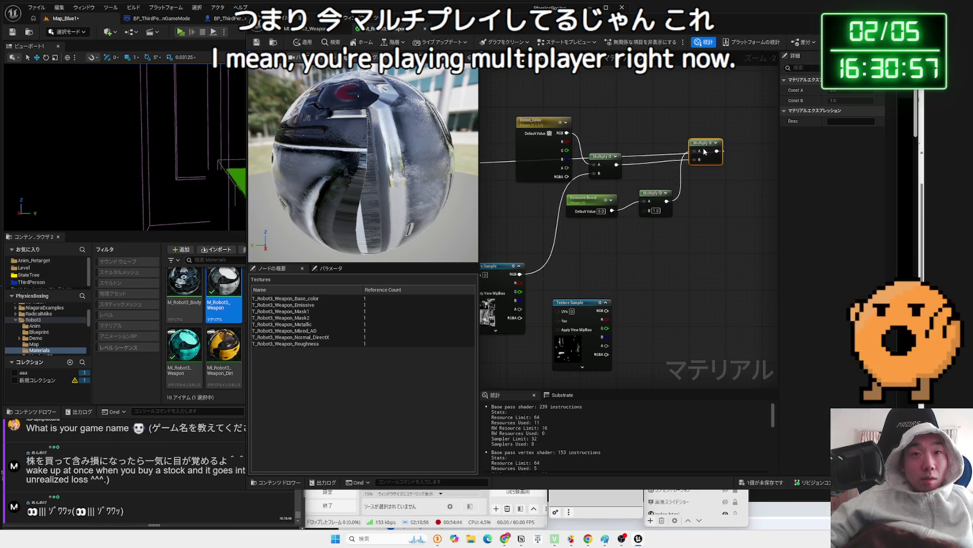
pyautogui.click(616, 188)
pyautogui.moveTo(567, 153); pyautogui.dragTo(565, 153)
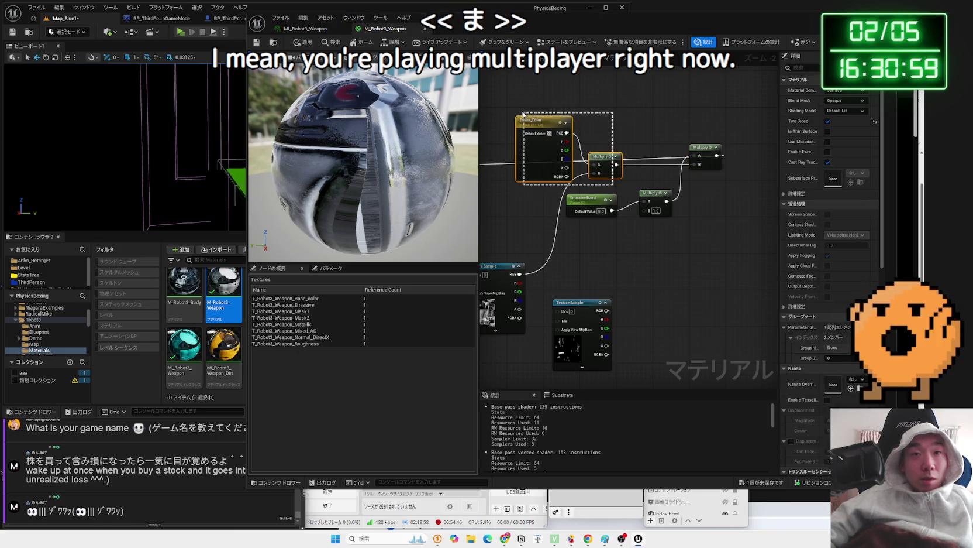
pyautogui.click(641, 263)
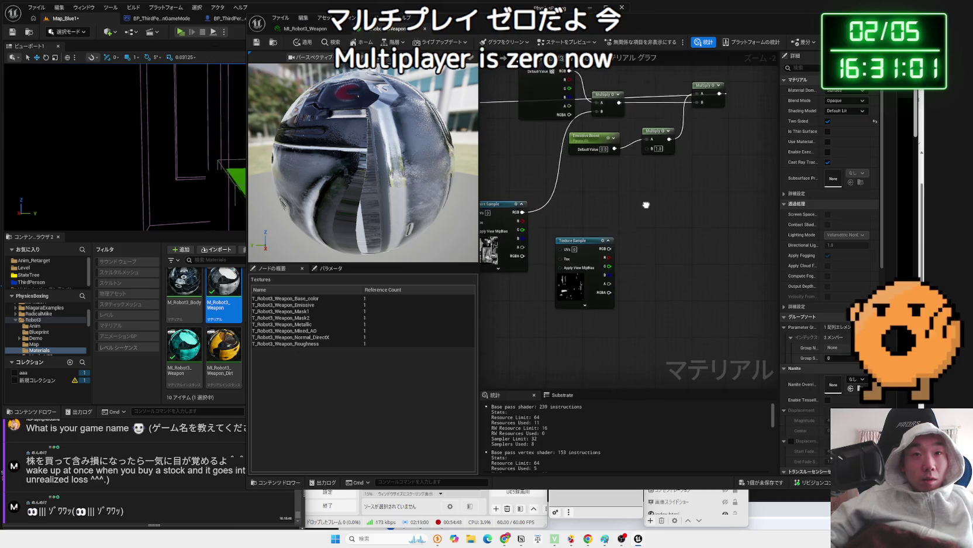
pyautogui.moveTo(641, 264); pyautogui.dragTo(644, 200)
pyautogui.moveTo(563, 240)
pyautogui.mouseDown()
pyautogui.moveTo(511, 283)
pyautogui.moveTo(508, 298)
pyautogui.mouseUp()
pyautogui.click(615, 235)
pyautogui.moveTo(615, 235); pyautogui.dragTo(615, 306)
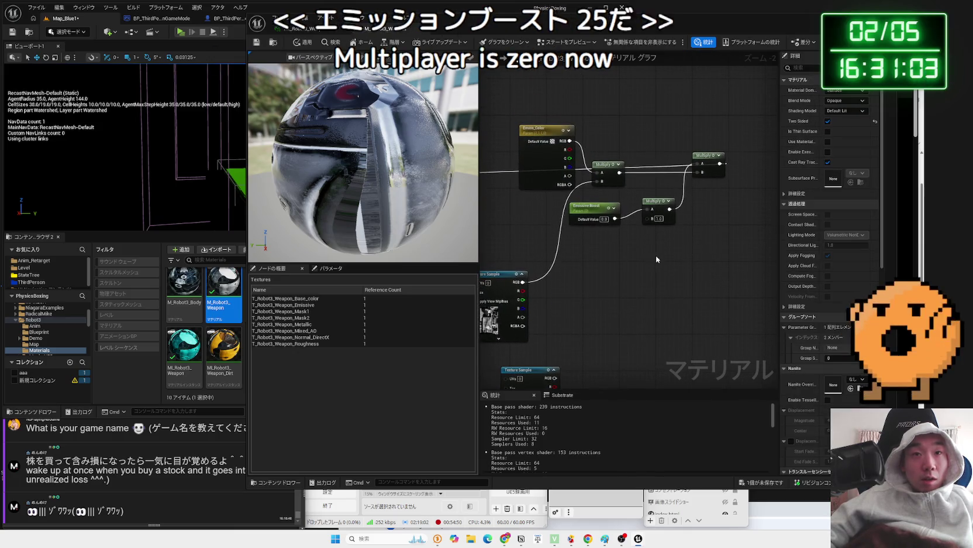
# Copy-paste the Emiss_Color, Multiply and Emissive Boost nodes and place the copy below.
pyautogui.moveTo(656, 255); pyautogui.dragTo(577, 170)
pyautogui.hotkey('ctrl', 'c')
pyautogui.hotkey('ctrl', 'v')
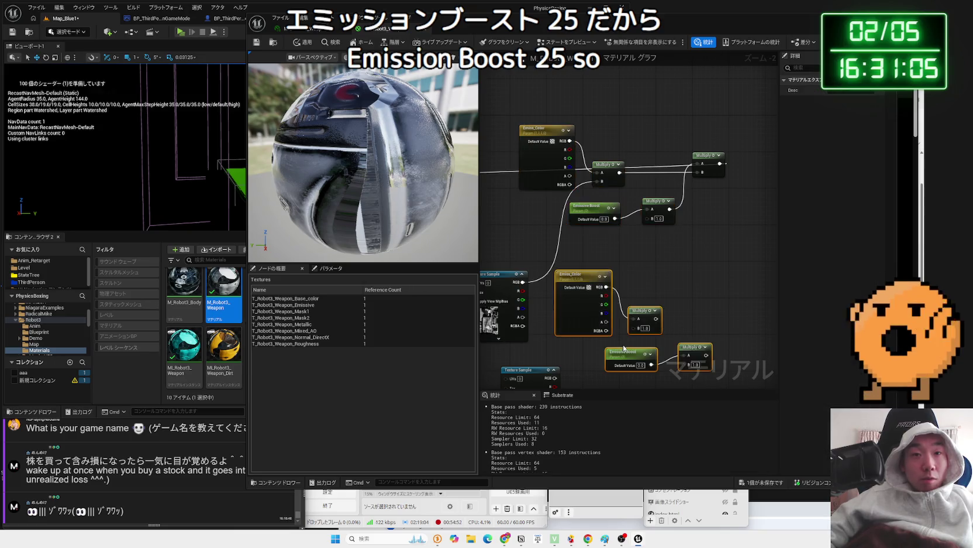
pyautogui.moveTo(625, 358); pyautogui.dragTo(636, 316)
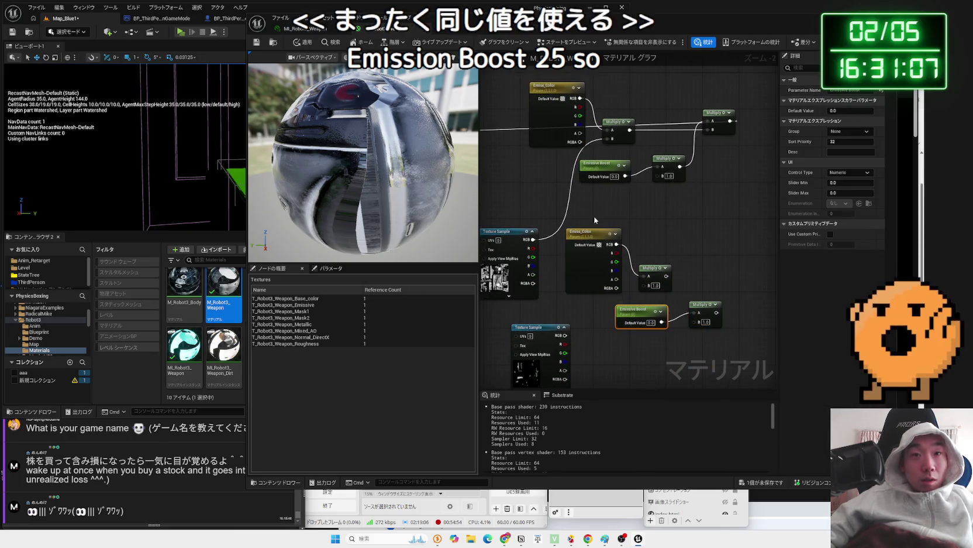
pyautogui.click(572, 345)
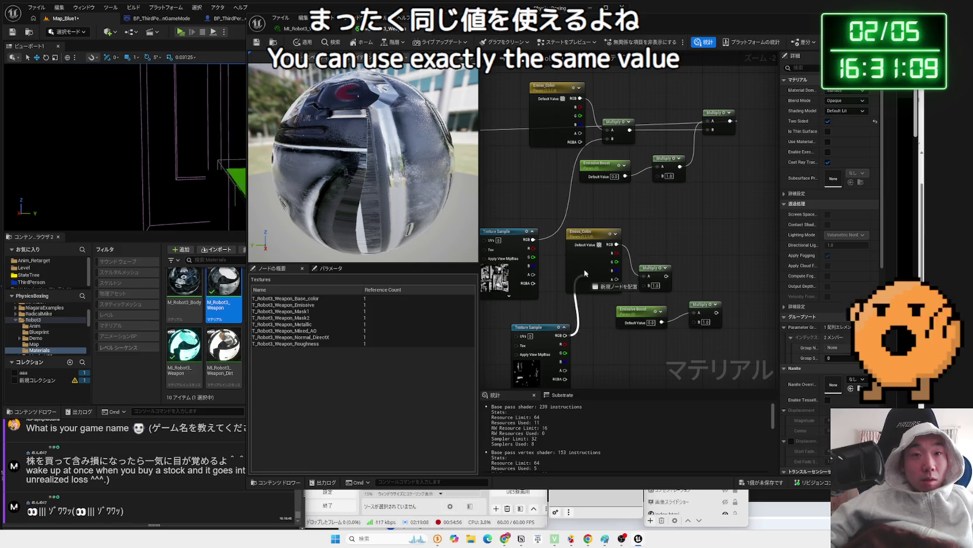
pyautogui.click(602, 321)
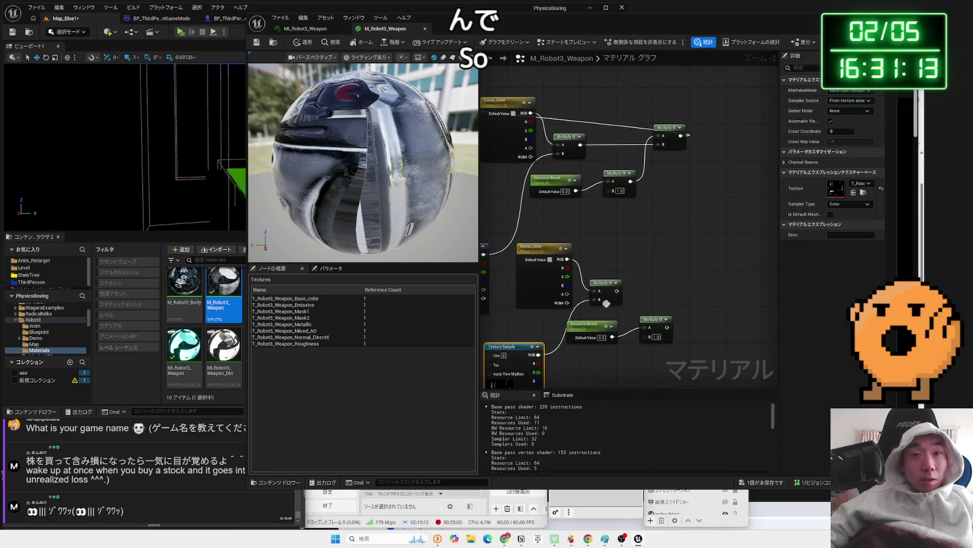
# Add a Multiply node after the original chain, feeding the copied chain into its B input.
pyautogui.moveTo(616, 290); pyautogui.dragTo(681, 288)
pyautogui.write('multipl')
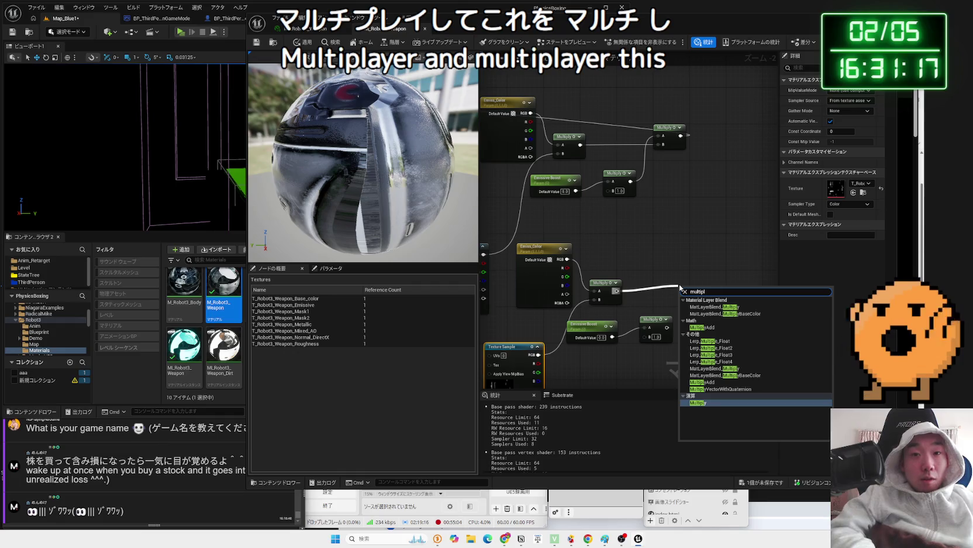
pyautogui.press('Return')
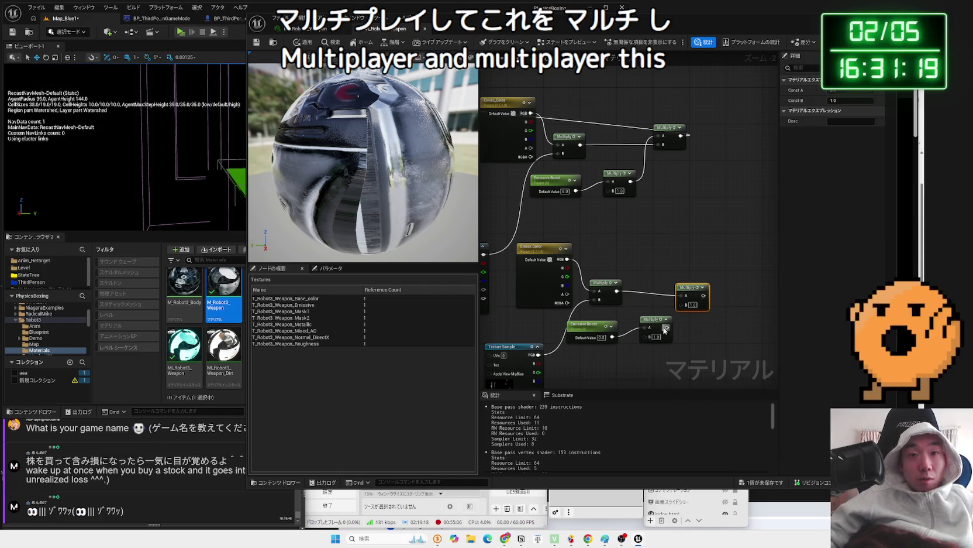
pyautogui.moveTo(666, 327); pyautogui.dragTo(681, 304)
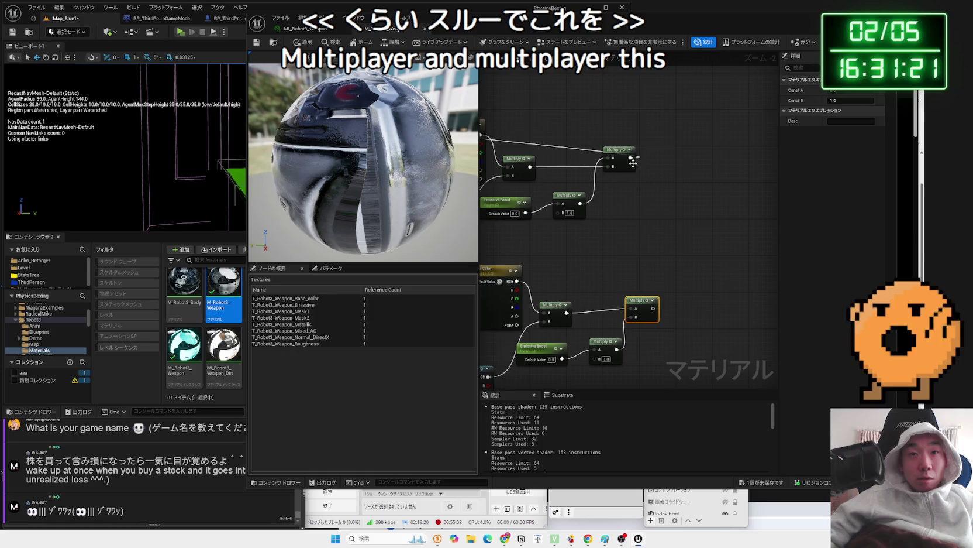
# Sum both emissive chains with an Add node, save the material, and close the game preview.
pyautogui.moveTo(633, 163); pyautogui.dragTo(691, 164)
pyautogui.write('add')
pyautogui.click(706, 255)
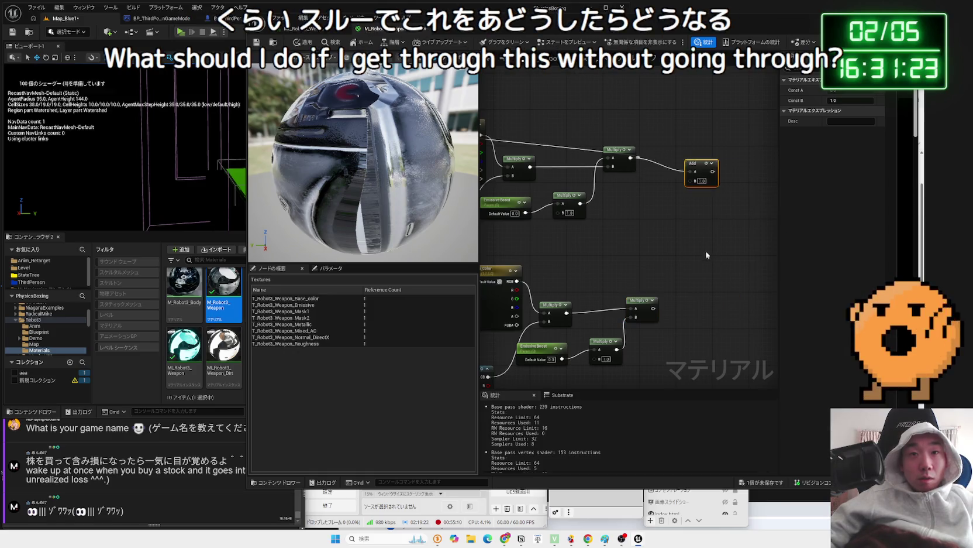
pyautogui.moveTo(653, 308)
pyautogui.mouseDown()
pyautogui.moveTo(690, 180)
pyautogui.moveTo(726, 144)
pyautogui.moveTo(702, 158)
pyautogui.moveTo(532, 156)
pyautogui.moveTo(559, 192)
pyautogui.moveTo(546, 173)
pyautogui.mouseUp()
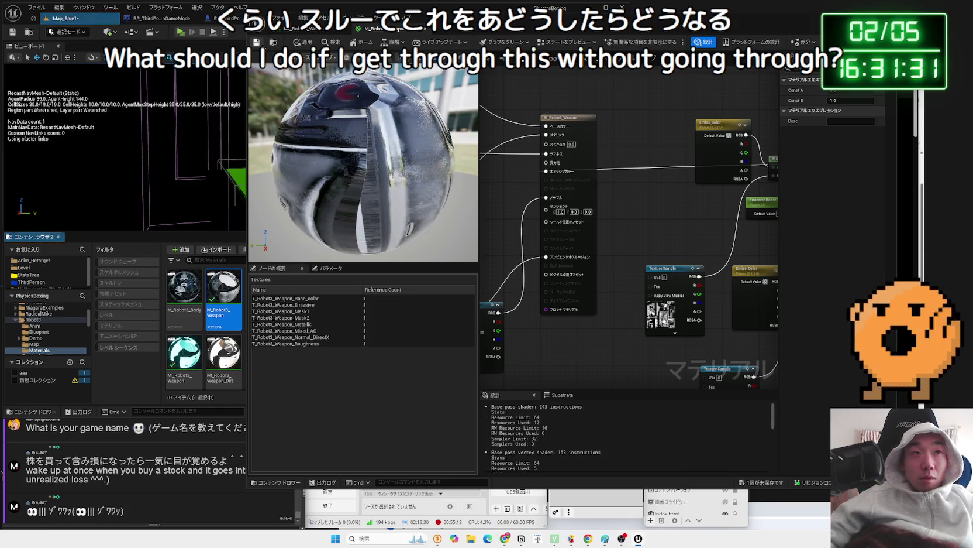
pyautogui.hotkey('ctrl', 's')
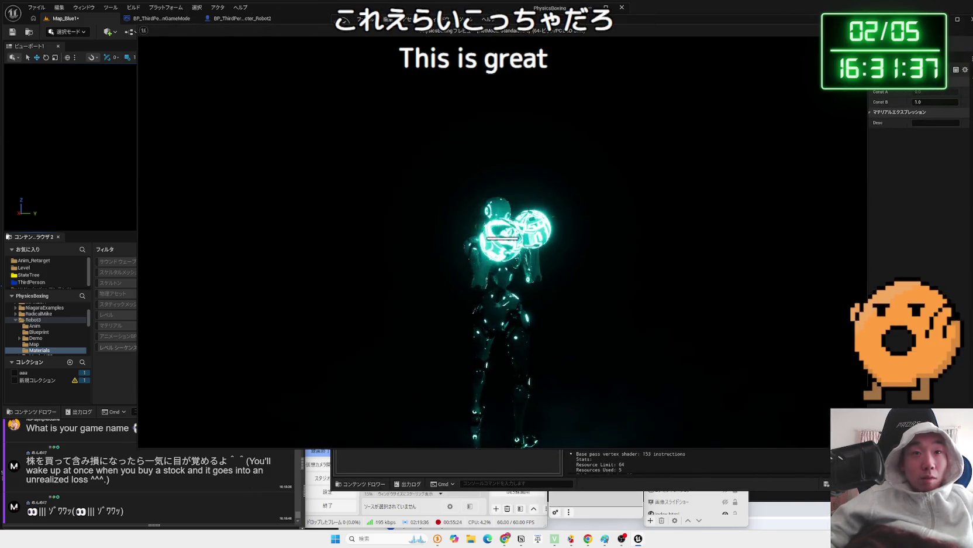
pyautogui.press('Escape')
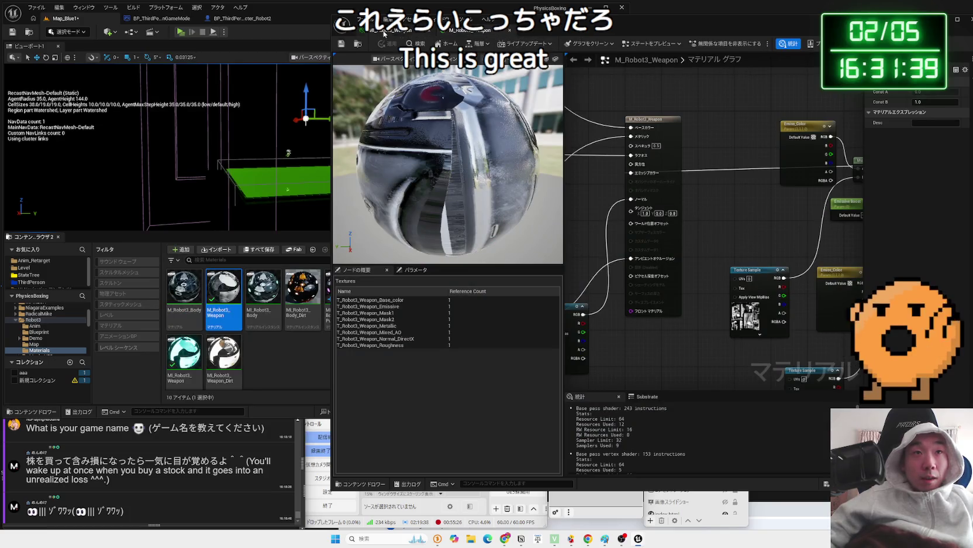
# Lower the MI_Robot3_Weapon instance's Emissive Boost and play-test the result.
pyautogui.click(384, 31)
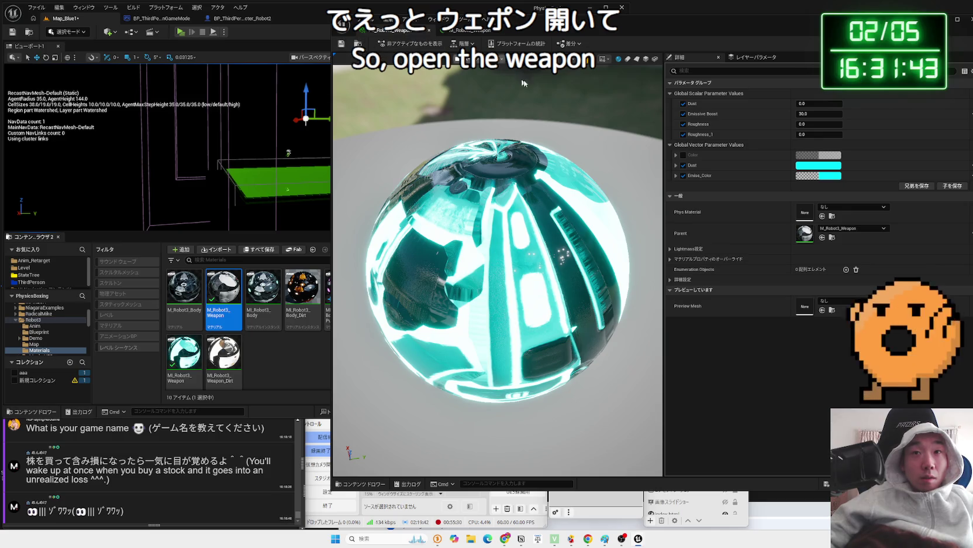
pyautogui.moveTo(819, 113)
pyautogui.mouseDown()
pyautogui.moveTo(798, 113)
pyautogui.moveTo(834, 113)
pyautogui.moveTo(811, 113)
pyautogui.mouseUp()
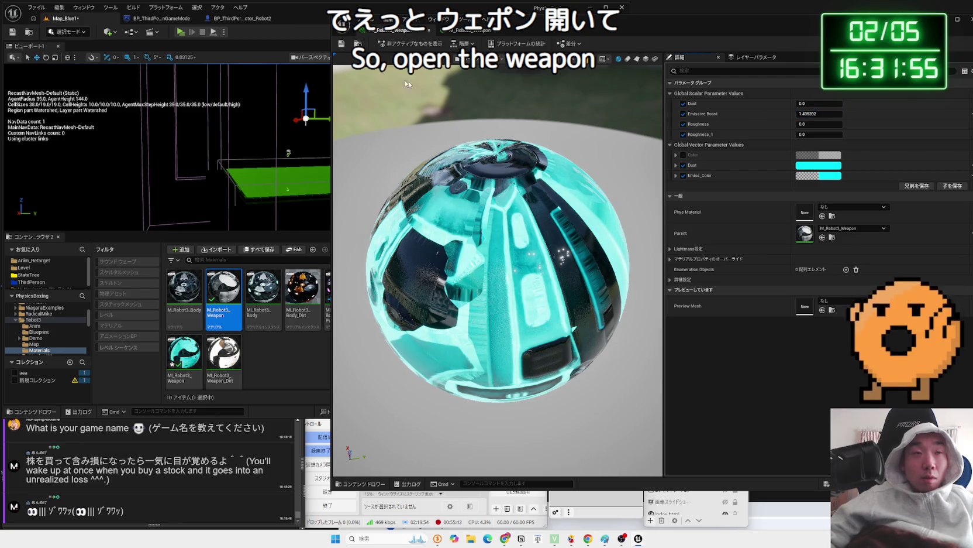
pyautogui.click(183, 32)
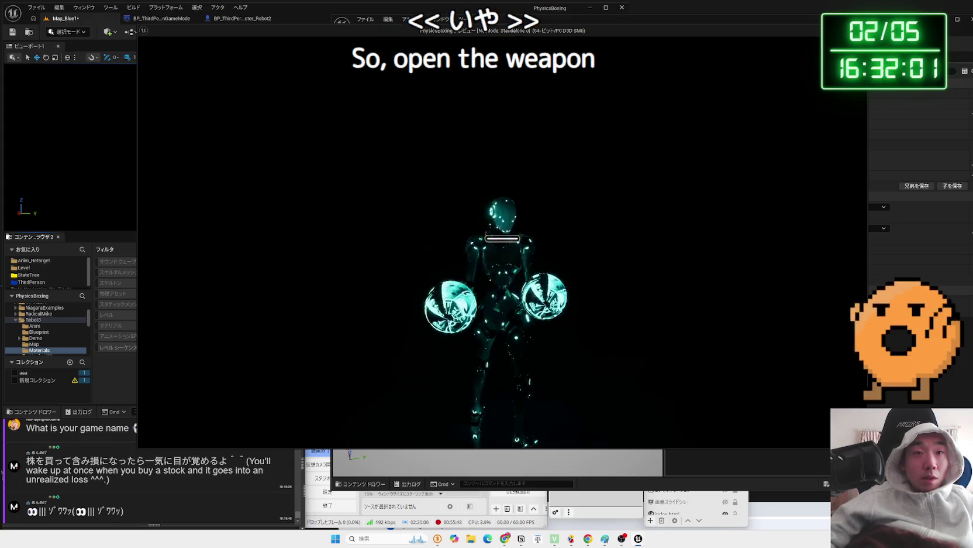
pyautogui.press('Escape')
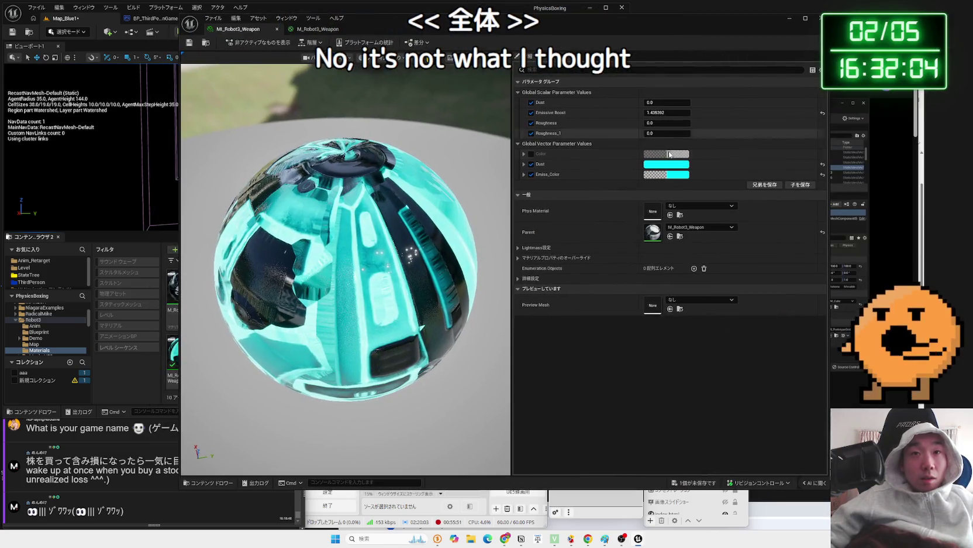
# Set the weapon instance's Emissive Boost to 30.0.
pyautogui.click(671, 112)
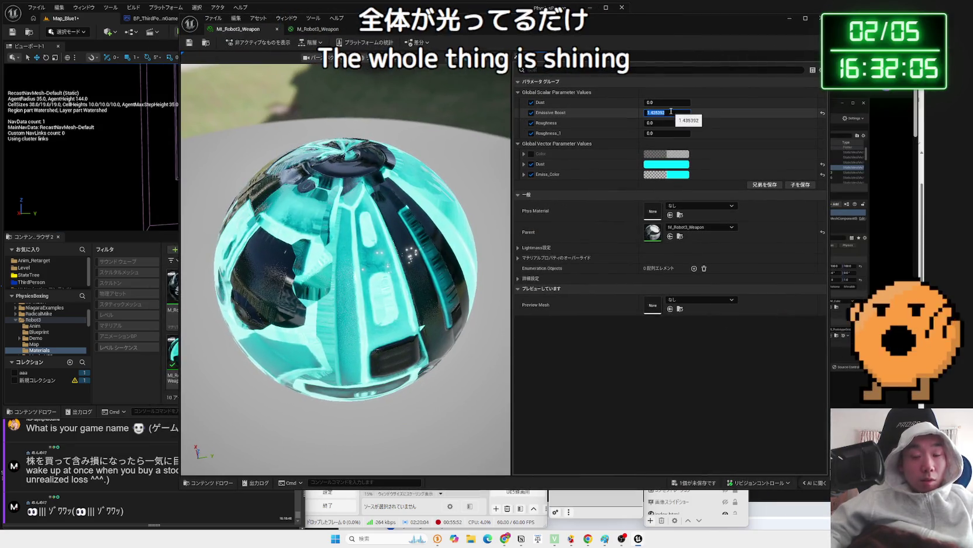
pyautogui.write('30')
pyautogui.press('Return')
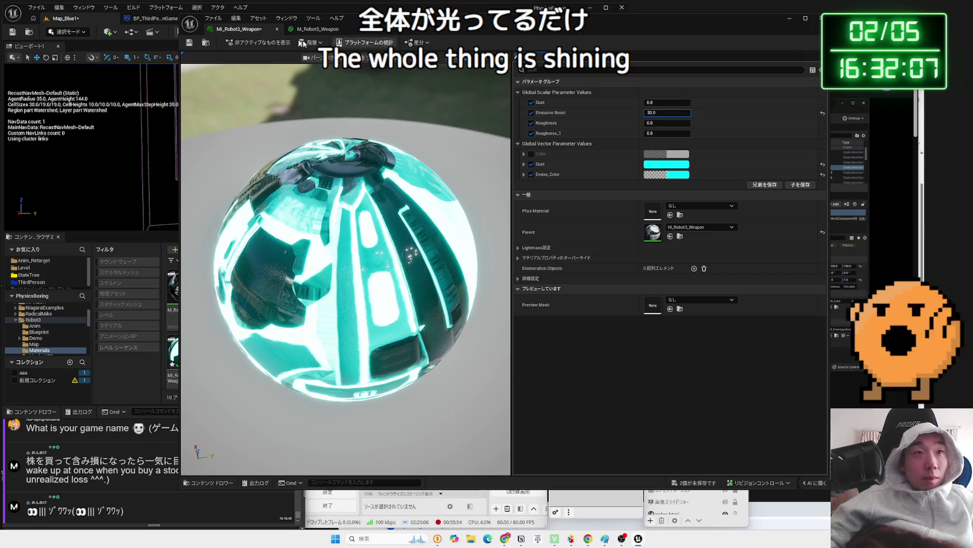
pyautogui.click(188, 44)
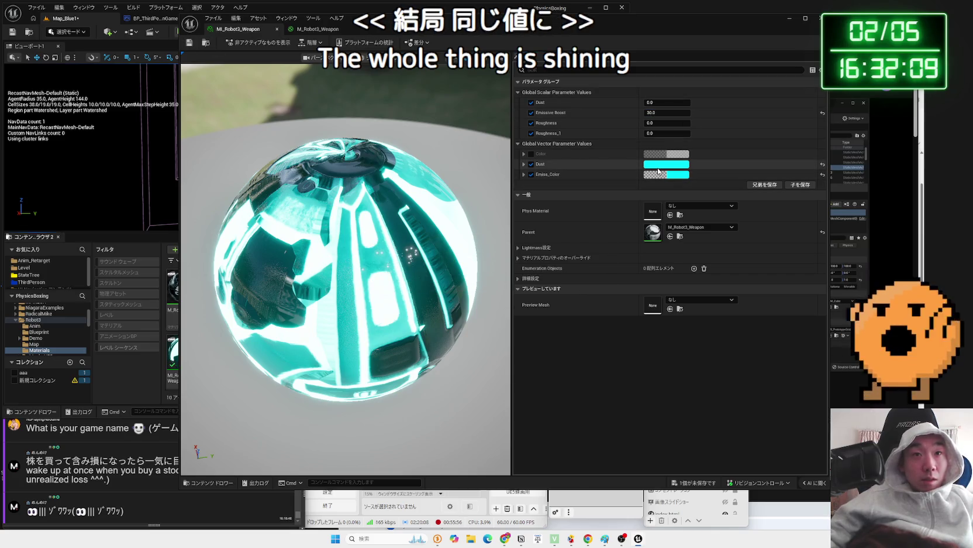
# Turn the Dust override off, keep Emiss_Color enabled, and play-test the glow.
pyautogui.click(531, 174)
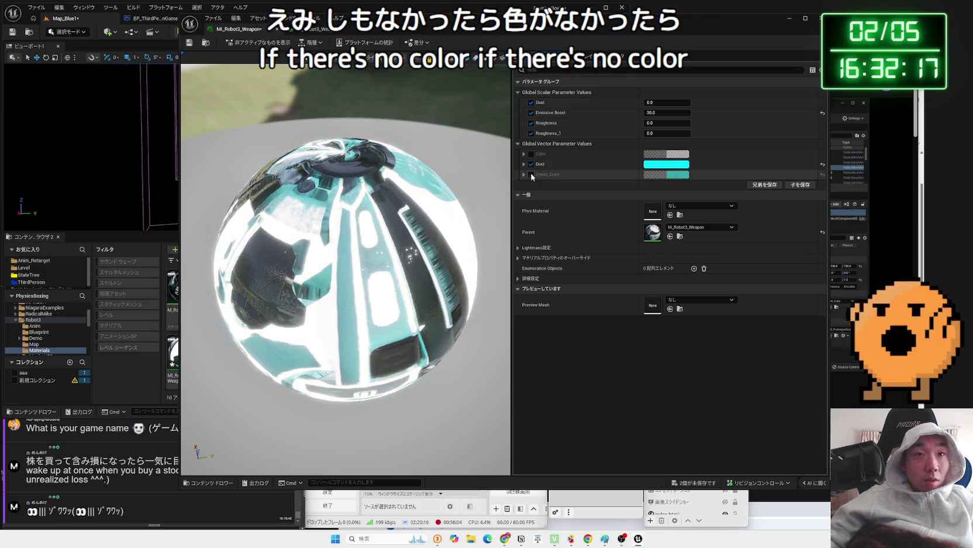
pyautogui.click(531, 174)
pyautogui.click(531, 164)
pyautogui.click(532, 164)
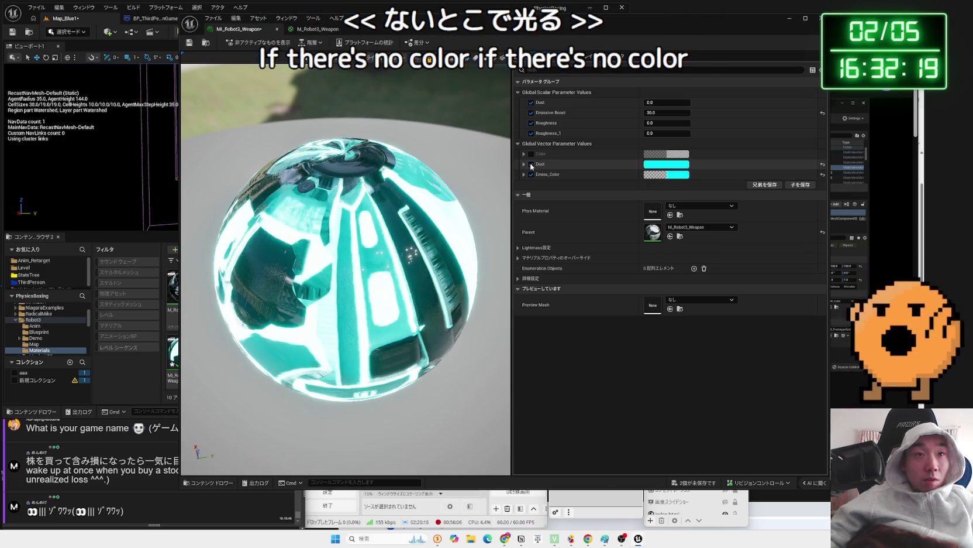
pyautogui.click(531, 164)
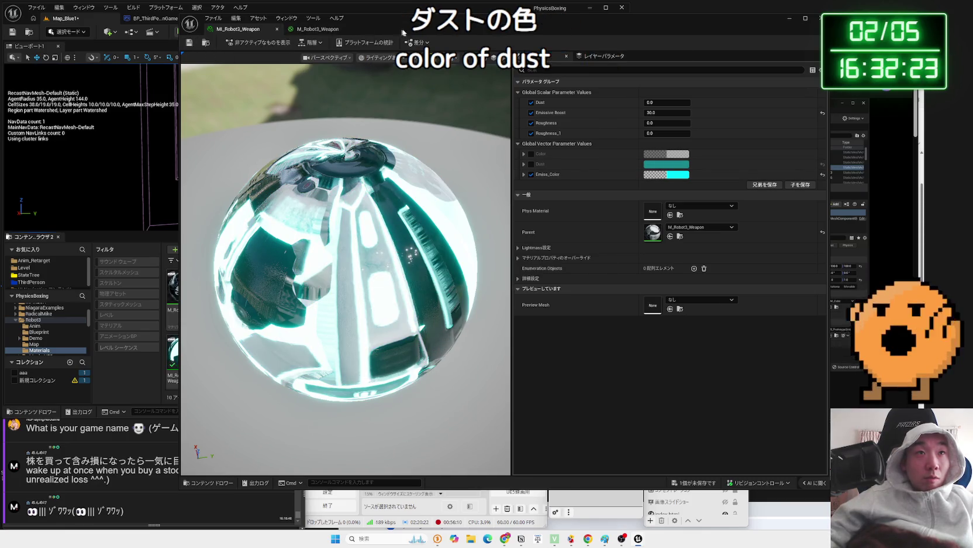
pyautogui.moveTo(402, 32); pyautogui.dragTo(646, 32)
pyautogui.hotkey('alt', 'p')
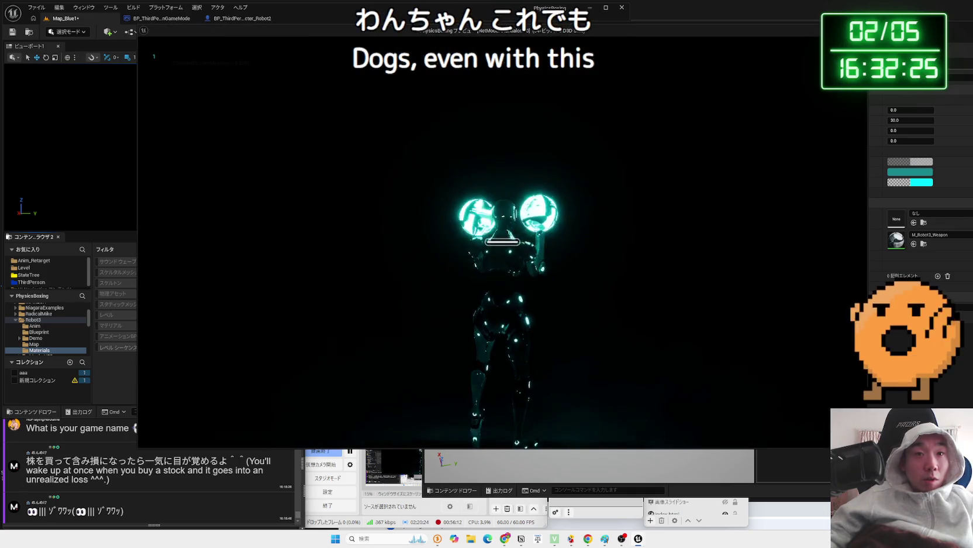
pyautogui.press('Escape')
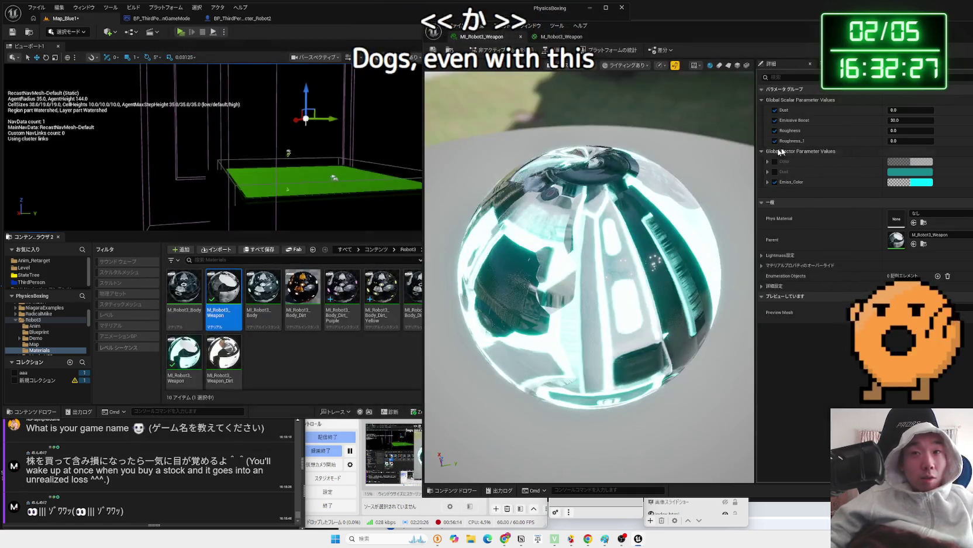
# Show the parent M_Robot3_Weapon graph centred on the Multiply and Emissive Boost nodes.
pyautogui.moveTo(723, 39)
pyautogui.mouseDown()
pyautogui.moveTo(561, 53)
pyautogui.moveTo(553, 68)
pyautogui.mouseUp()
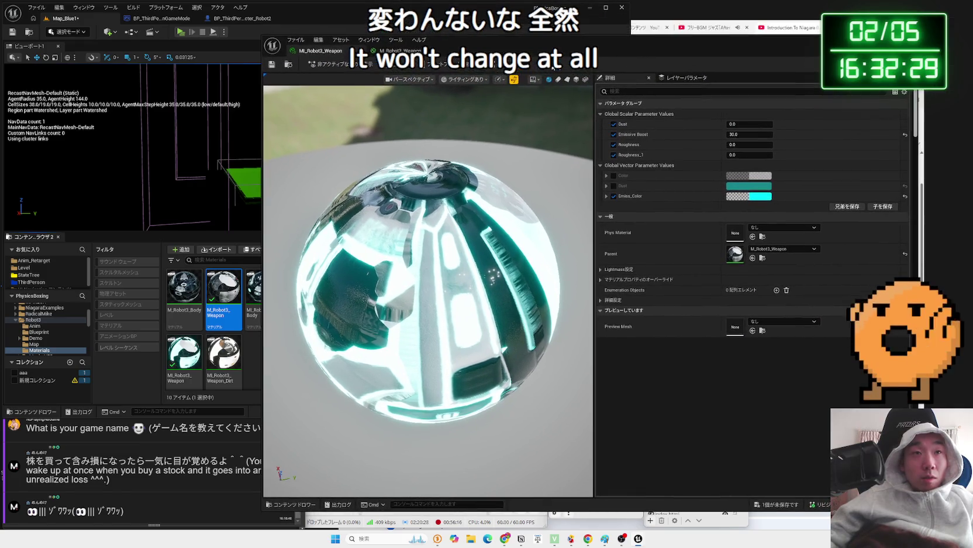
pyautogui.click(409, 51)
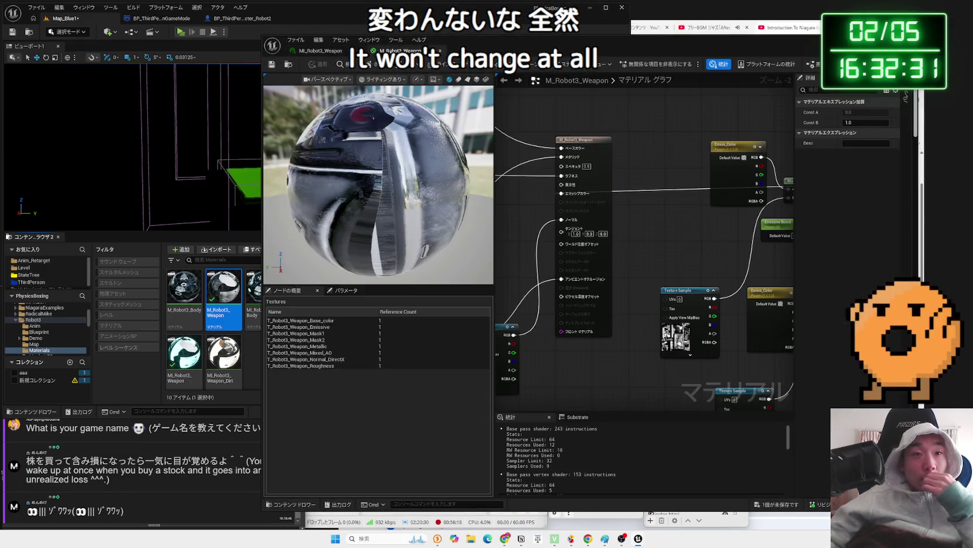
pyautogui.moveTo(656, 209); pyautogui.dragTo(572, 193)
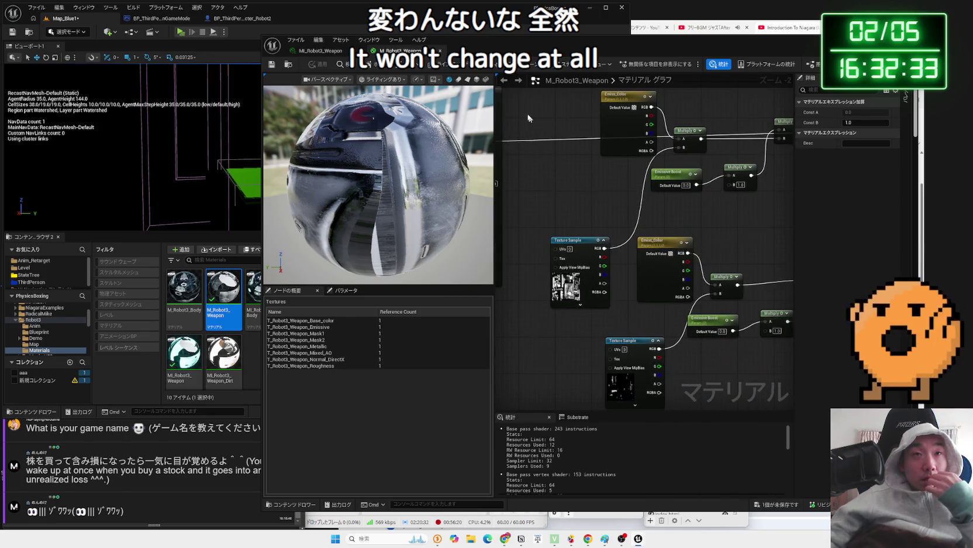
pyautogui.hotkey('alt', 'p')
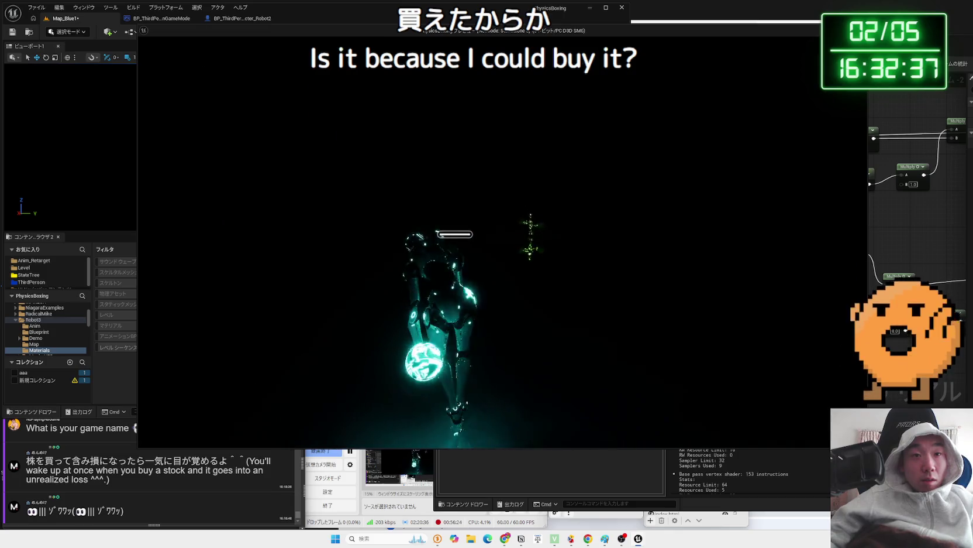
# Set the DirectionalLight intensity to about 7.4 lux and play-test the robot on the lit arena.
pyautogui.press('Escape')
pyautogui.moveTo(693, 50); pyautogui.dragTo(921, 55)
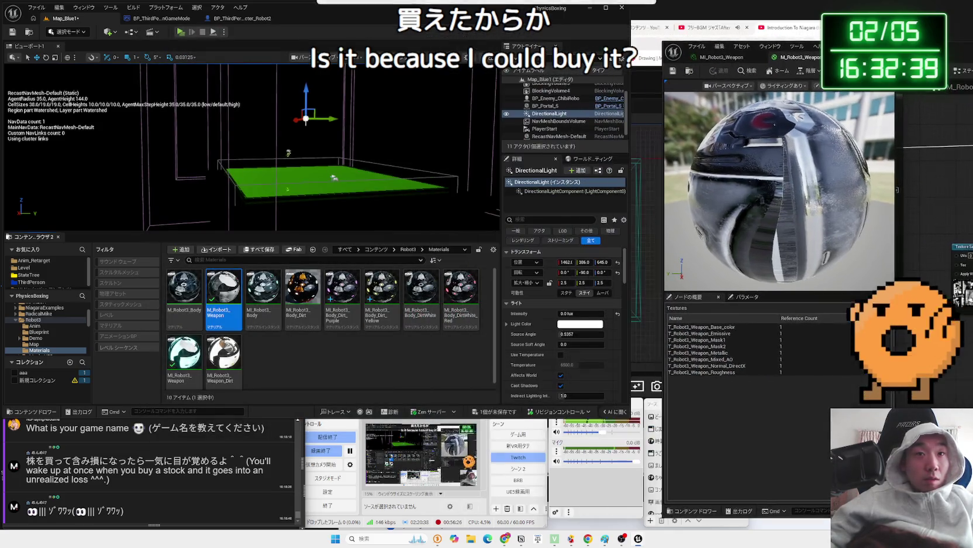
pyautogui.moveTo(563, 313); pyautogui.dragTo(565, 312)
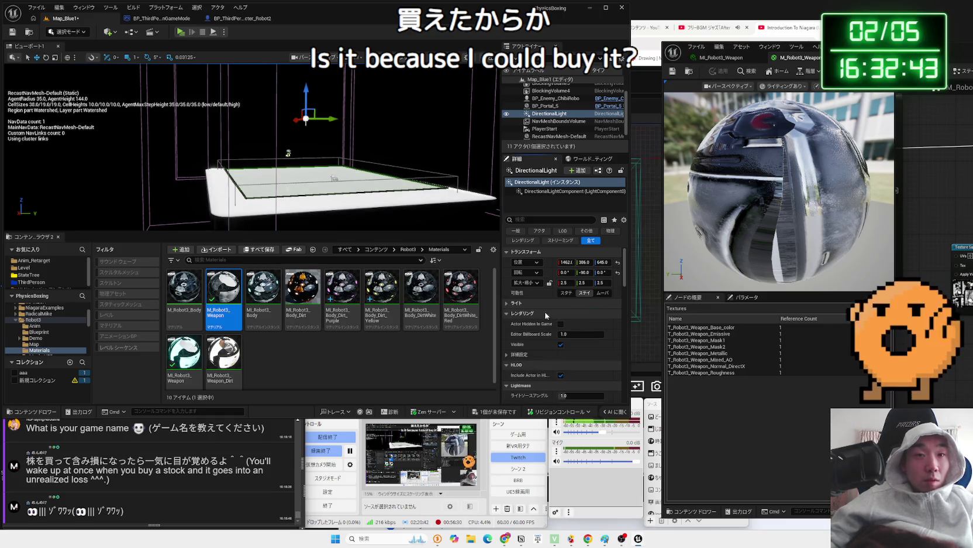
pyautogui.click(515, 303)
pyautogui.moveTo(581, 314); pyautogui.dragTo(570, 314)
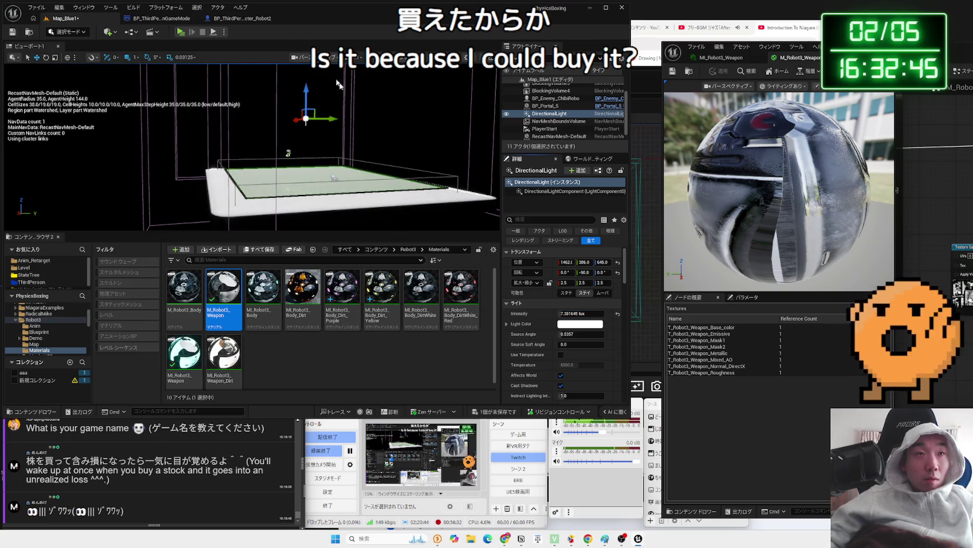
pyautogui.click(182, 32)
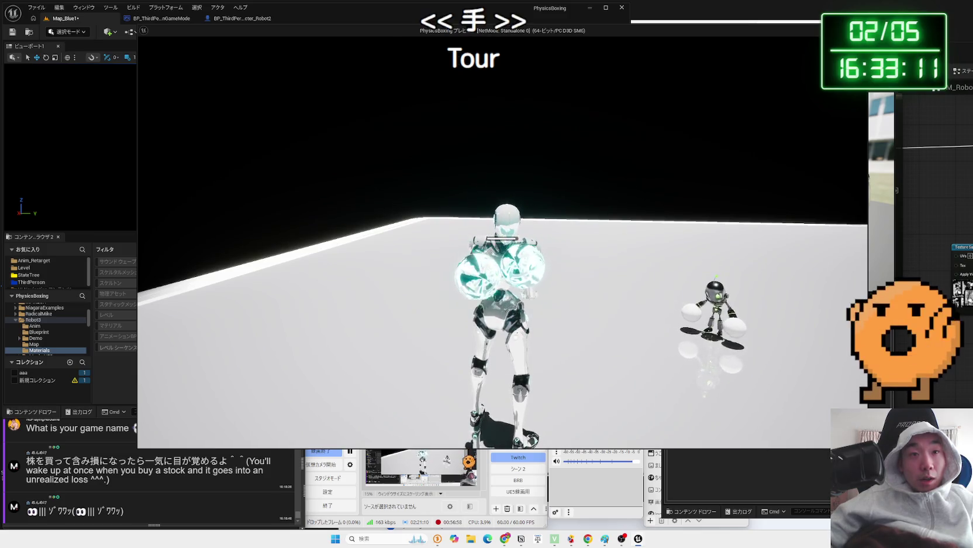
# Tick the cyan Dust parameter on MI_Robot3_Weapon and drop the directional light to 0 lux.
pyautogui.press('Escape')
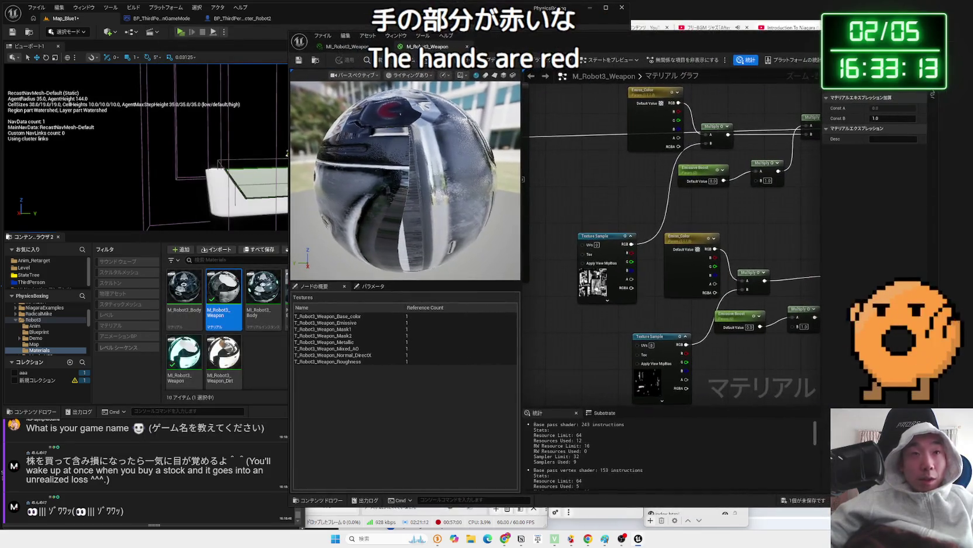
pyautogui.click(349, 46)
pyautogui.click(641, 182)
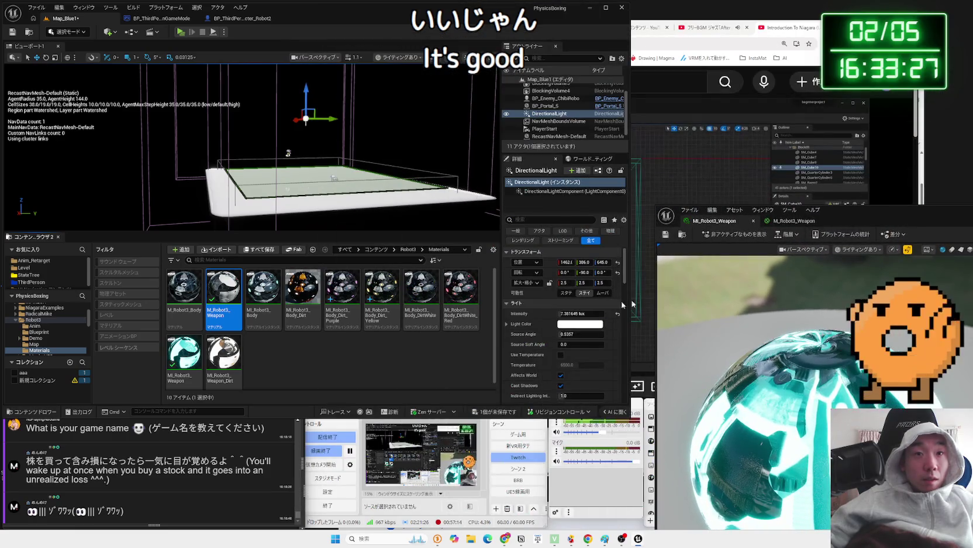
pyautogui.moveTo(576, 314); pyautogui.dragTo(492, 234)
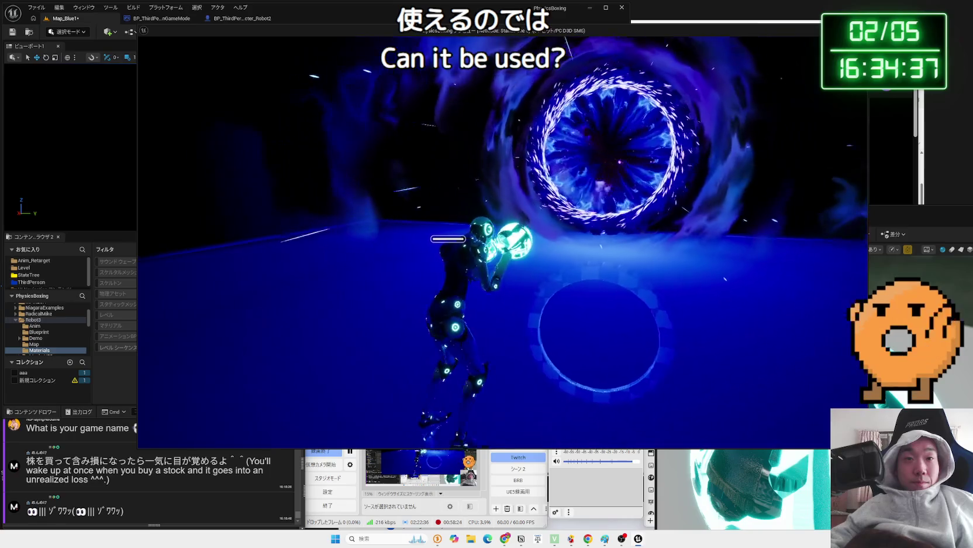
# Set the weapon instance's Emissive Boost to 20 and play-test the brighter glow.
pyautogui.press('Escape')
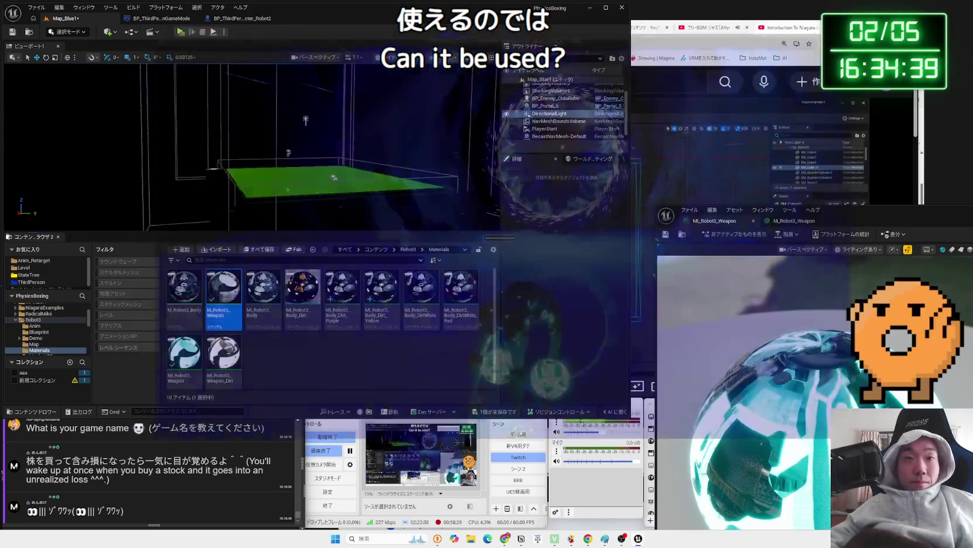
pyautogui.click(178, 34)
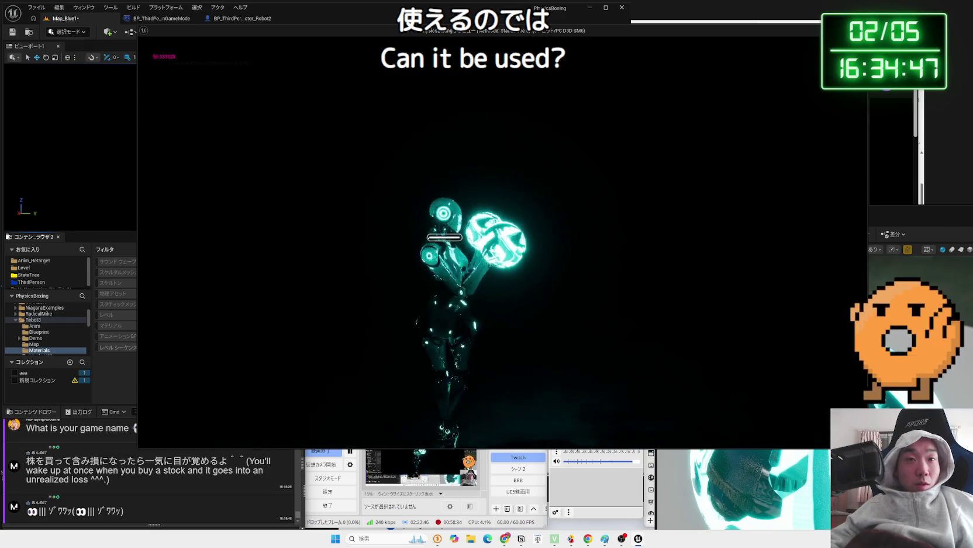
pyautogui.press('Escape')
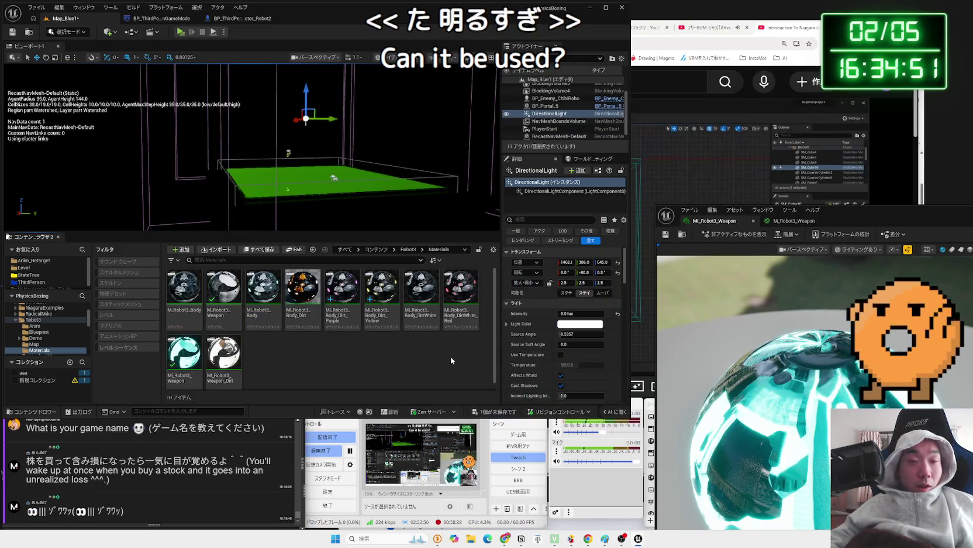
pyautogui.click(652, 174)
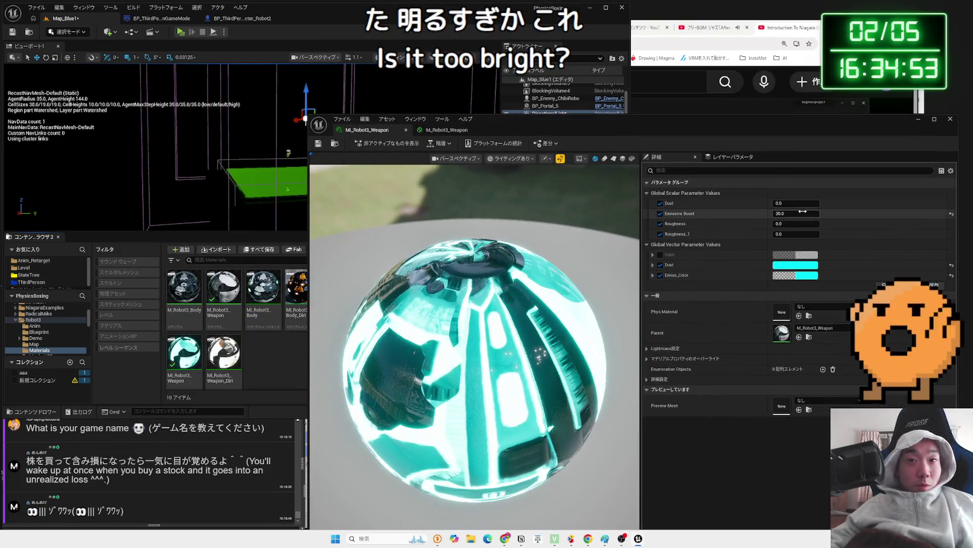
pyautogui.write('20')
pyautogui.press('Return')
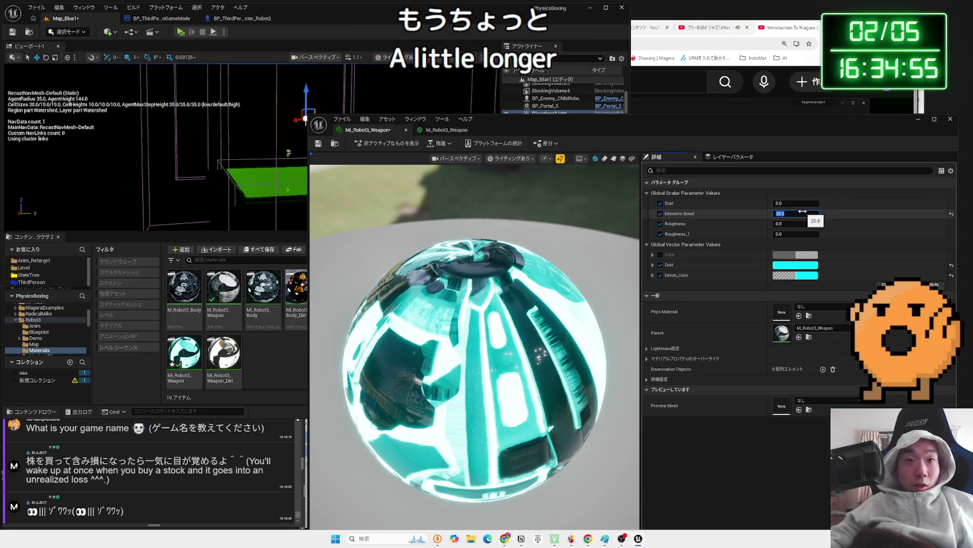
pyautogui.hotkey('alt', 'p')
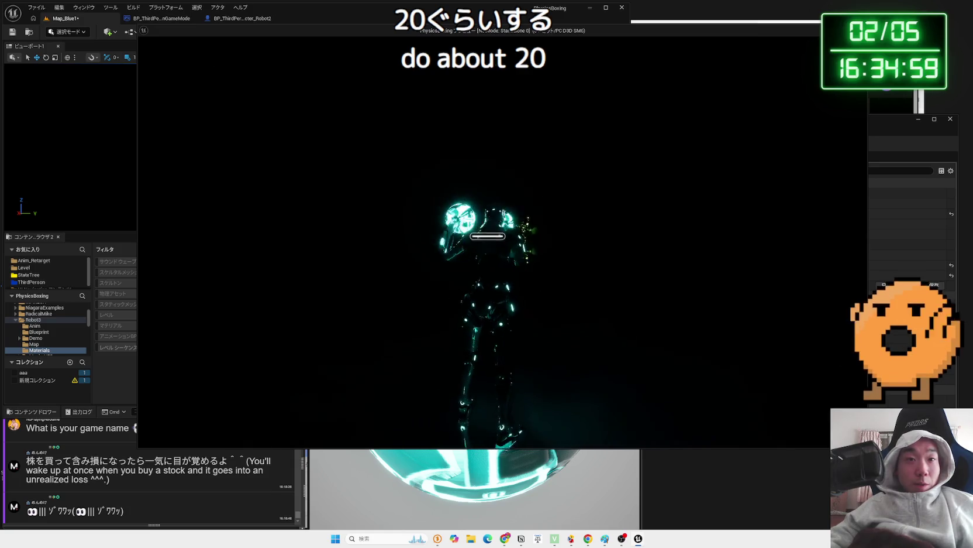
pyautogui.press('Escape')
# Try an Emissive Boost of 1, then settle on 10 and play-test it.
pyautogui.click(797, 214)
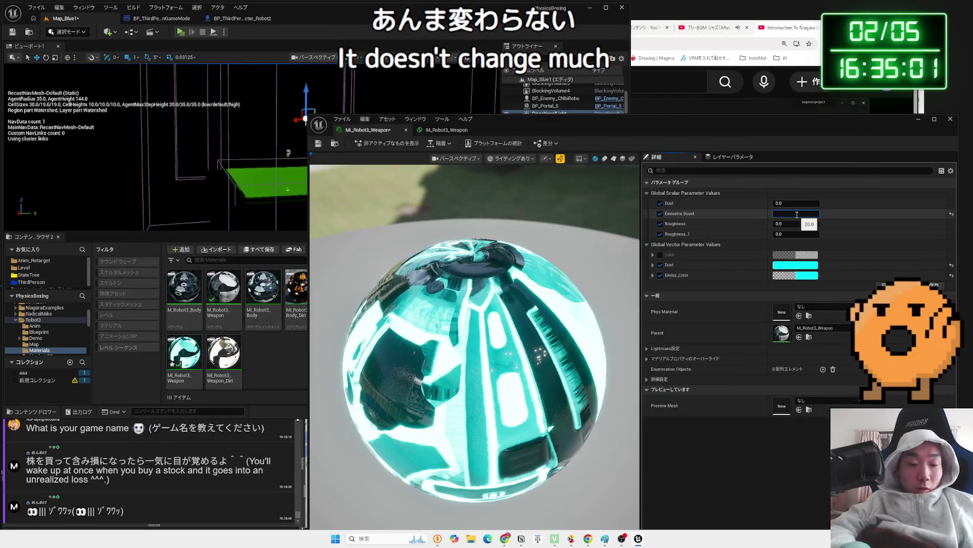
pyautogui.write('1')
pyautogui.press('Return')
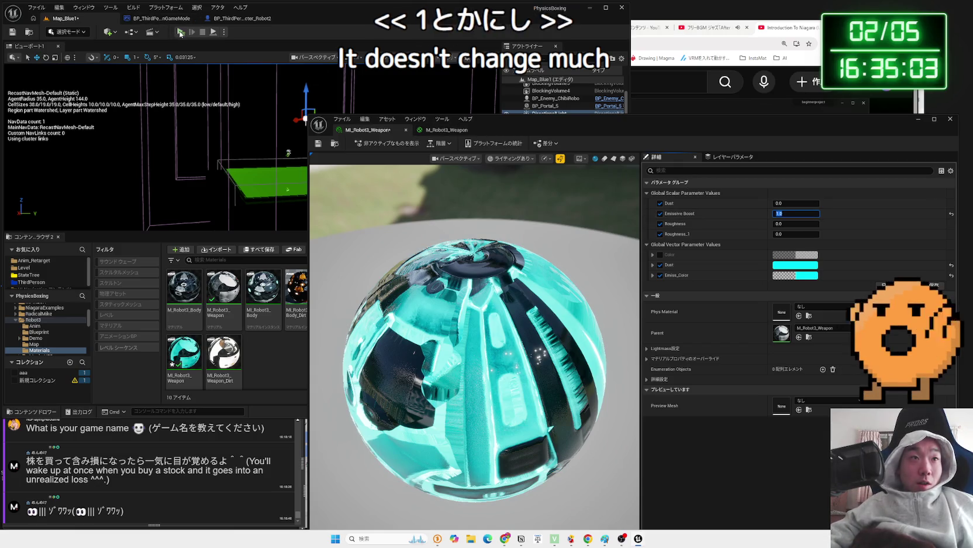
pyautogui.click(180, 32)
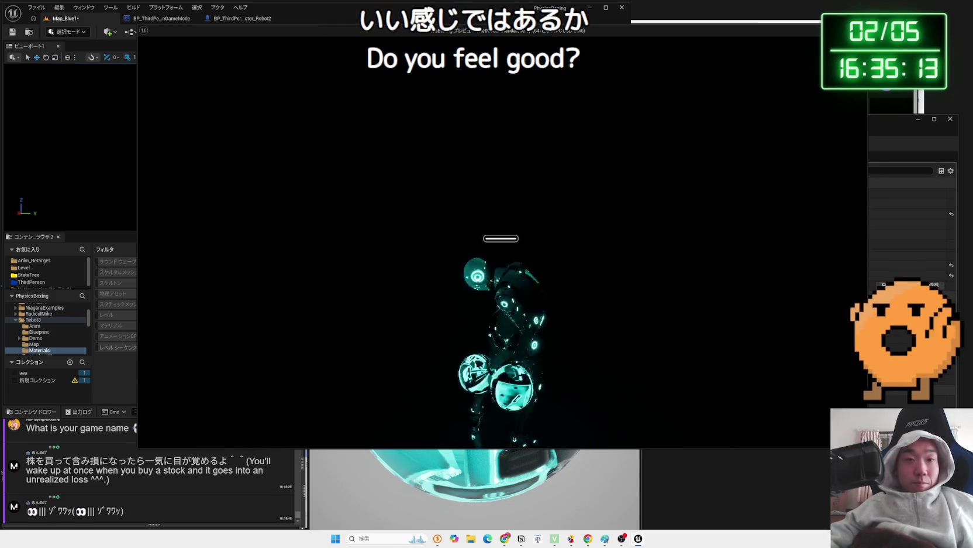
pyautogui.press('Escape')
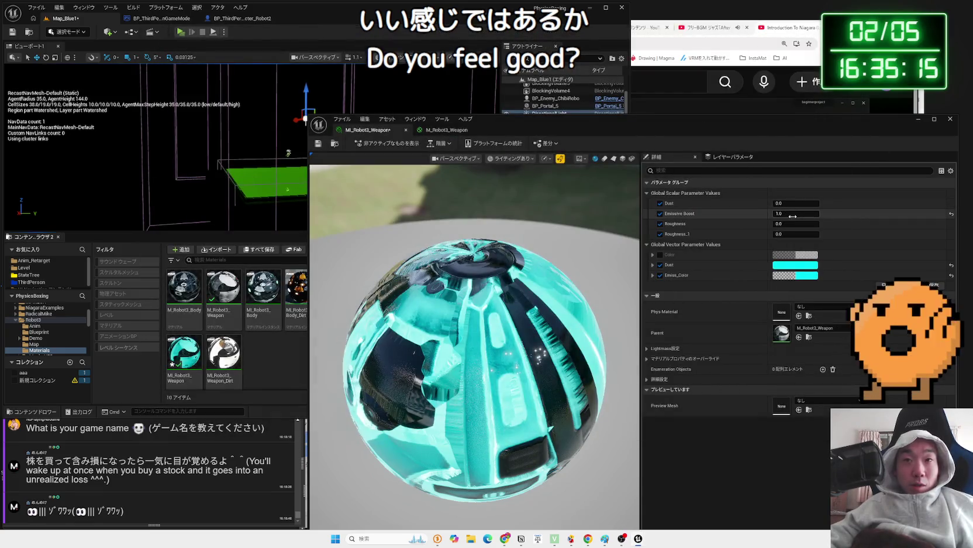
pyautogui.write('10')
pyautogui.press('Return')
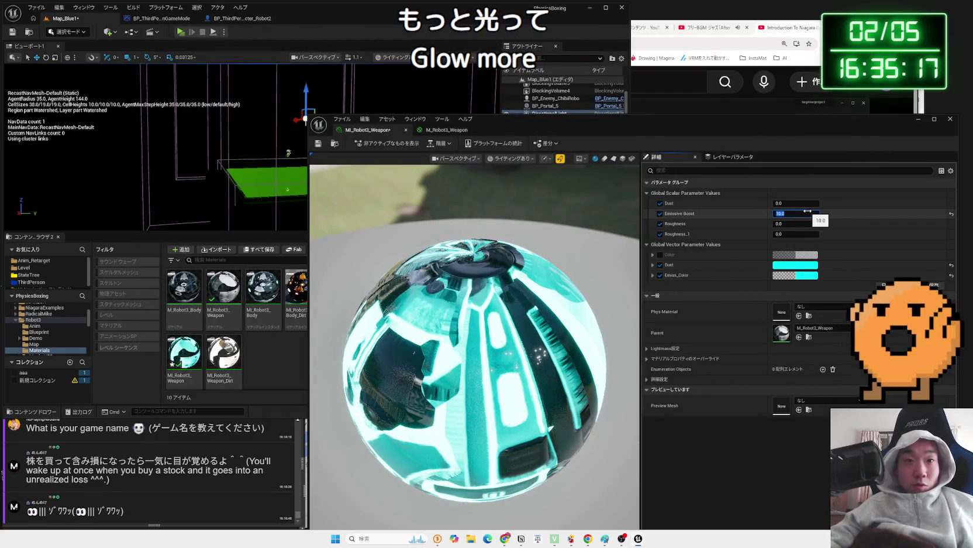
pyautogui.click(180, 32)
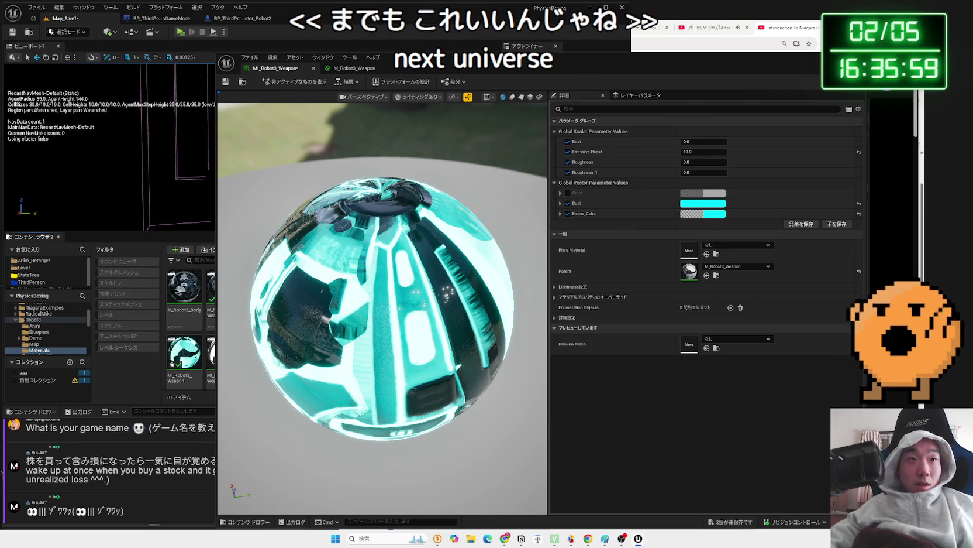
# Save M_Robot3_Weapon and close both weapon material editors.
pyautogui.click(380, 69)
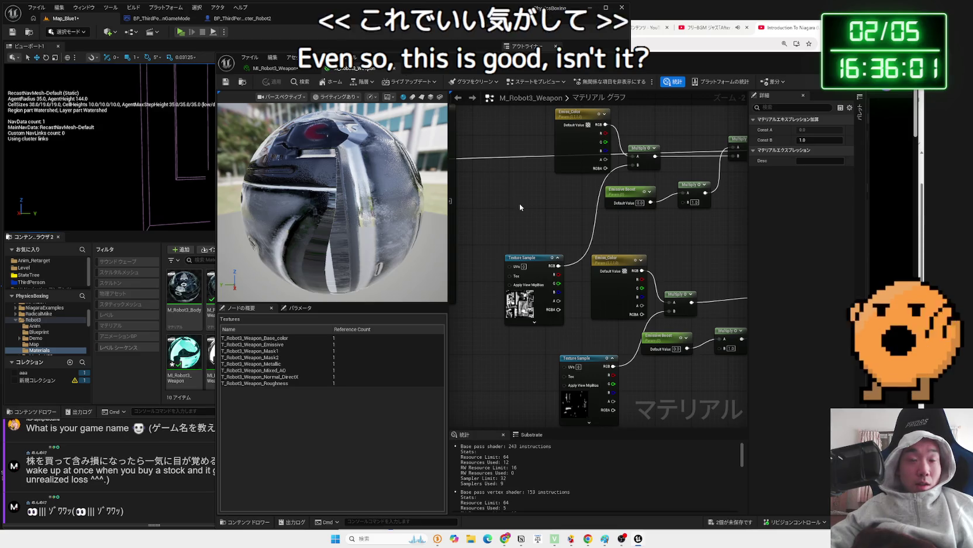
pyautogui.hotkey('ctrl', 's')
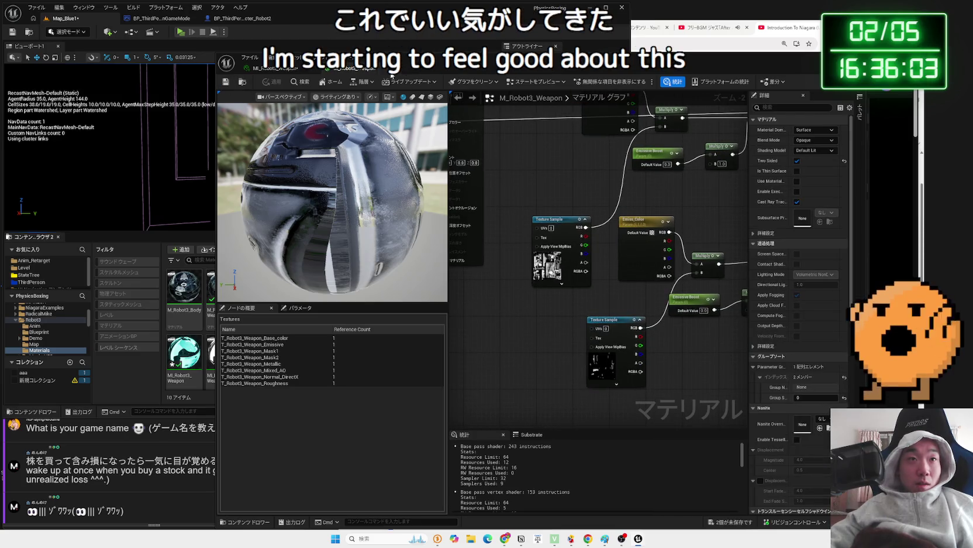
pyautogui.click(383, 68)
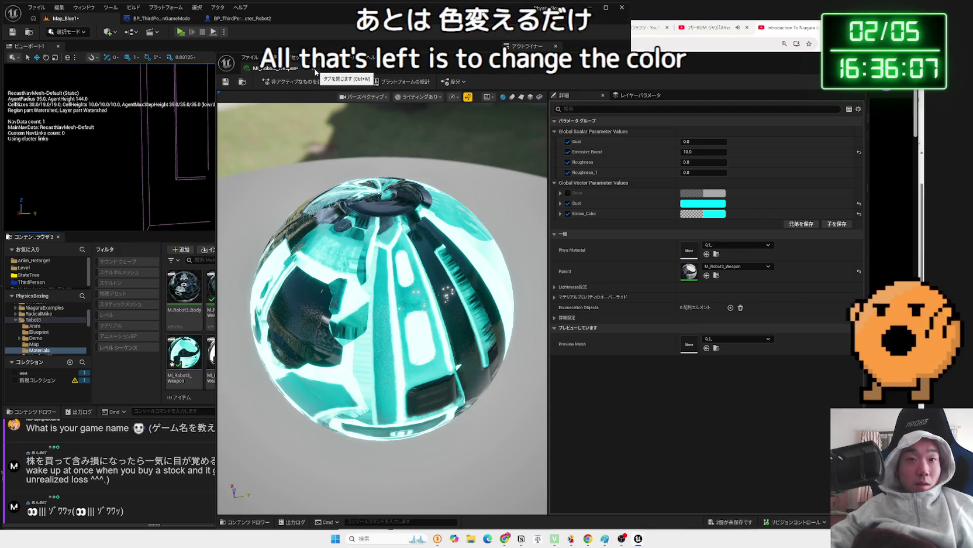
pyautogui.click(316, 71)
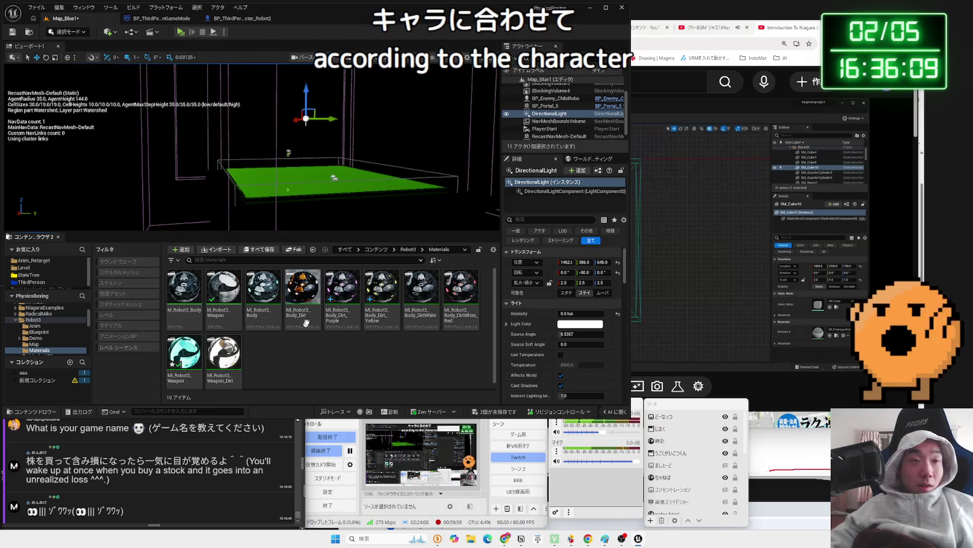
# Raise the directional light to about 12.5 lux and play-test the glowing gloves.
pyautogui.moveTo(582, 313); pyautogui.dragTo(603, 313)
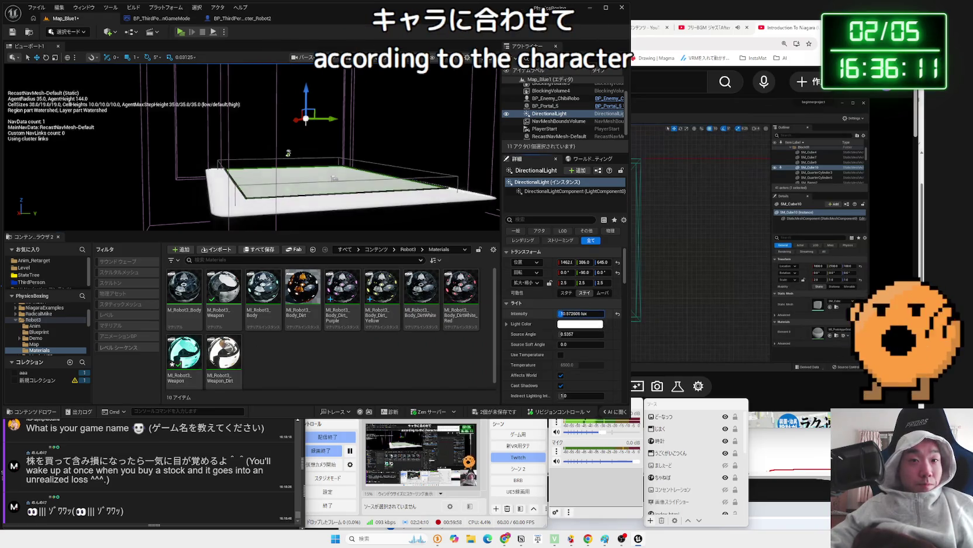
pyautogui.click(181, 31)
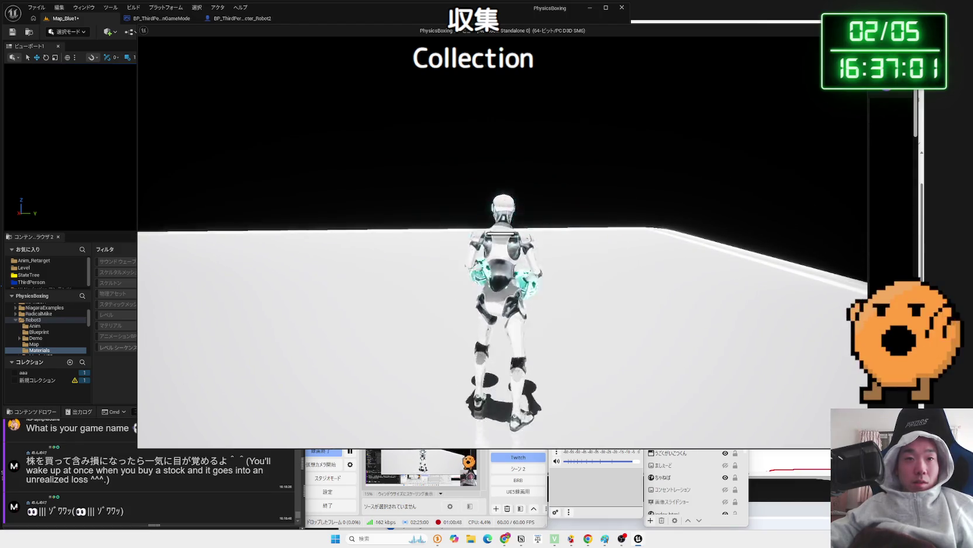
pyautogui.press('Escape')
pyautogui.hotkey('alt', 'Tab')
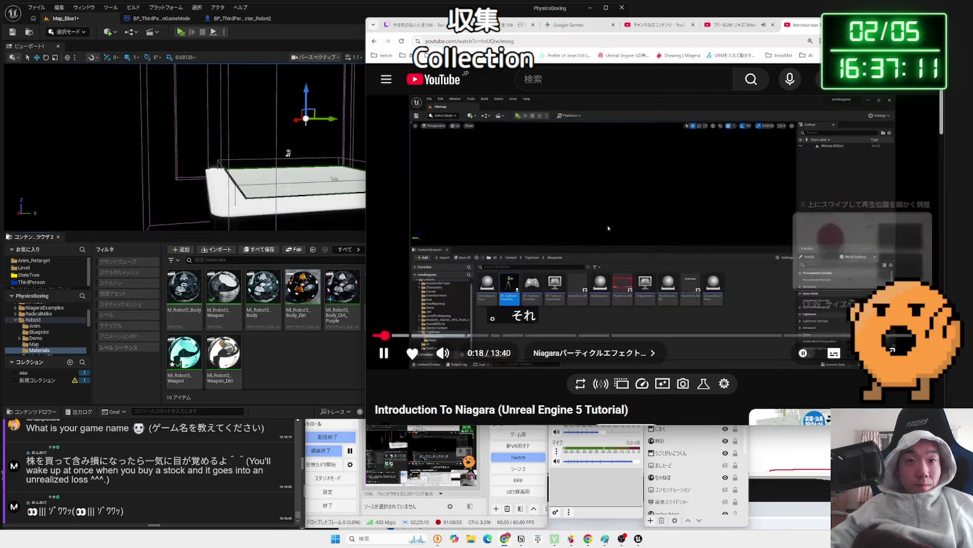
# Switch Chrome to the jazz 'After All' BGM tab, check OBS, then show the Gemini chat.
pyautogui.click(738, 25)
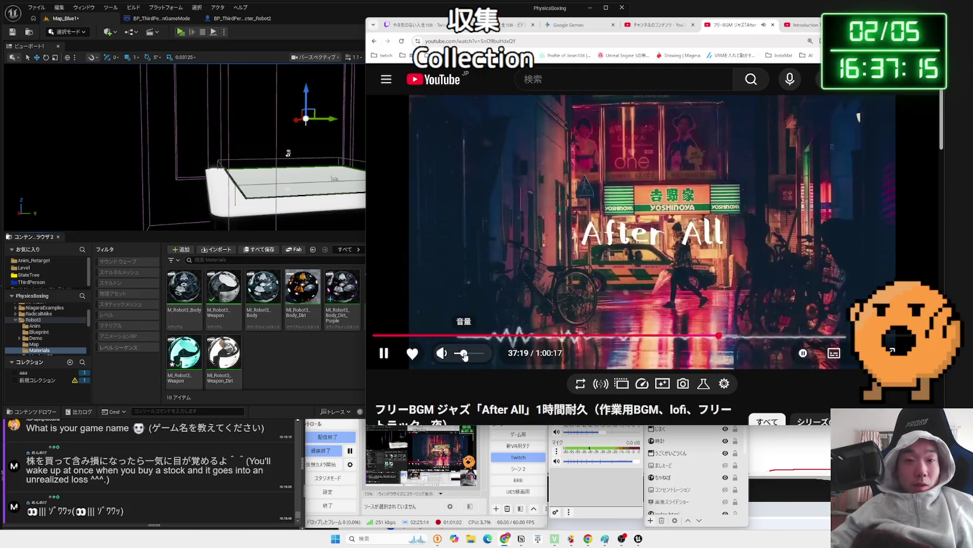
pyautogui.click(747, 447)
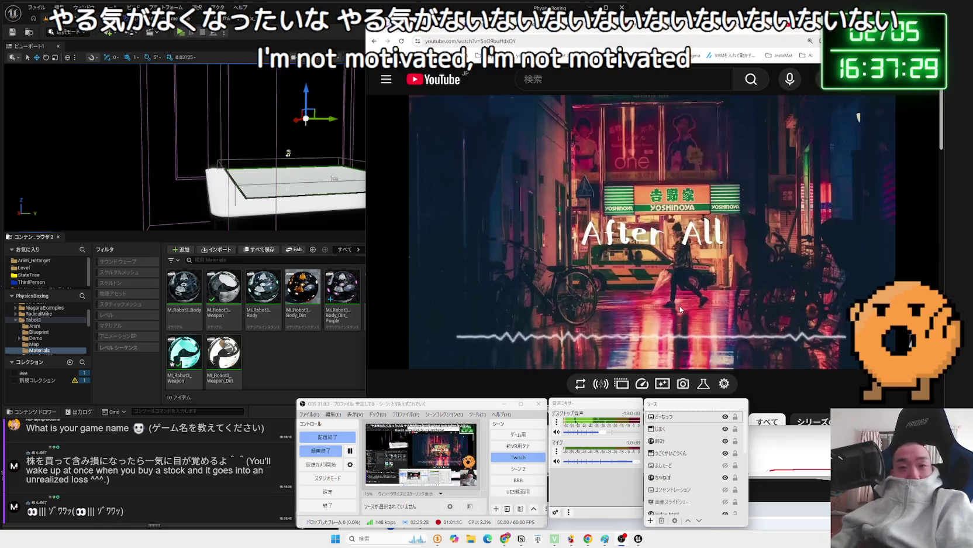
pyautogui.click(680, 309)
pyautogui.hotkey('ctrl', 'Tab')
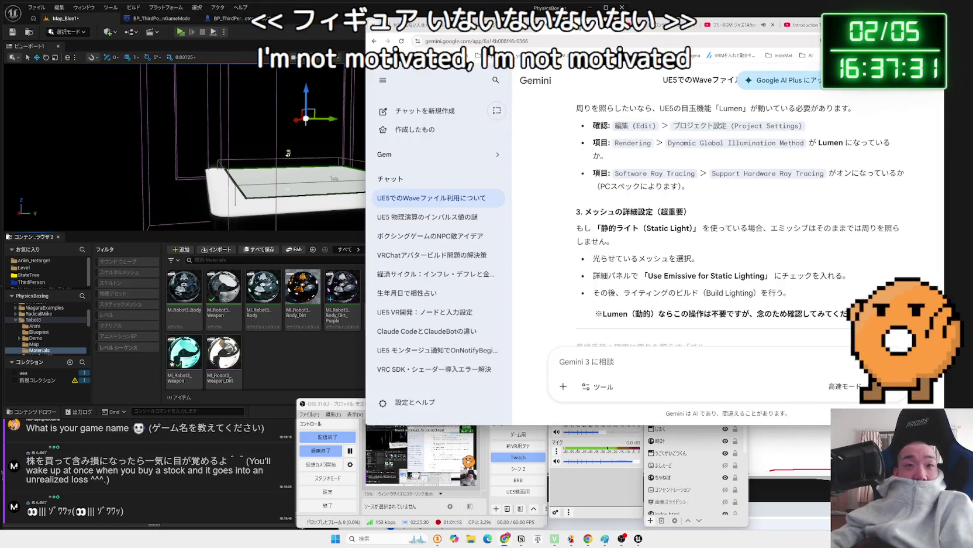
# Glance at the Twitch dashboard, return to the Gemini chat, then play-test the level in Unreal.
pyautogui.click(507, 27)
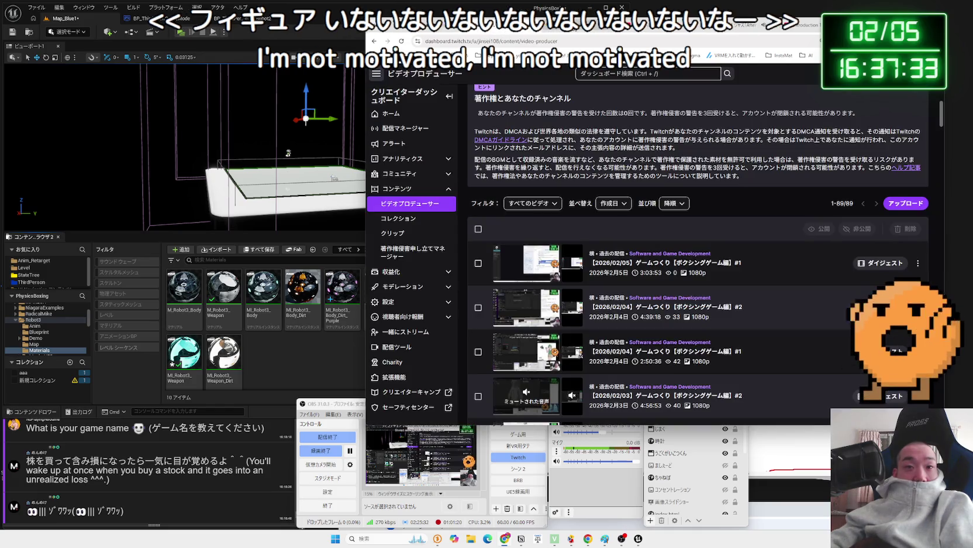
pyautogui.click(575, 28)
pyautogui.moveTo(575, 27); pyautogui.dragTo(582, 6)
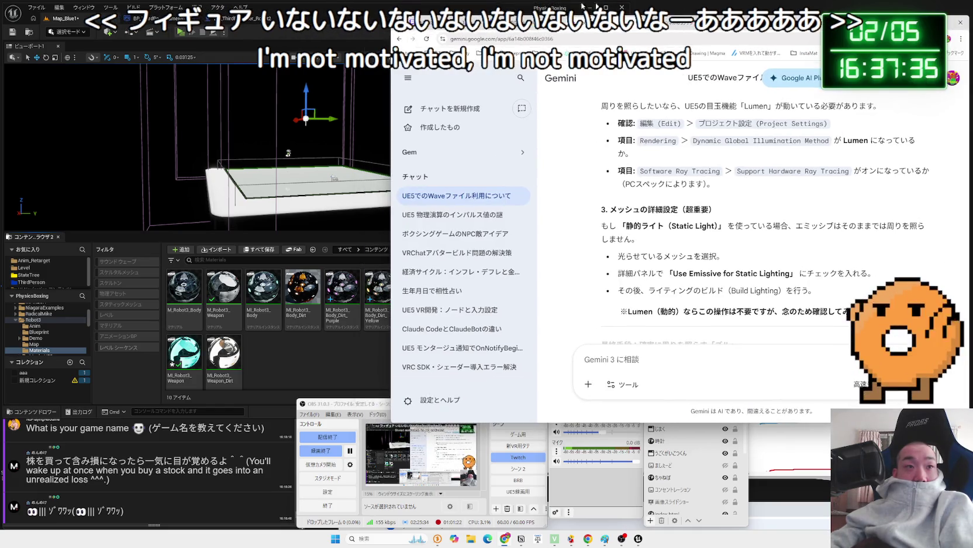
pyautogui.click(95, 21)
pyautogui.click(180, 33)
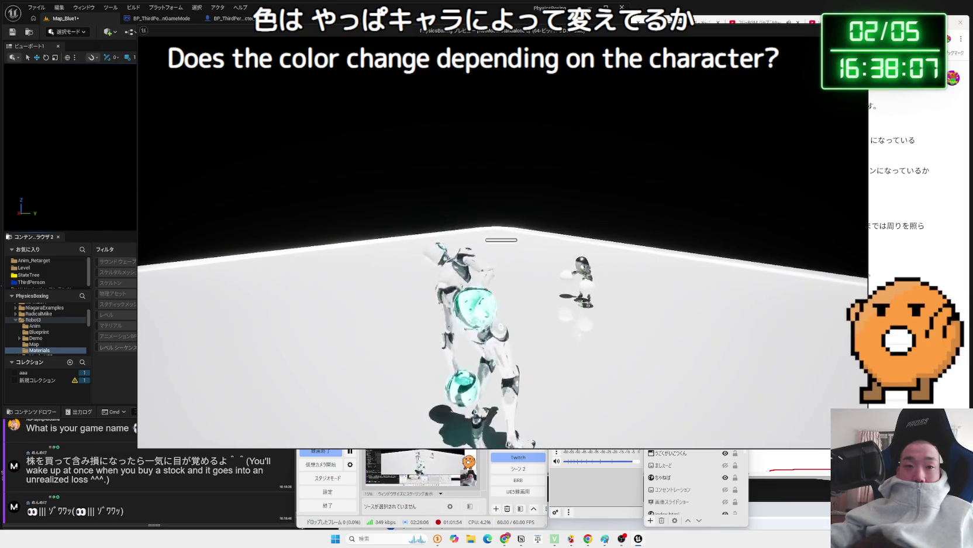
# Stop the play test and inspect the Weapon_Dirt material's context actions.
pyautogui.press('Escape')
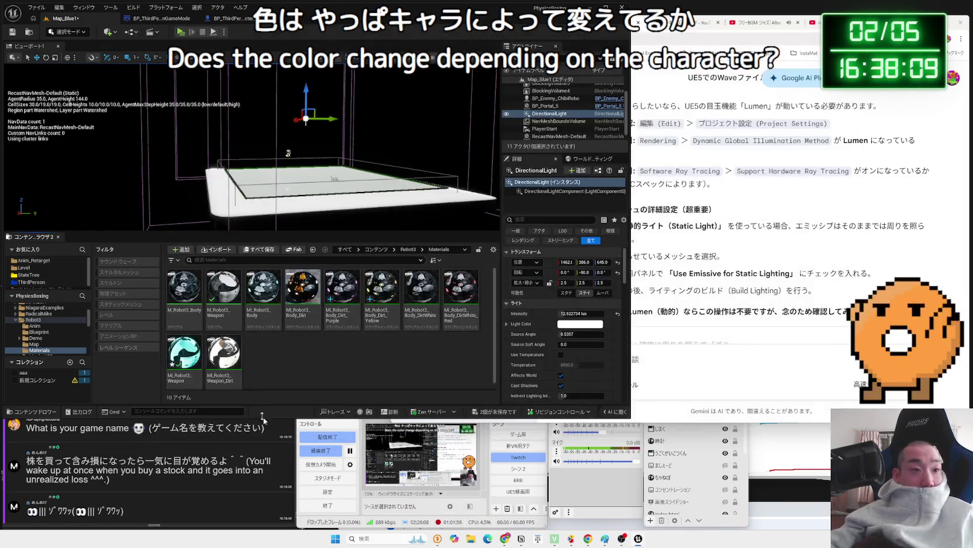
pyautogui.click(241, 363)
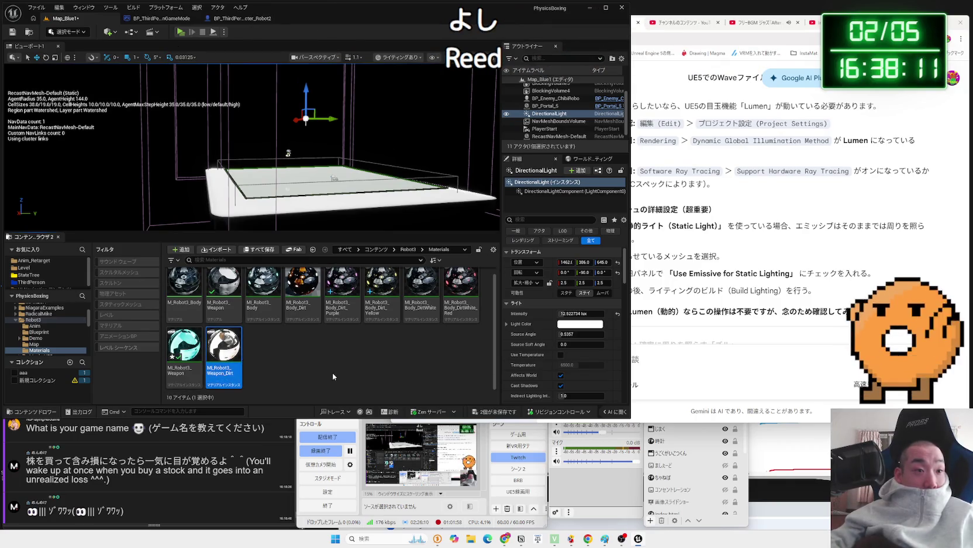
pyautogui.press('F1')
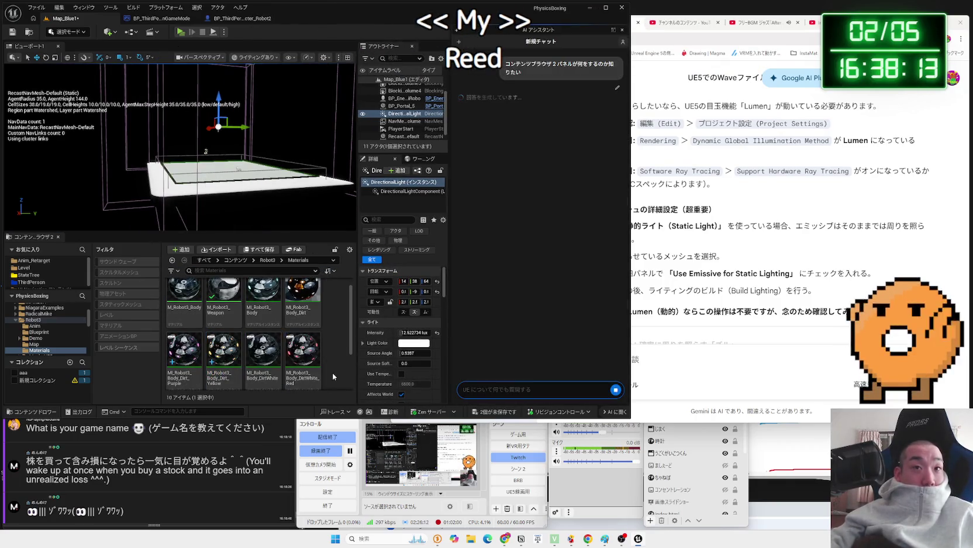
pyautogui.click(622, 30)
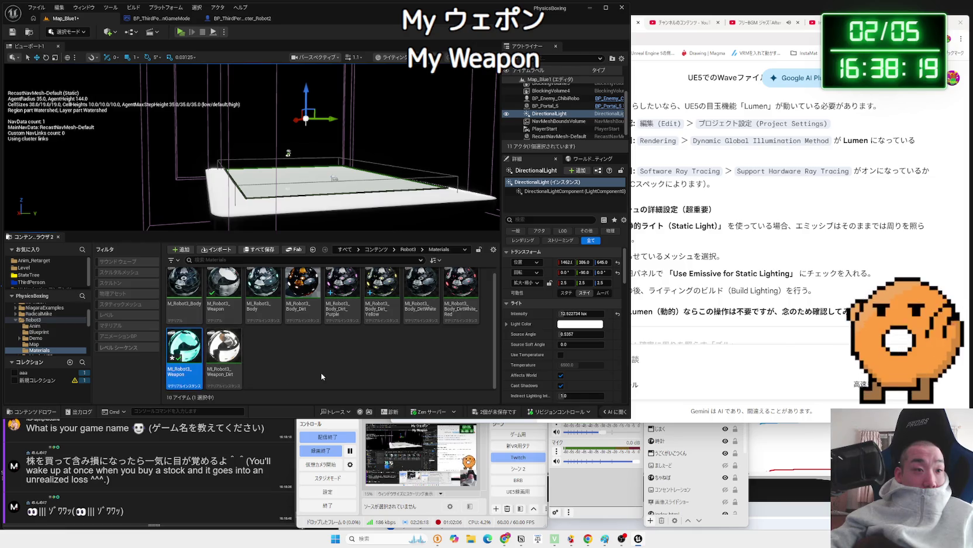
pyautogui.rightClick(239, 366)
pyautogui.click(265, 366)
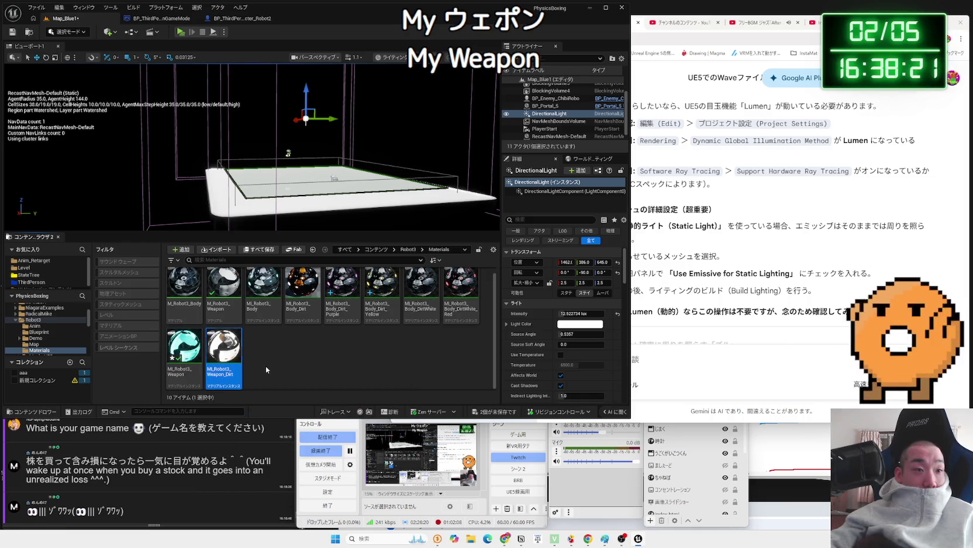
# Rename the plain weapon material instance by appending _Blue.
pyautogui.click(234, 359)
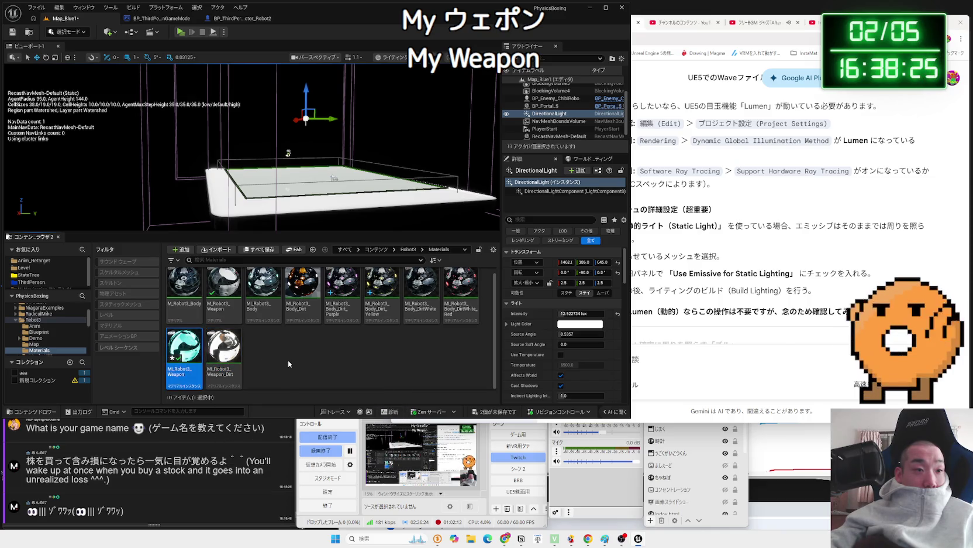
pyautogui.press('F2')
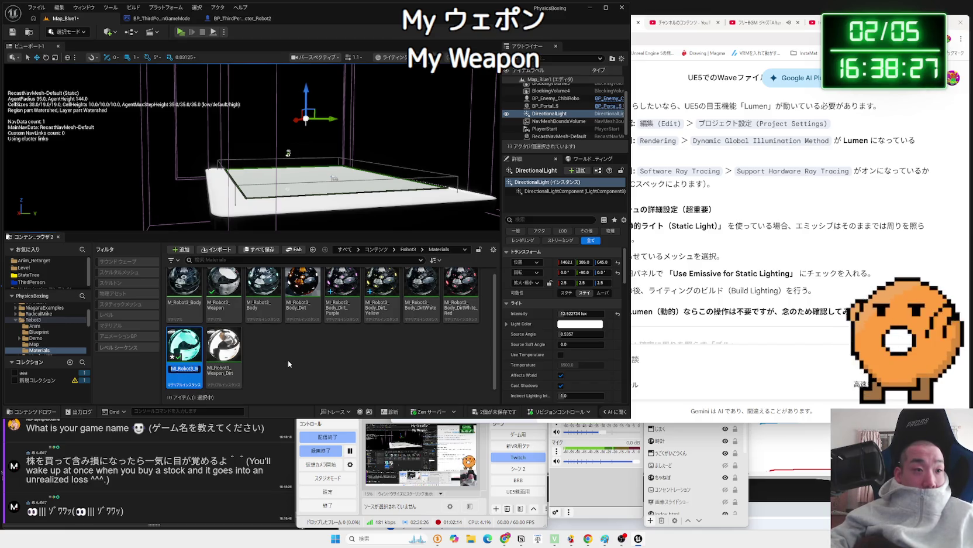
pyautogui.write('_B')
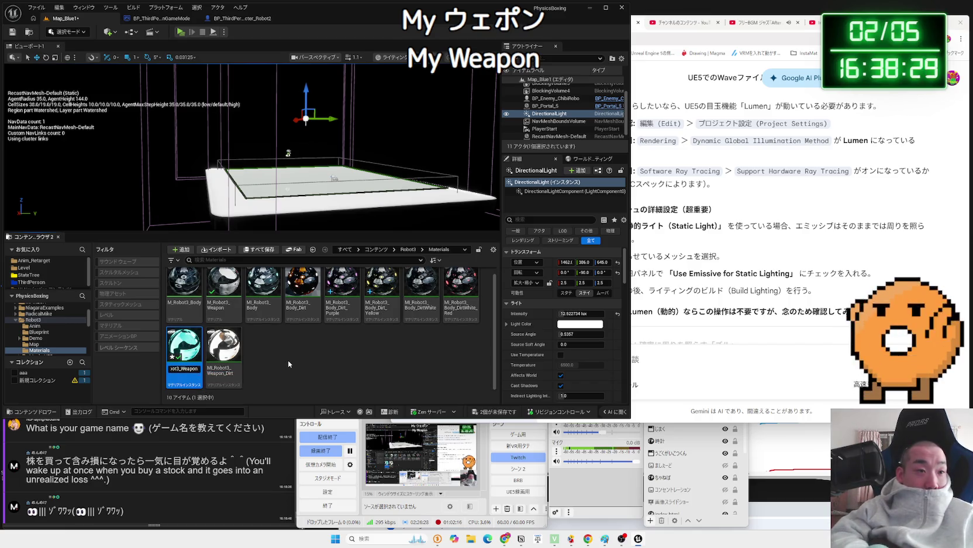
pyautogui.write('lue')
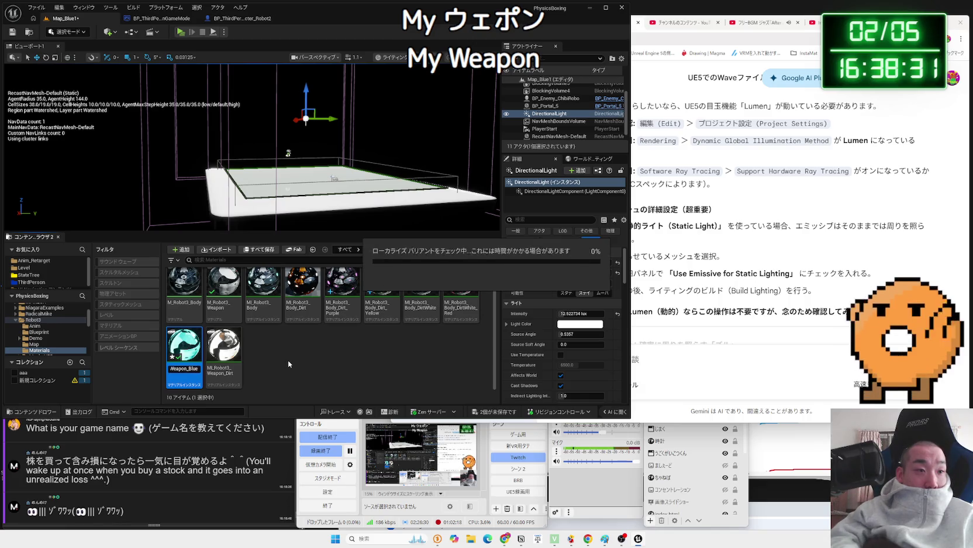
pyautogui.press('Return')
pyautogui.click(288, 362)
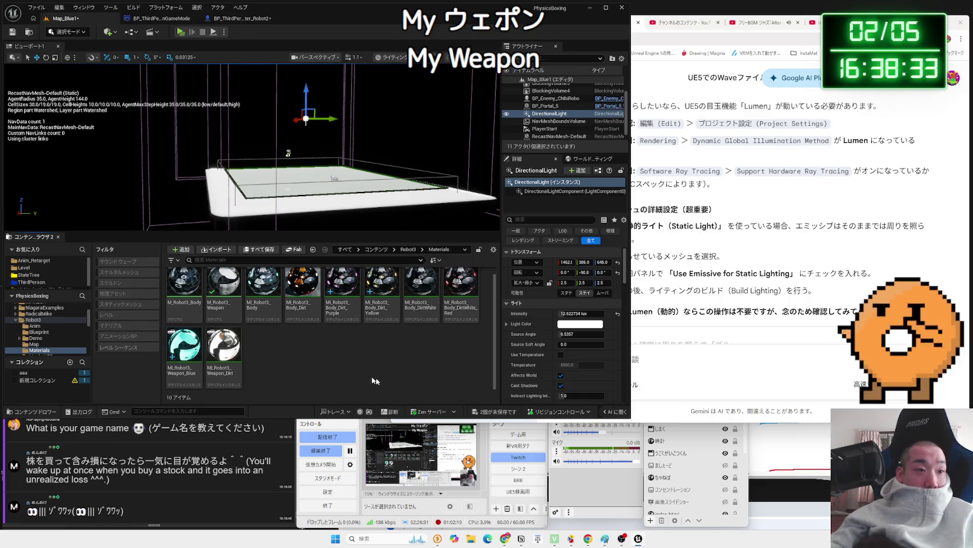
# Save both unsaved packages and create a child instance of the blue weapon material.
pyautogui.click(496, 411)
pyautogui.click(534, 354)
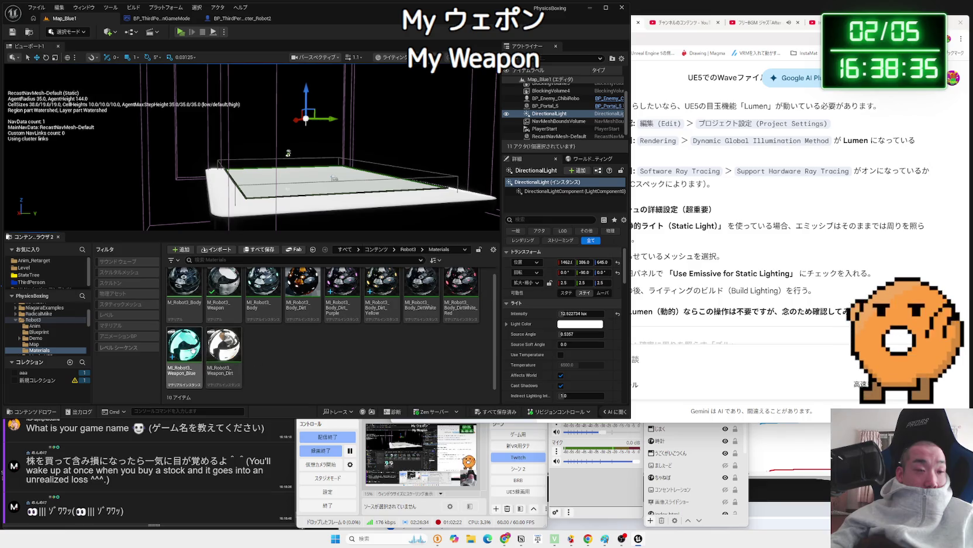
pyautogui.rightClick(193, 350)
pyautogui.click(261, 67)
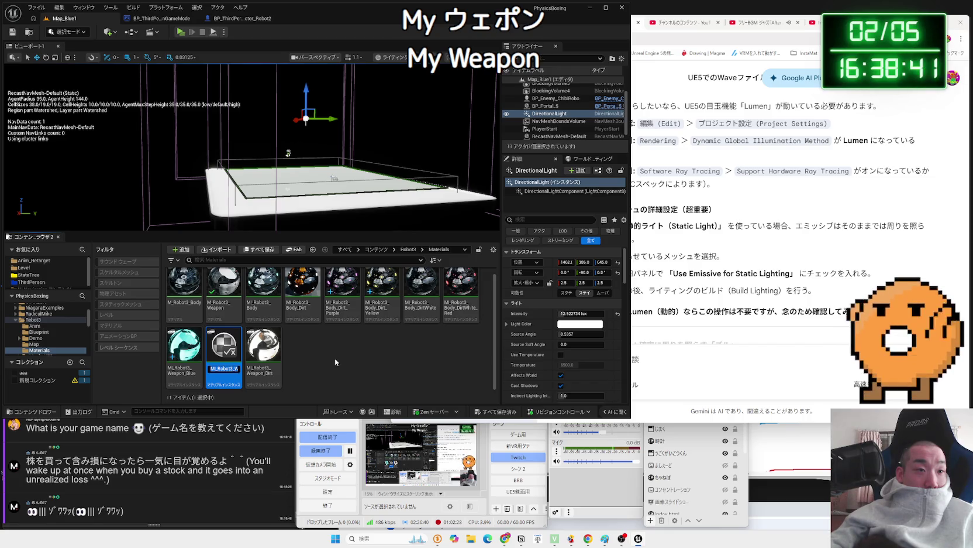
pyautogui.press('Return')
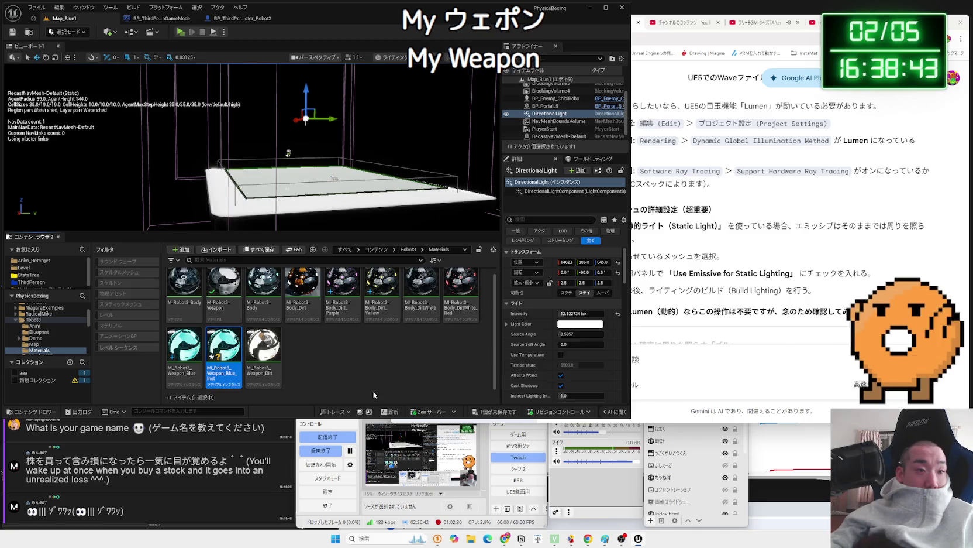
# Name the new instance MI_Robot3_Weapon_Red and open MI_Robot3_Body_DirtWhite_Red for reference.
pyautogui.press('Left')
pyautogui.press('Right')
pyautogui.press('Right')
pyautogui.press('Right')
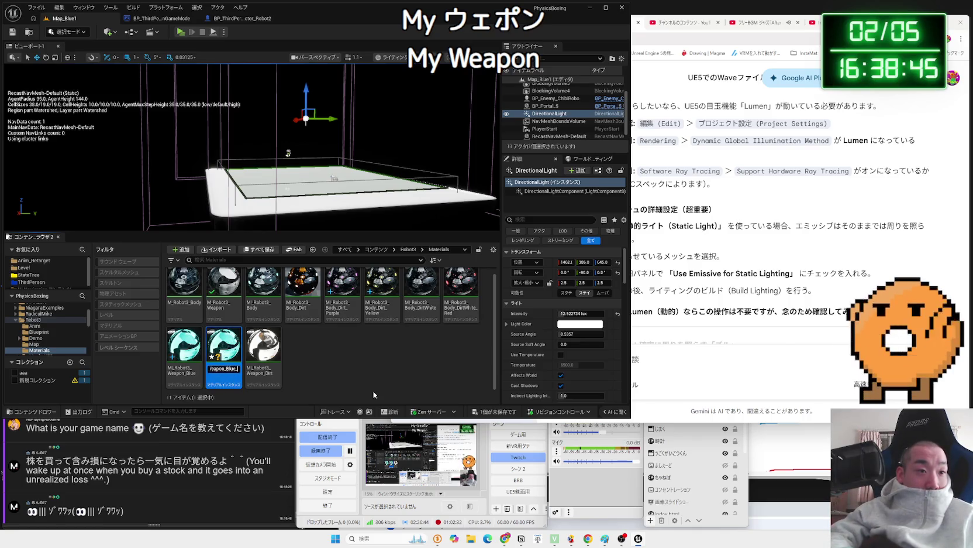
pyautogui.press('BackSpace')
pyautogui.press('BackSpace')
pyautogui.write('d')
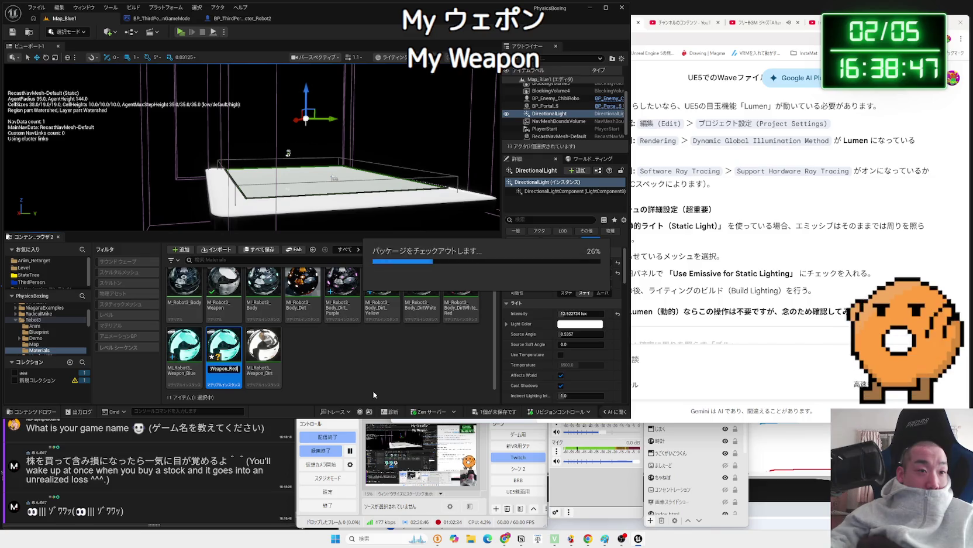
pyautogui.press('Return')
pyautogui.doubleClick(465, 293)
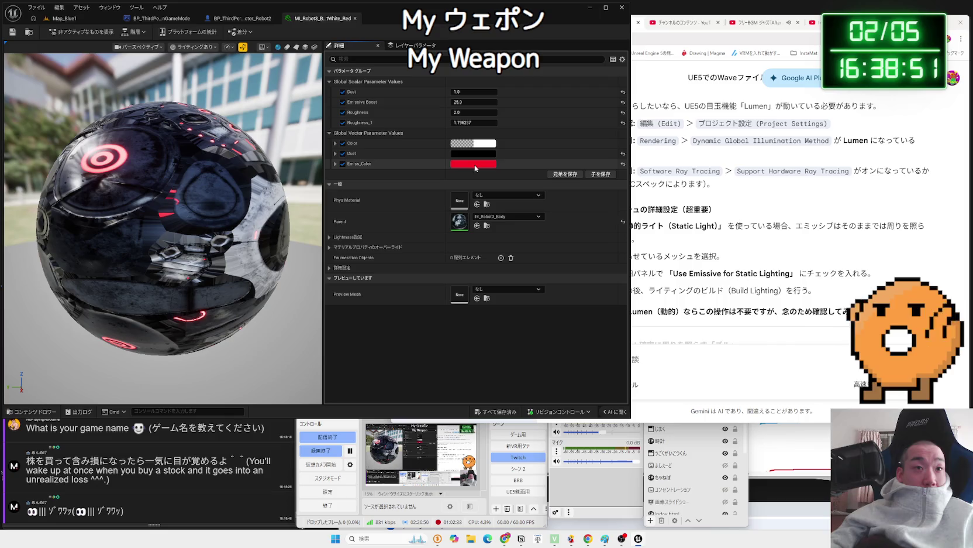
# Open the MI_Robot3_Weapon_Red editor beside the Body_DirtWhite_Red reference material.
pyautogui.click(64, 18)
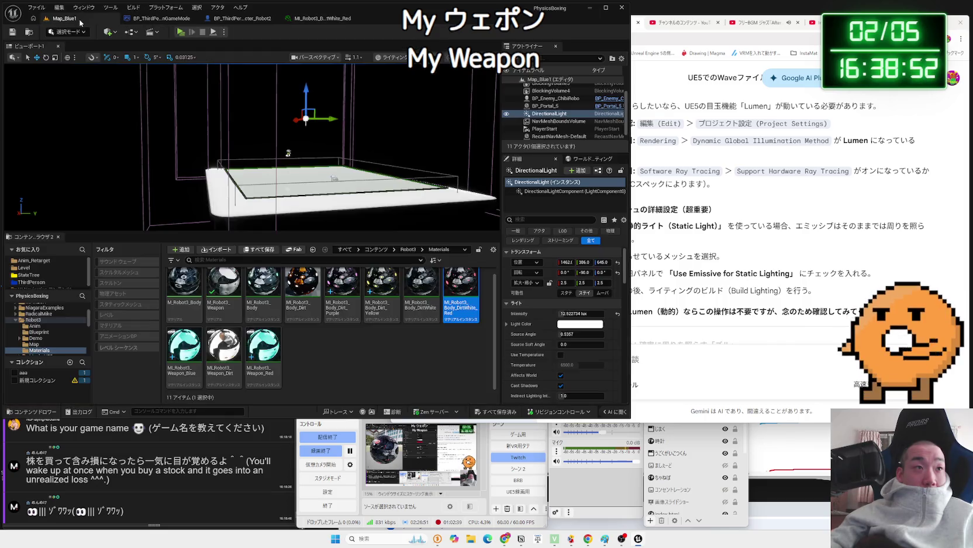
pyautogui.click(271, 352)
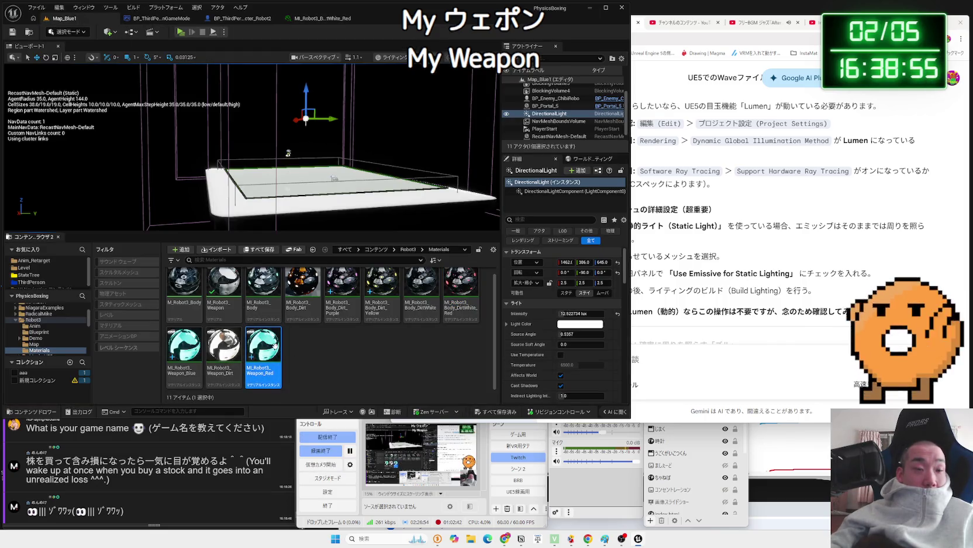
pyautogui.doubleClick(277, 350)
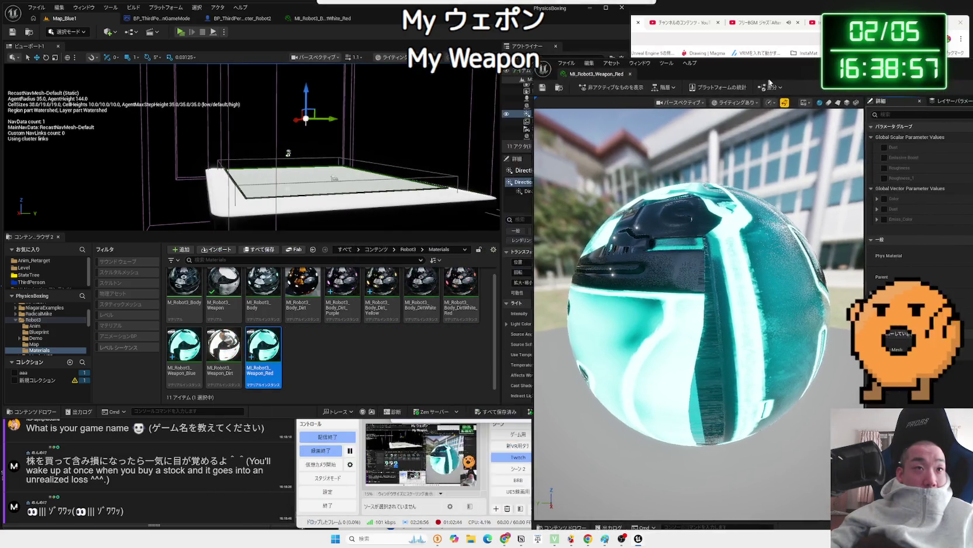
pyautogui.click(343, 17)
pyautogui.moveTo(787, 75); pyautogui.dragTo(695, 42)
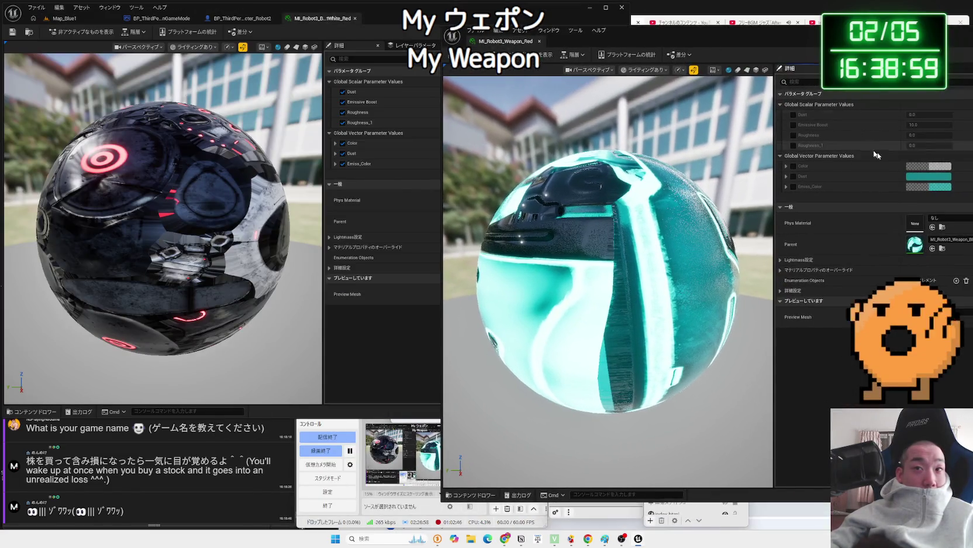
# Toggle Weapon_Red's parameter overrides, leaving the Emiss_Color override enabled.
pyautogui.click(793, 176)
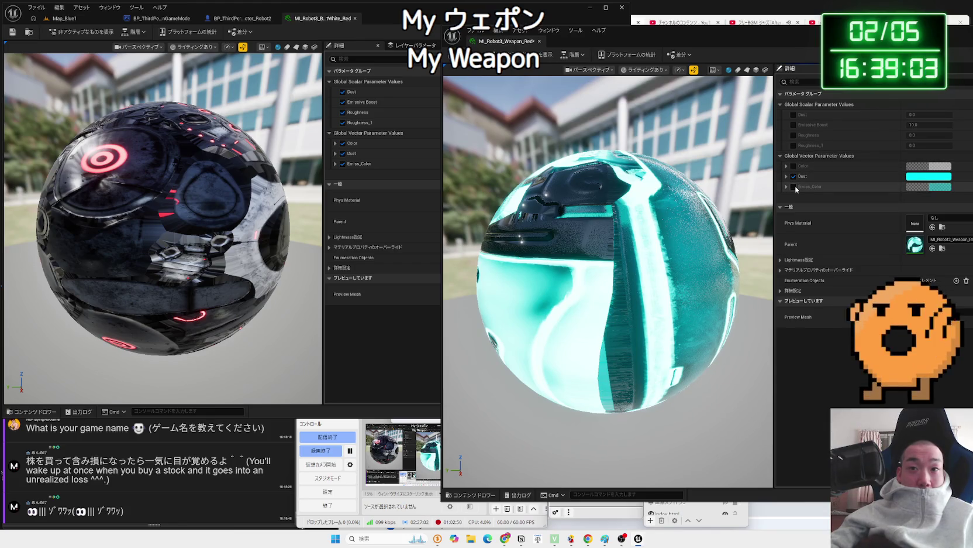
pyautogui.click(794, 187)
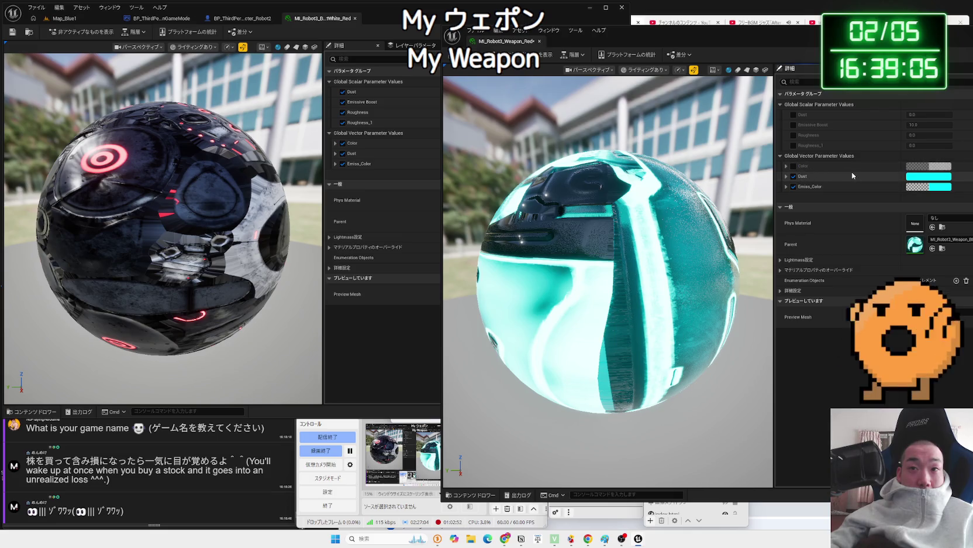
pyautogui.click(794, 125)
pyautogui.click(795, 114)
pyautogui.click(794, 135)
pyautogui.click(794, 145)
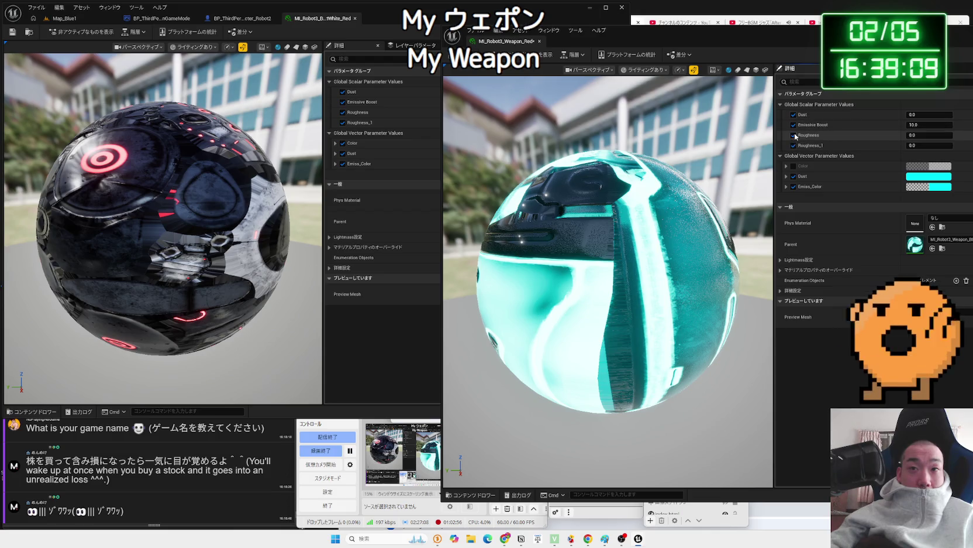
pyautogui.click(794, 135)
pyautogui.click(794, 145)
pyautogui.click(794, 125)
pyautogui.click(794, 115)
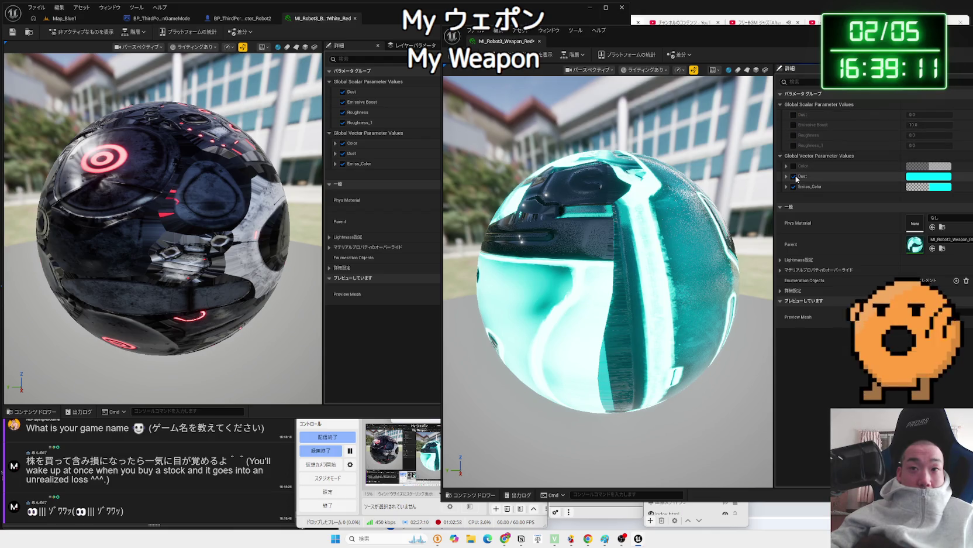
pyautogui.click(794, 176)
# Set Emiss_Color to red by sampling it with the eyedropper.
pyautogui.click(929, 186)
pyautogui.click(930, 248)
pyautogui.click(742, 152)
pyautogui.moveTo(729, 41); pyautogui.dragTo(836, 28)
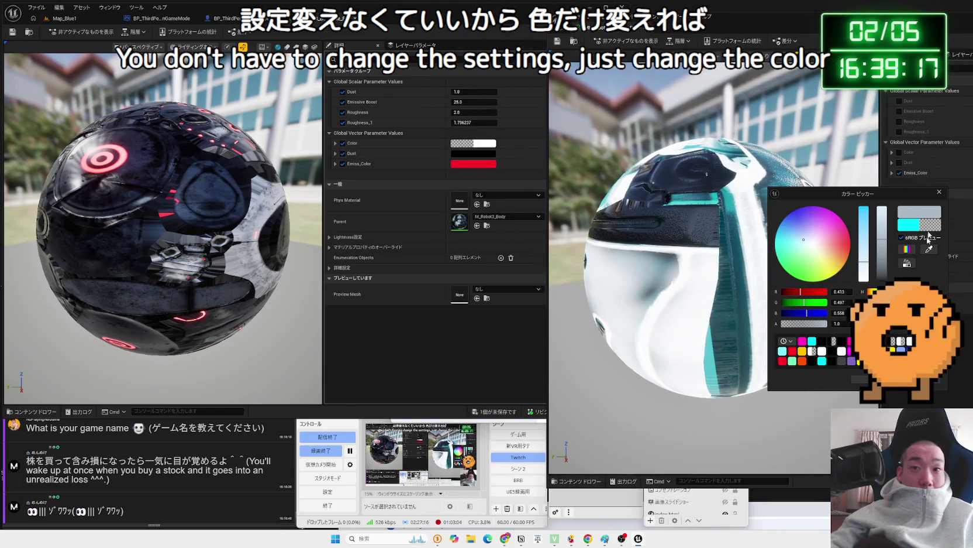
pyautogui.click(792, 350)
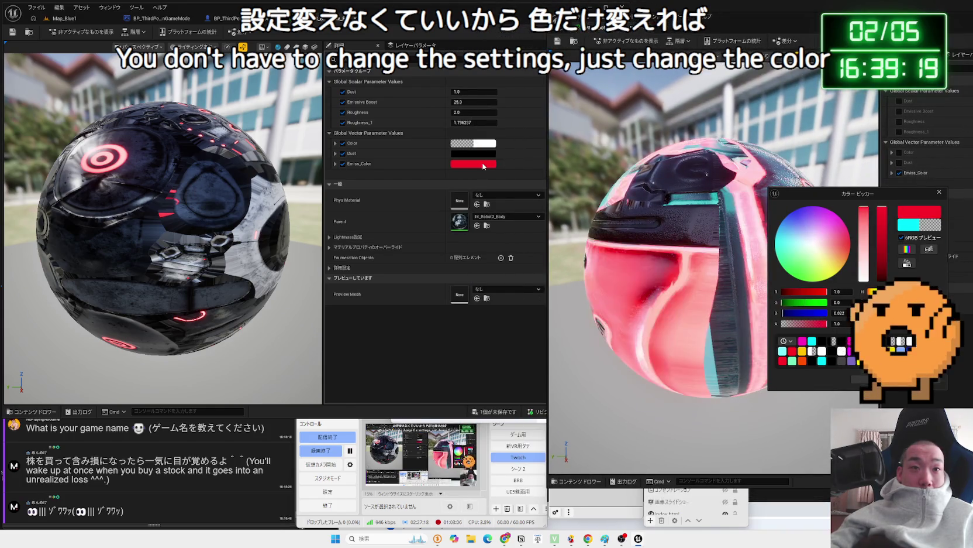
pyautogui.click(598, 354)
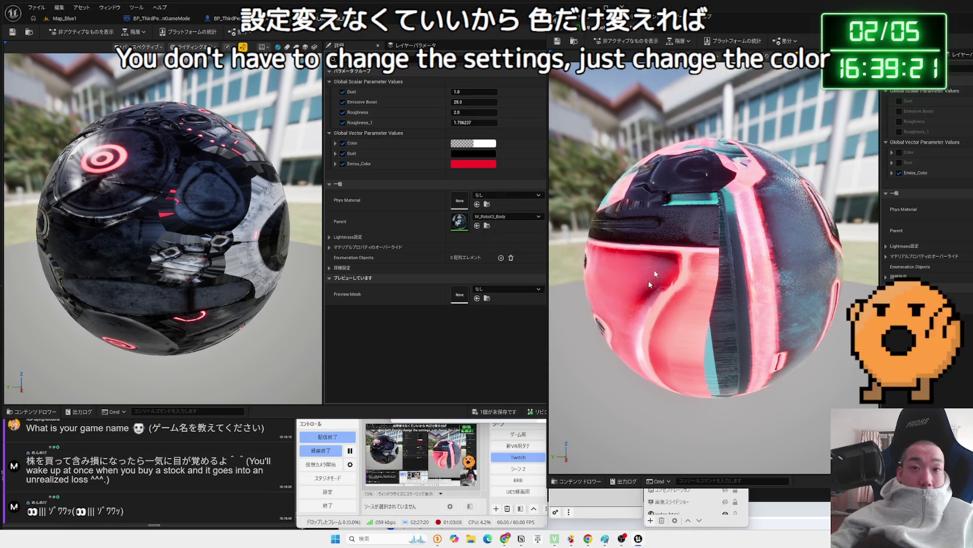
pyautogui.moveTo(811, 36); pyautogui.dragTo(731, 44)
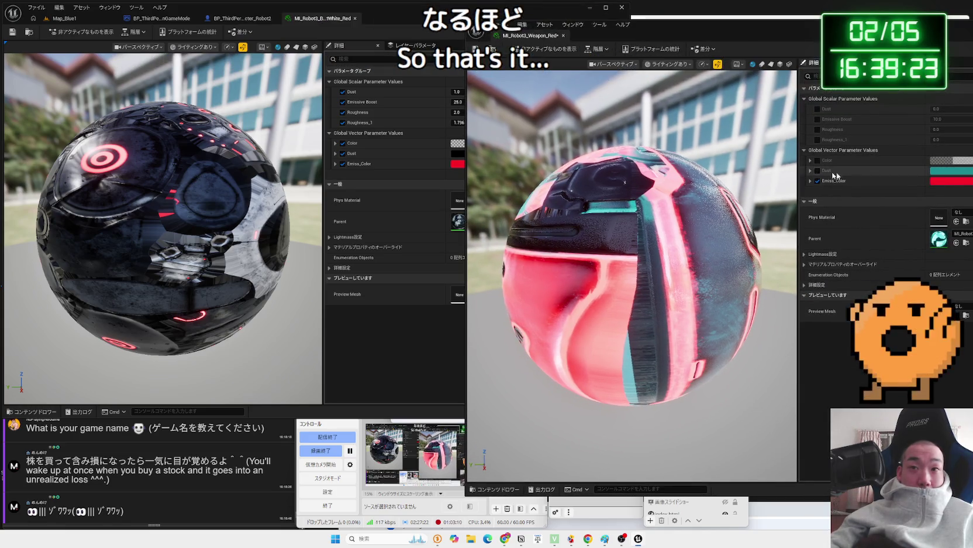
# Sample red for the Dust colour, accept it, and close the Weapon_Red editor.
pyautogui.click(957, 171)
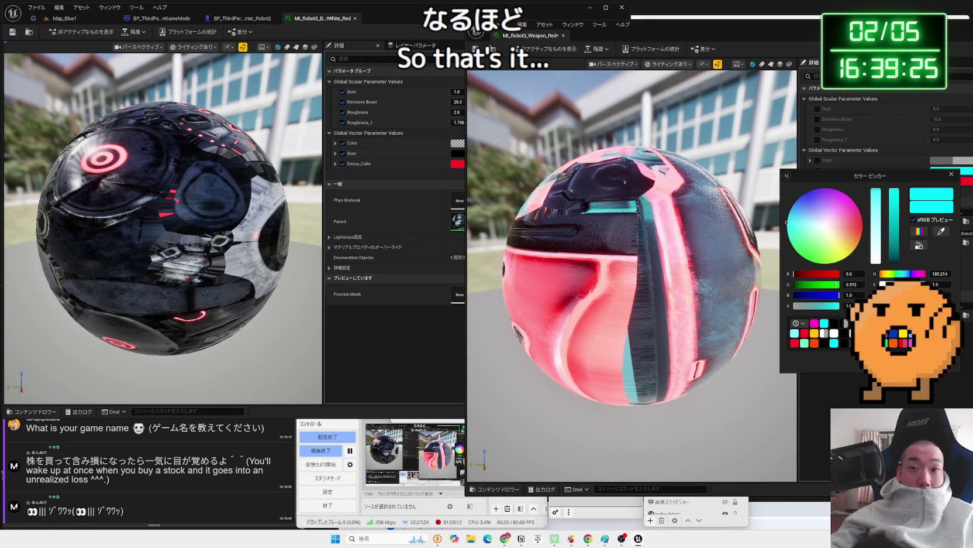
pyautogui.click(944, 231)
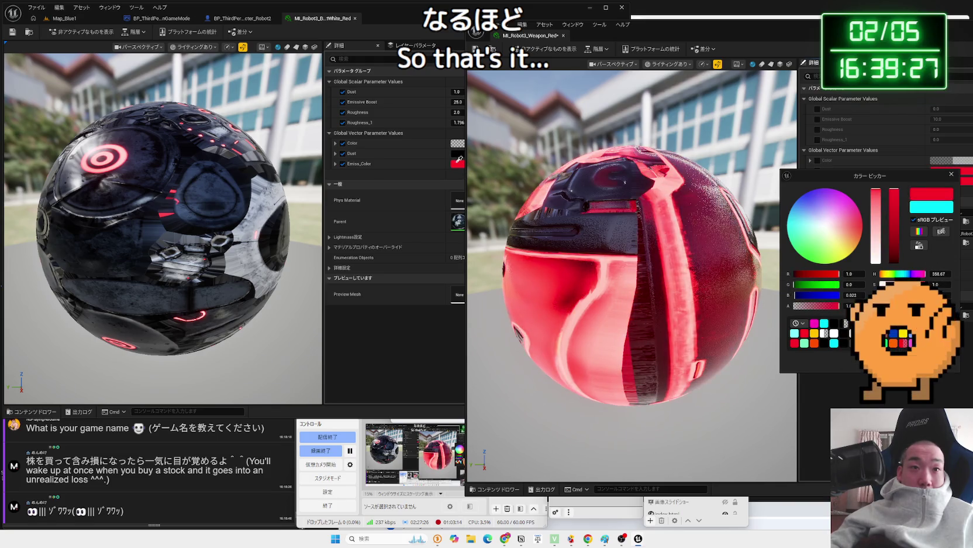
pyautogui.click(641, 295)
pyautogui.click(561, 354)
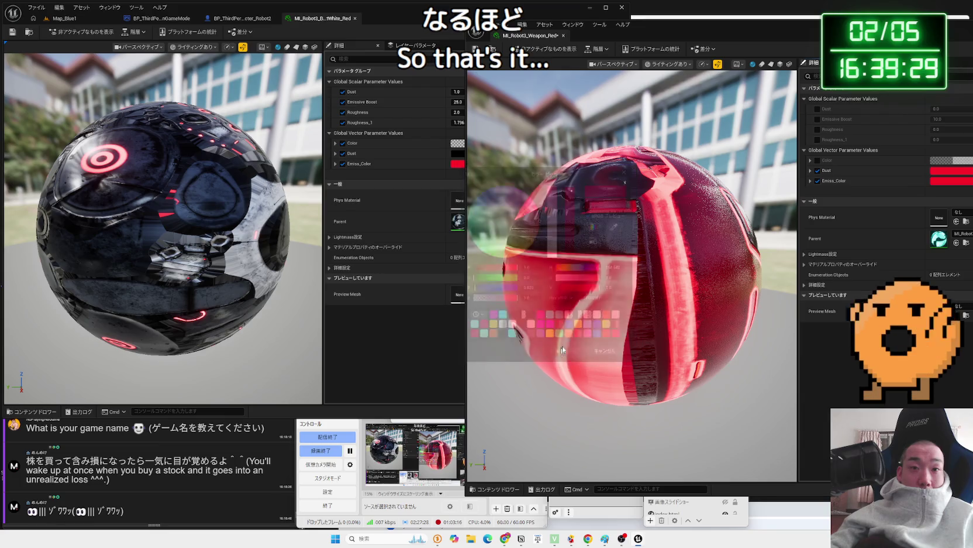
pyautogui.click(565, 36)
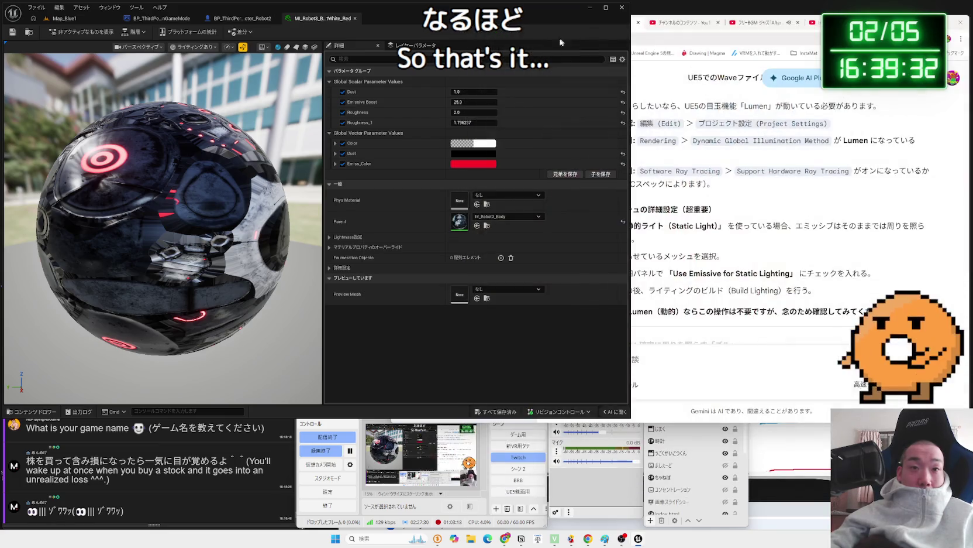
# Close the Body_DirtWhite_Red material editor and show the Blueprint/Enemy folder in Map_Blue1's Content Browser.
pyautogui.click(355, 19)
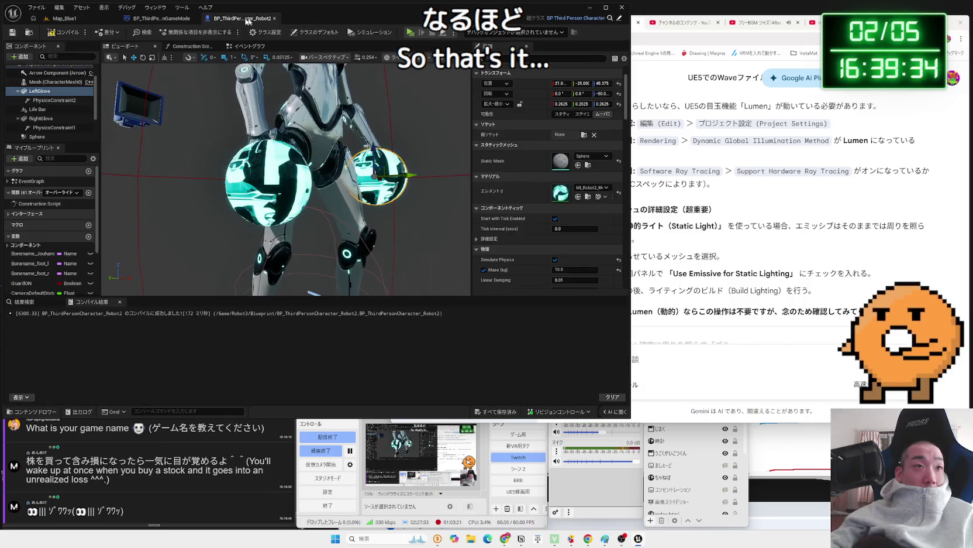
pyautogui.click(65, 18)
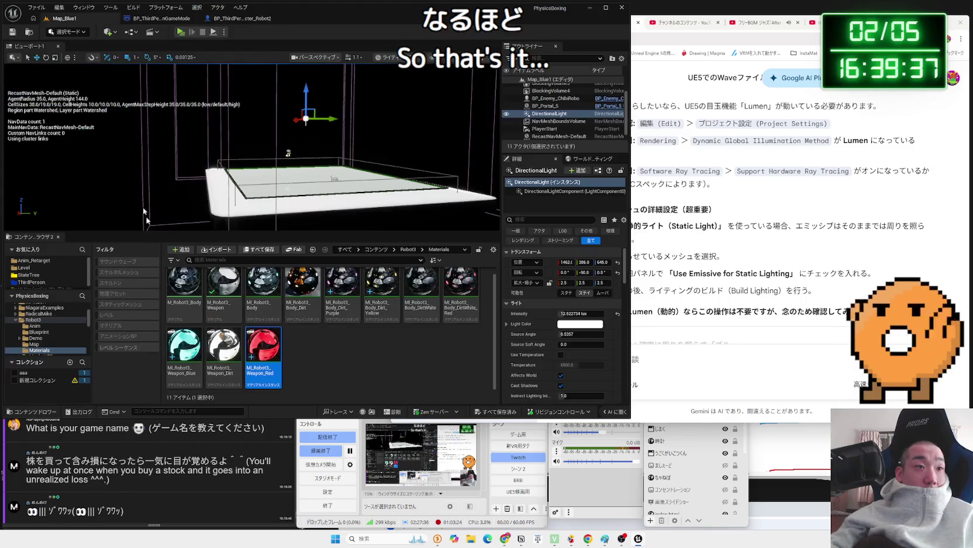
pyautogui.click(39, 355)
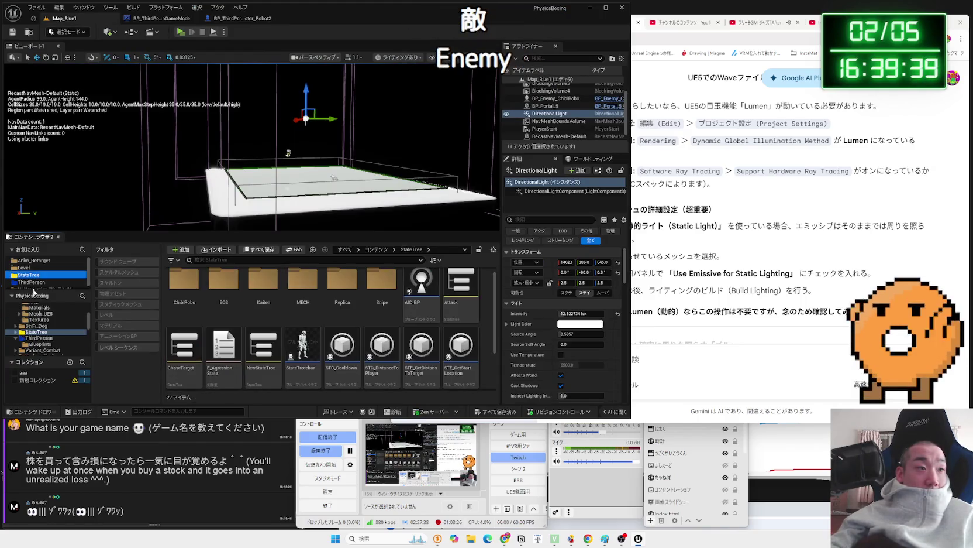
pyautogui.scroll(5, 44, 319)
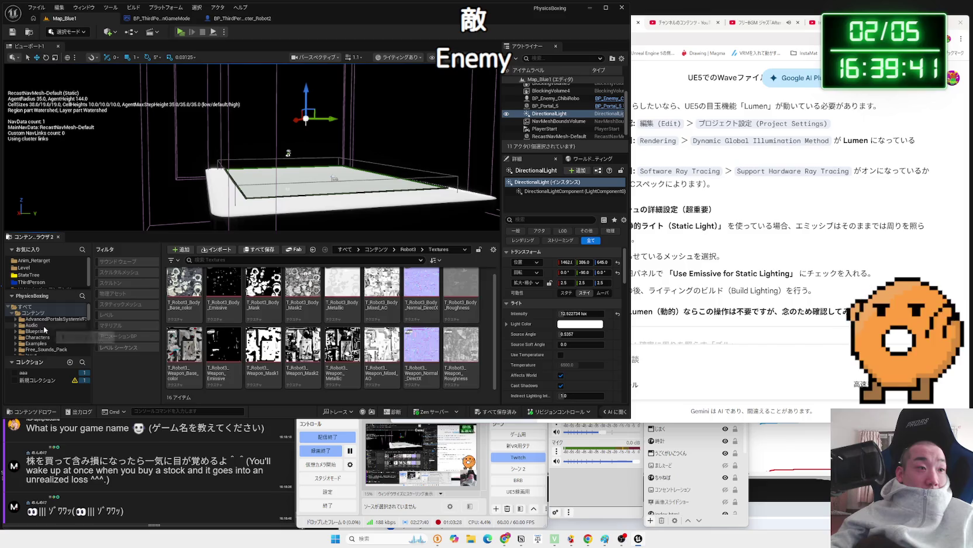
pyautogui.doubleClick(43, 330)
pyautogui.click(36, 343)
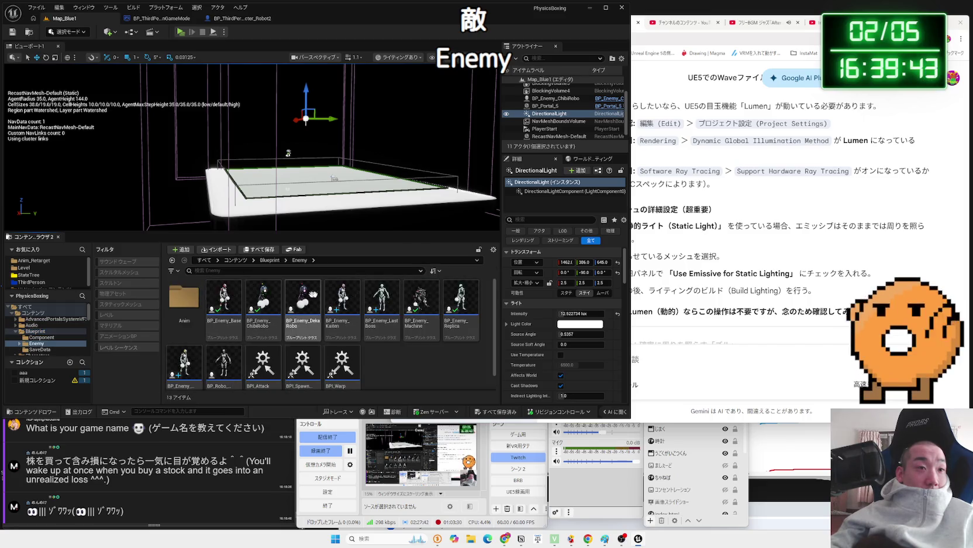
# In BP_Enemy_Base, set the RightGlove's Element 0 material to MI_Robot3_Weapon_Red.
pyautogui.doubleClick(224, 300)
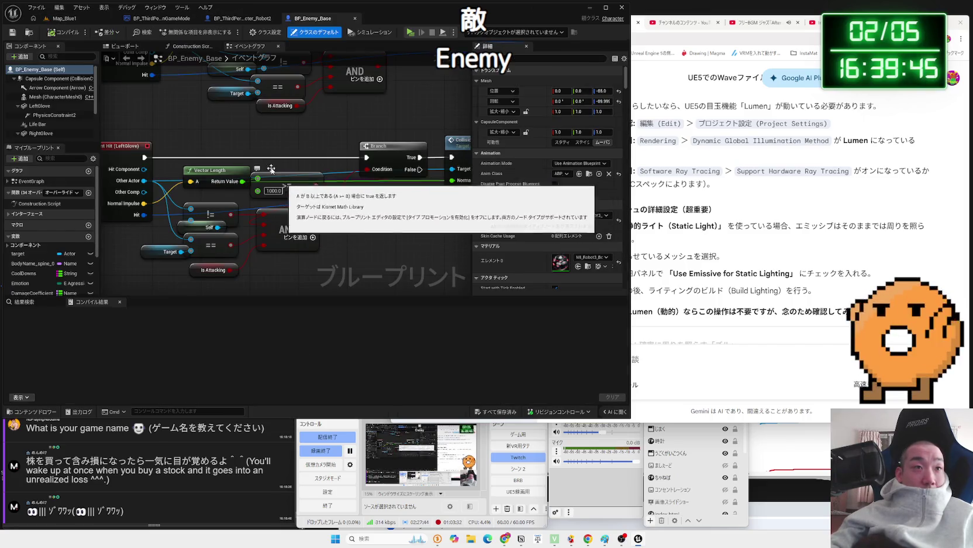
pyautogui.click(124, 46)
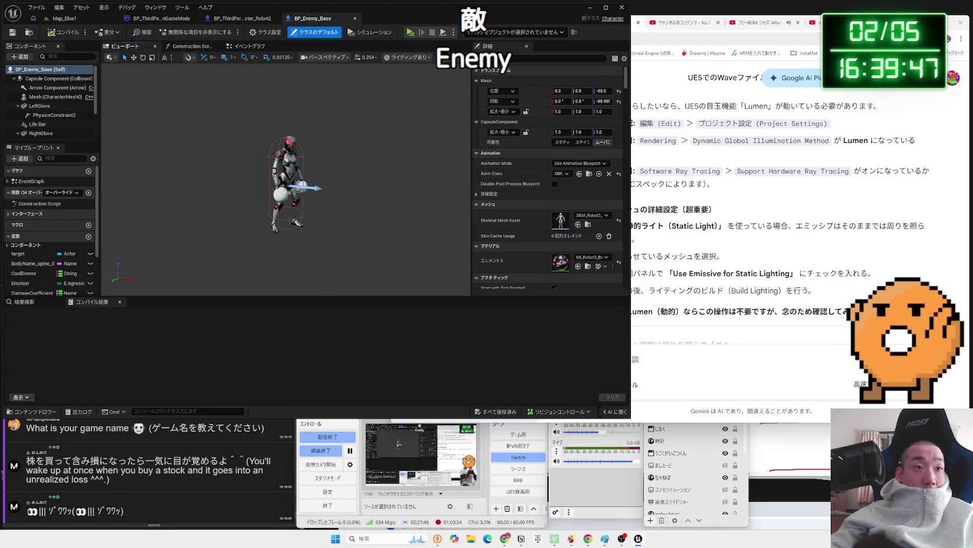
pyautogui.doubleClick(41, 134)
pyautogui.click(591, 235)
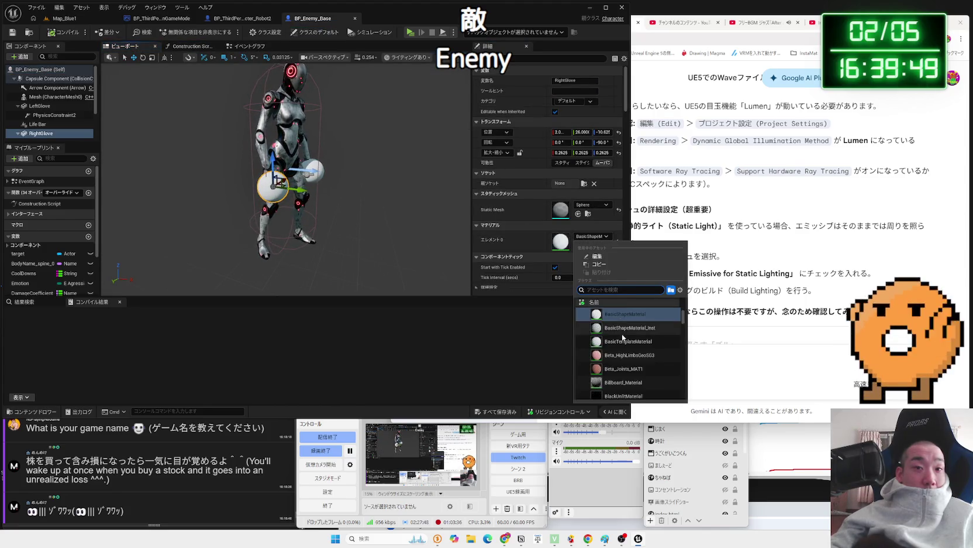
pyautogui.write('red')
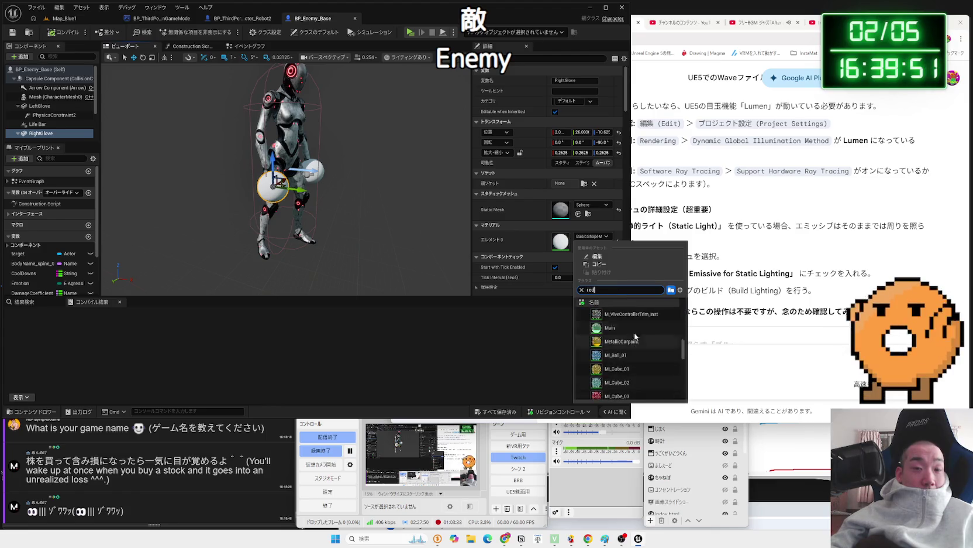
pyautogui.write(' robot')
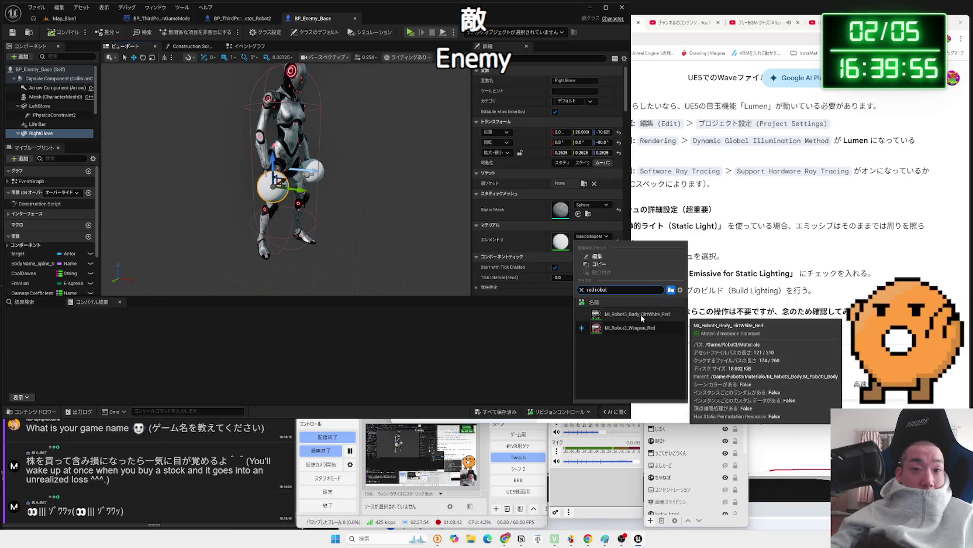
pyautogui.click(645, 329)
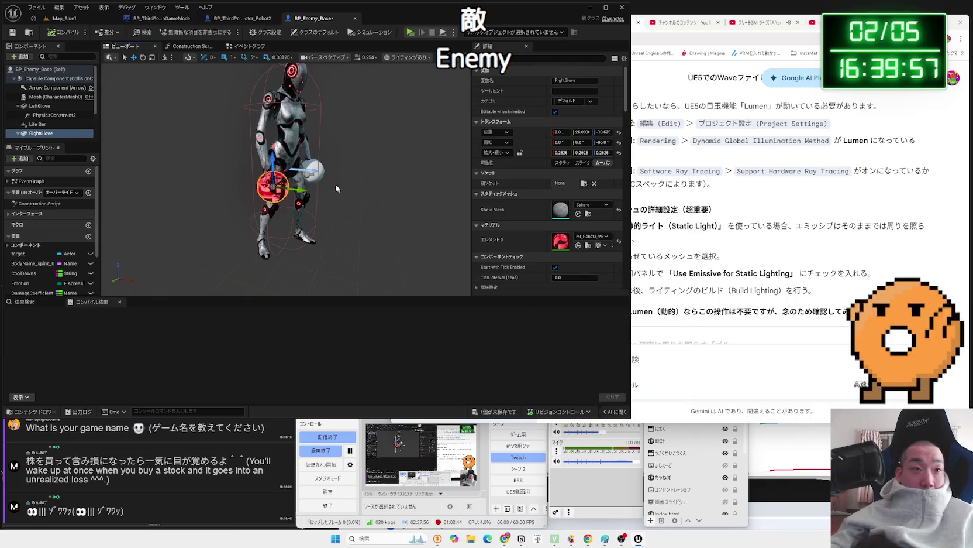
# Set the LeftGlove's Element 0 material to MI_Robot3_Weapon_Red as well, then return to Map_Blue1.
pyautogui.click(316, 168)
pyautogui.click(589, 237)
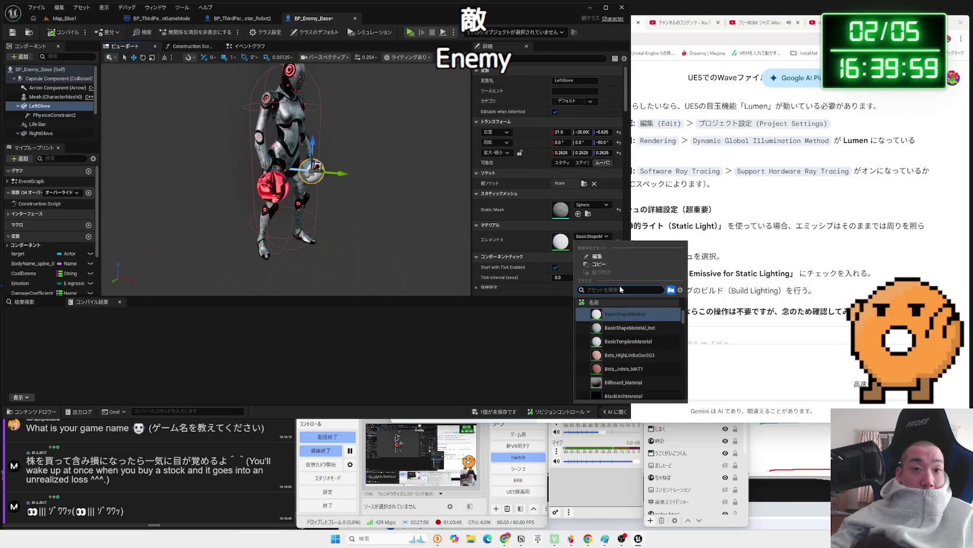
pyautogui.write('red weapo')
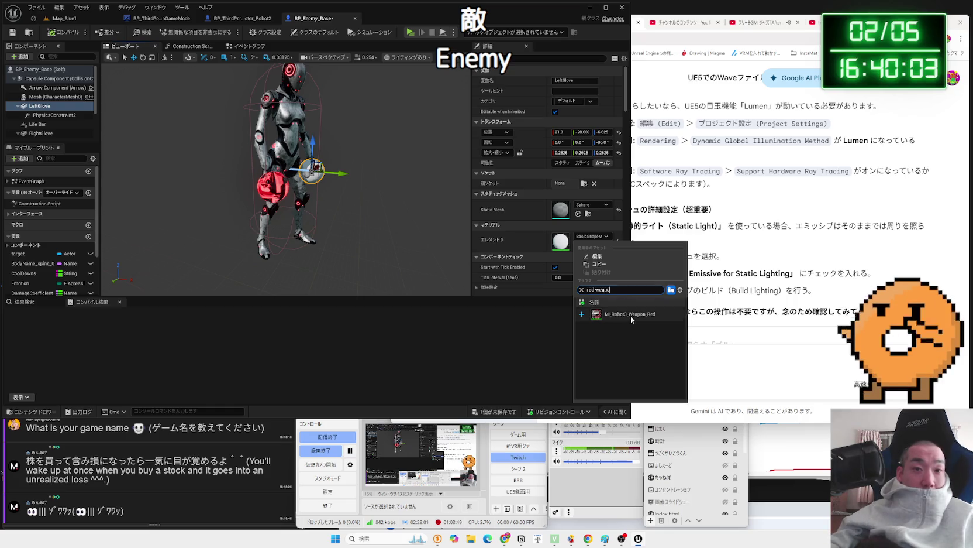
pyautogui.click(631, 316)
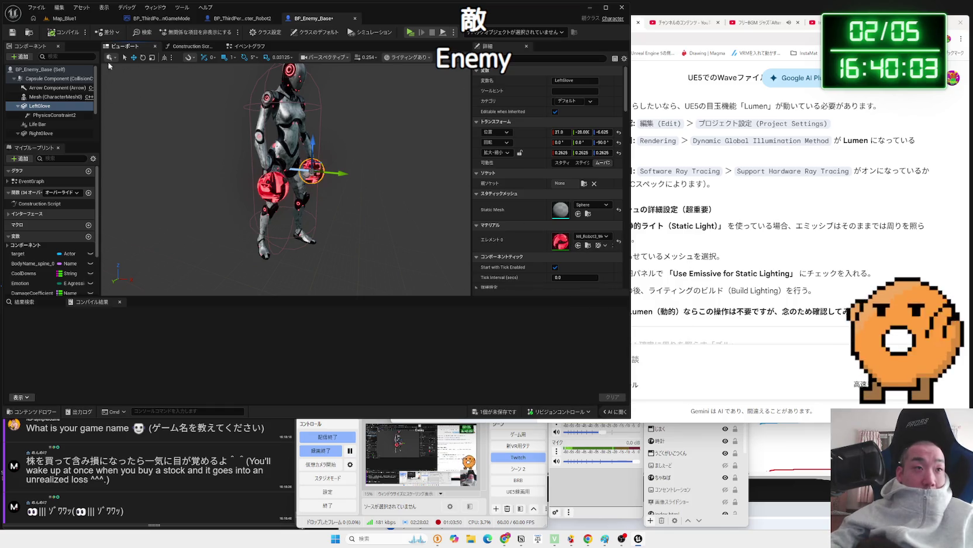
pyautogui.click(64, 19)
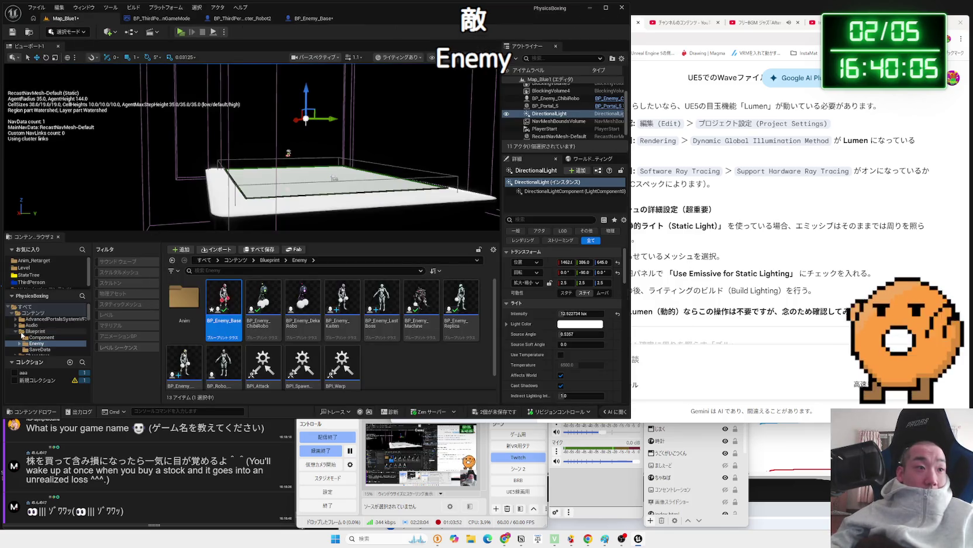
# Open Map_White2 from Level/WhiteStage, saving BP_Enemy_Base and Map_Blue1, and start a play test.
pyautogui.click(32, 269)
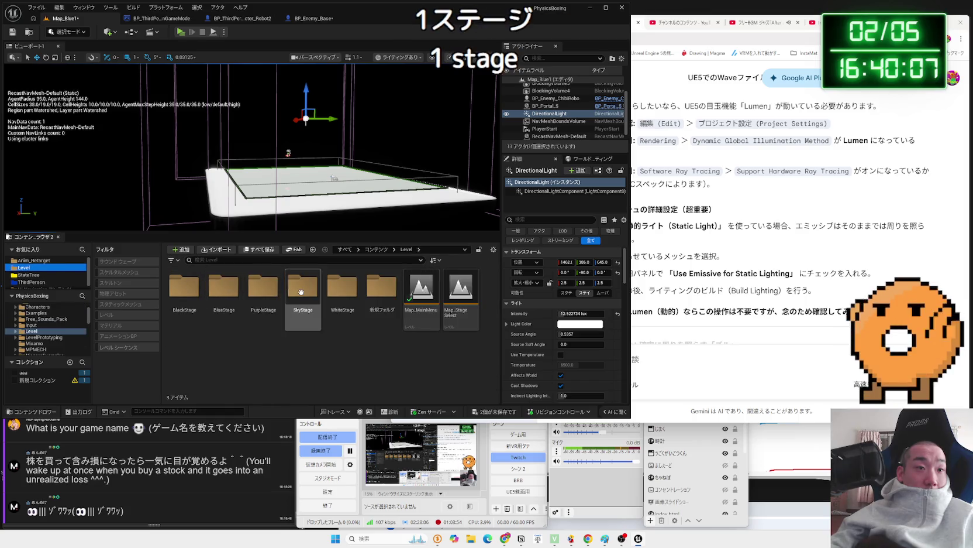
pyautogui.doubleClick(351, 291)
pyautogui.doubleClick(221, 285)
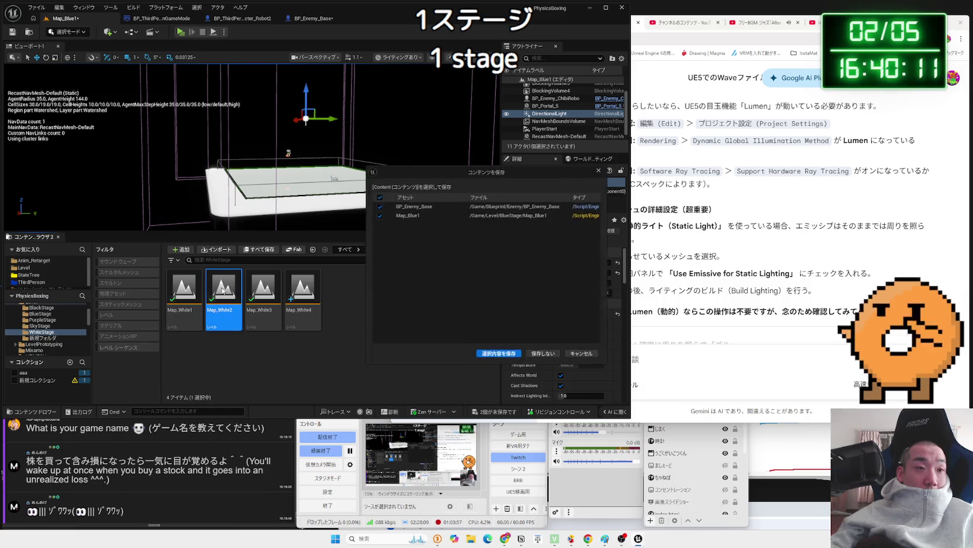
pyautogui.click(498, 354)
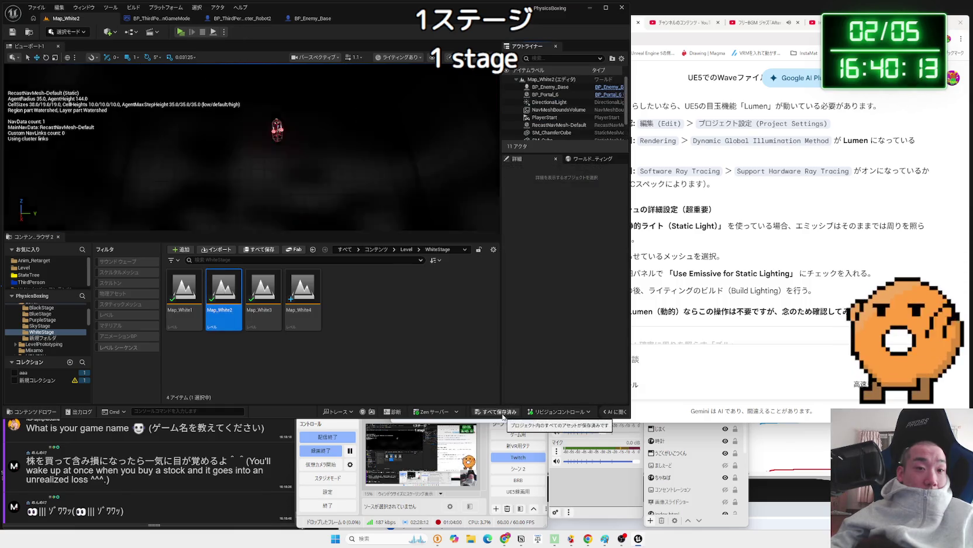
pyautogui.click(180, 32)
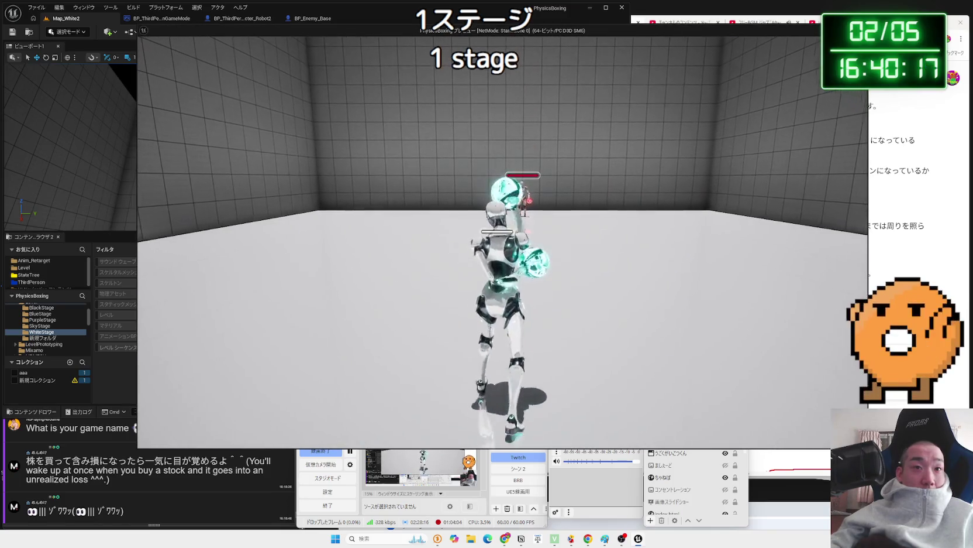
# Walk the player robot toward the enemy to check its red-glowing gloves.
pyautogui.press('w')
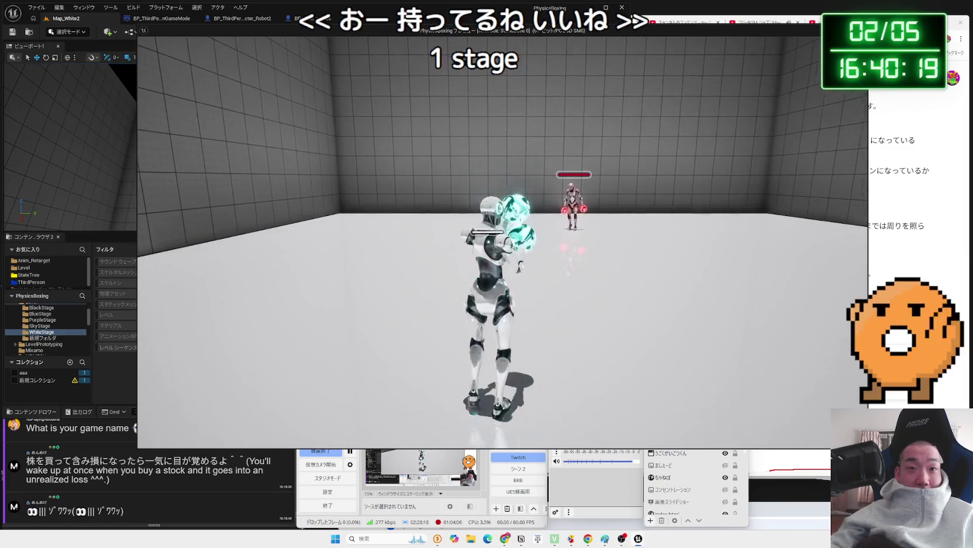